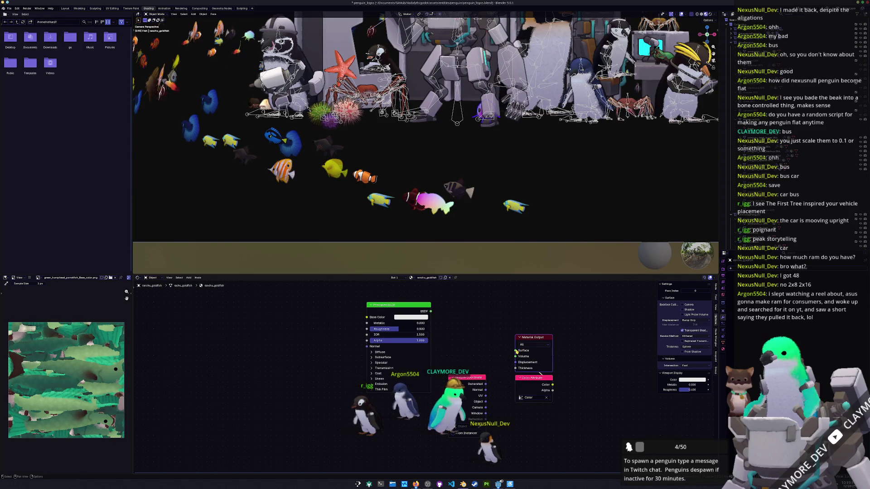
Swap the goldfish's Color Attribute link for a Node Wrangler image-texture setup and start browsing for its image.
drag(502, 364, 527, 344)
key(ctrl+t)
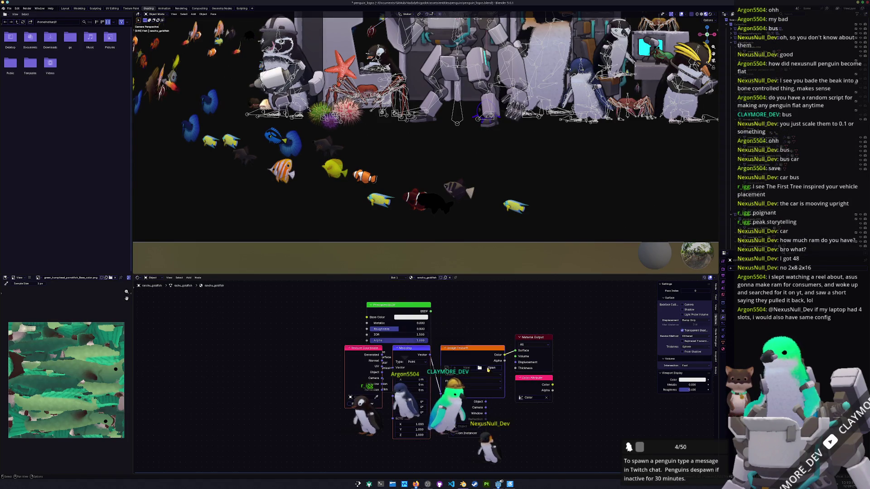
click(489, 369)
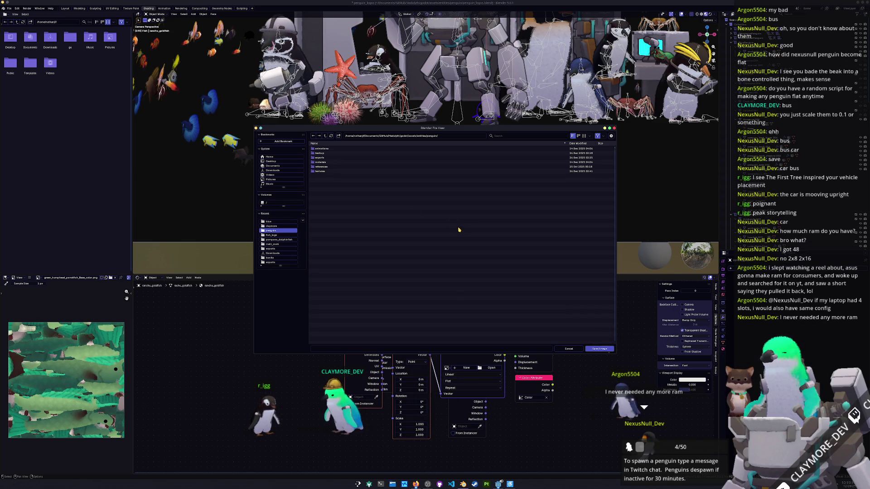
click(323, 173)
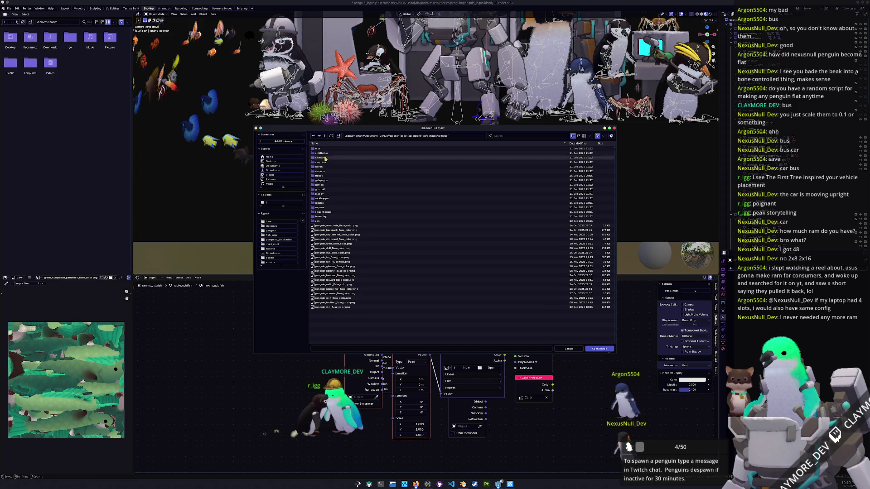
Browse to entities/fish/small/ranchu_goldfish/textures and load the ranchu_goldfish image.
click(325, 136)
click(325, 136)
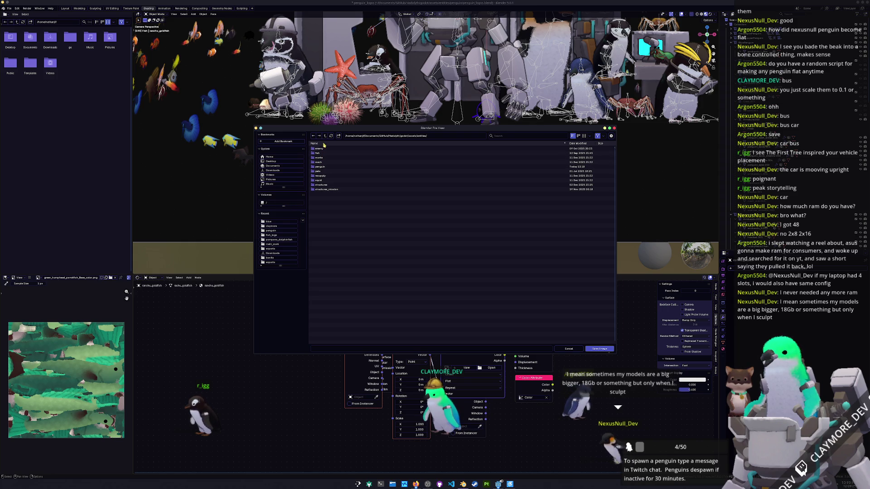
click(333, 153)
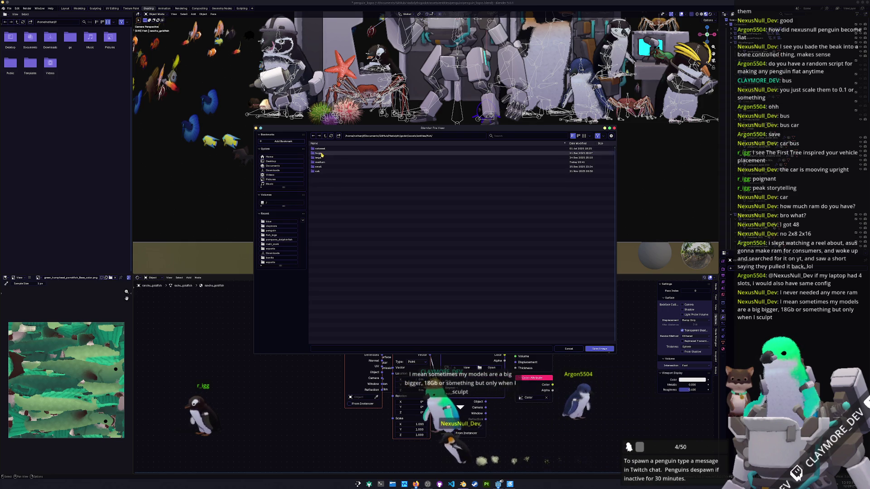
click(328, 167)
click(328, 168)
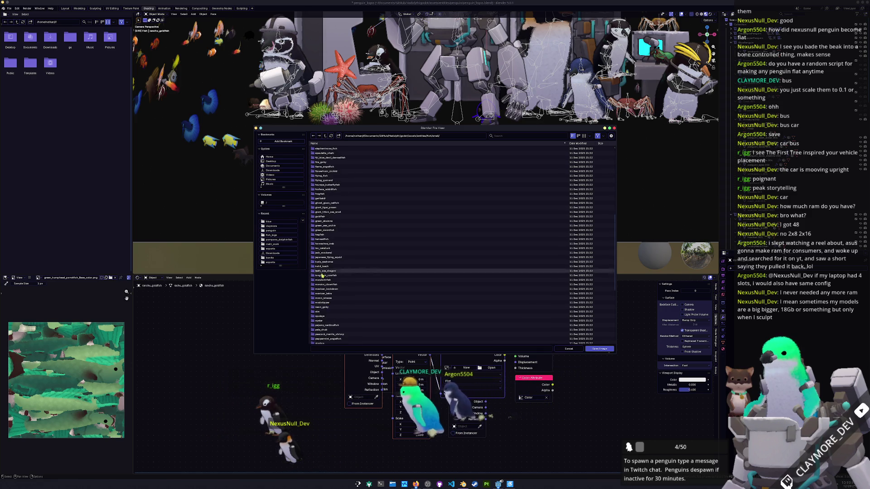
scroll(328, 322, down, 5)
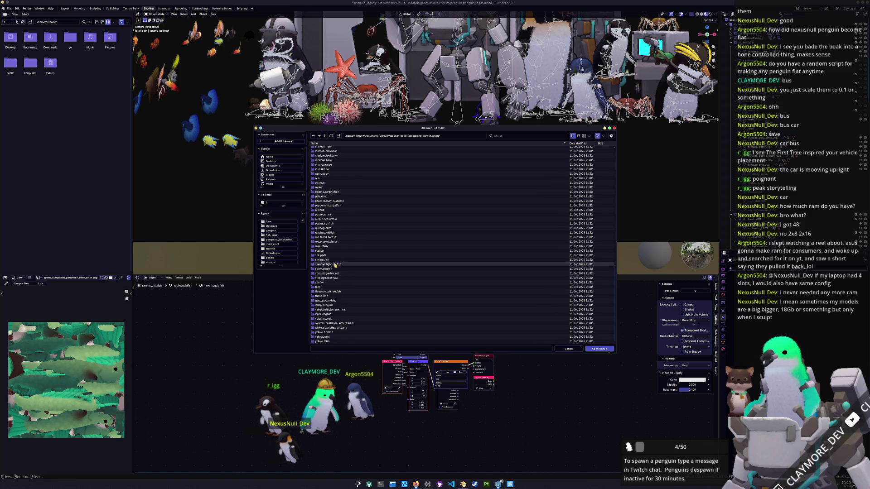
click(326, 233)
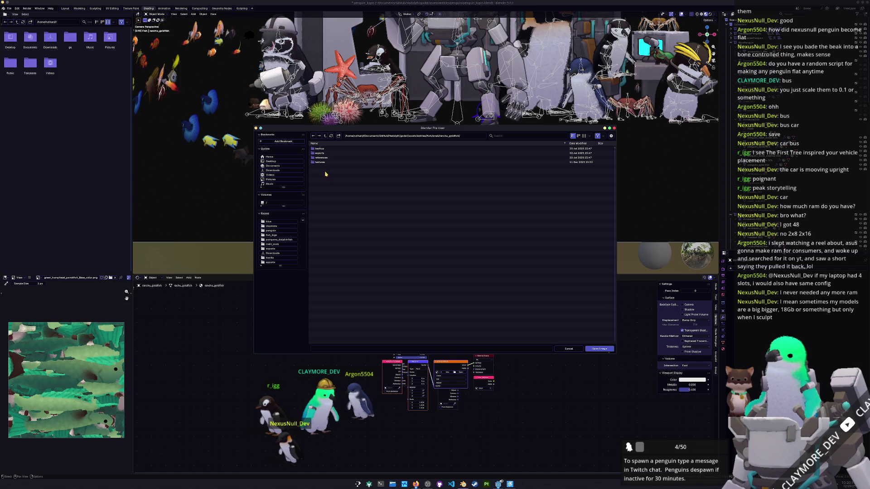
click(325, 162)
double_click(331, 149)
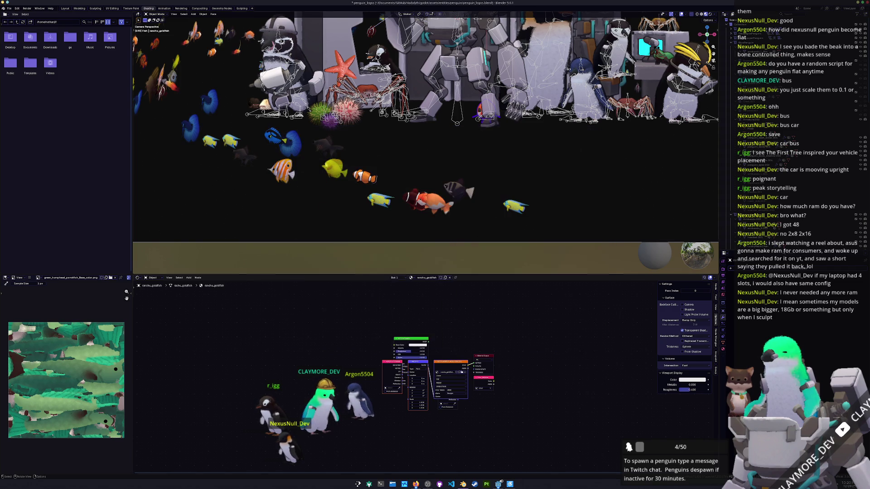
Select BezierCurve.001, adjust the camera view zoom, and render the scene with F12.
click(434, 205)
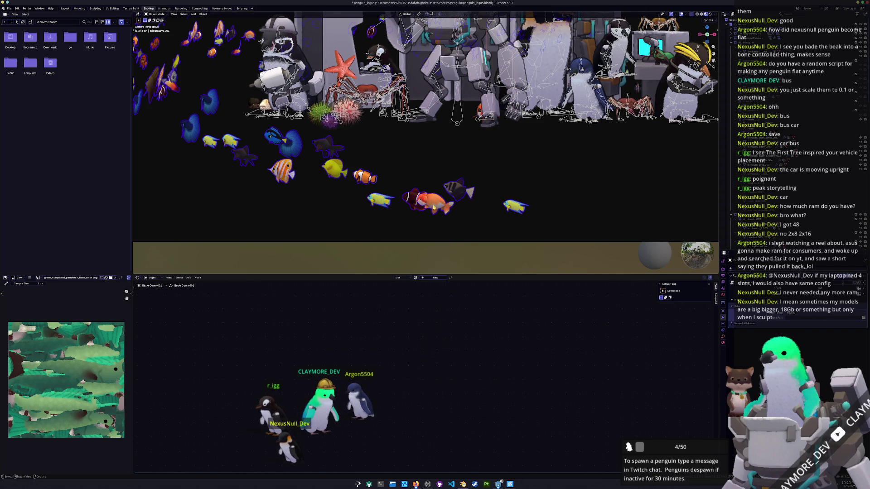
scroll(433, 207, down, 5)
scroll(431, 191, up, 3)
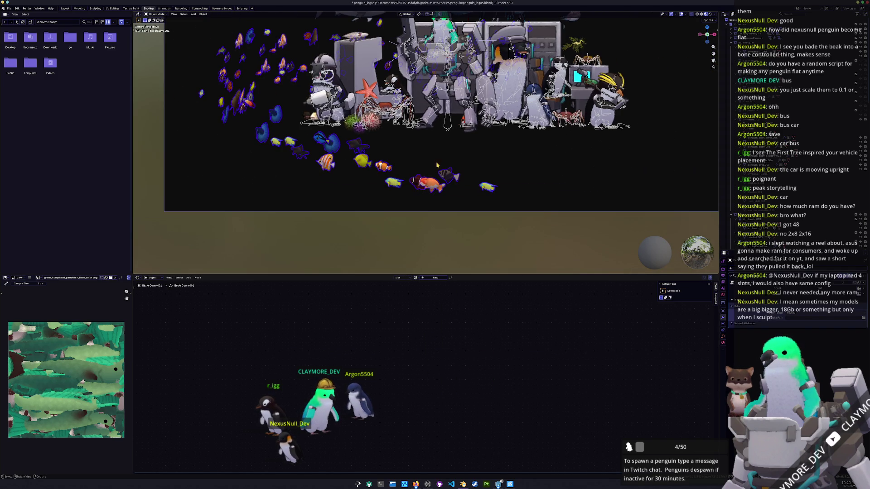
scroll(425, 169, down, 3)
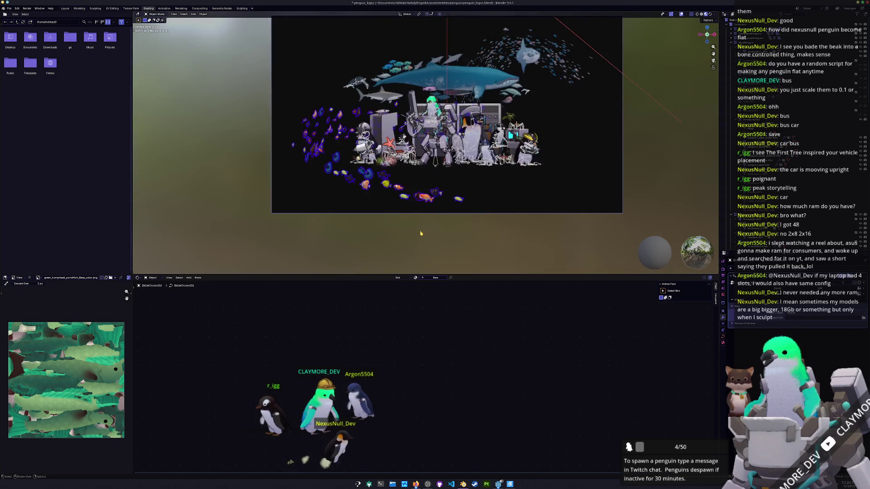
scroll(420, 235, up, 2)
scroll(432, 192, down, 2)
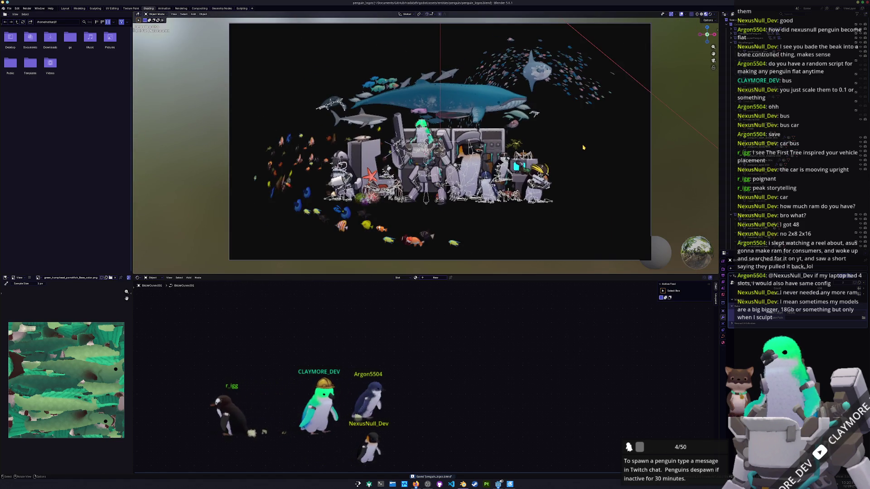
key(F12)
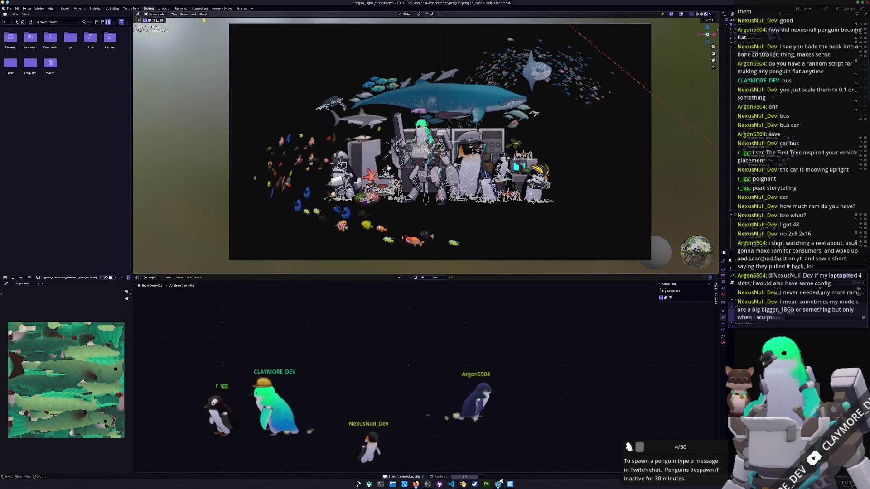
click(181, 9)
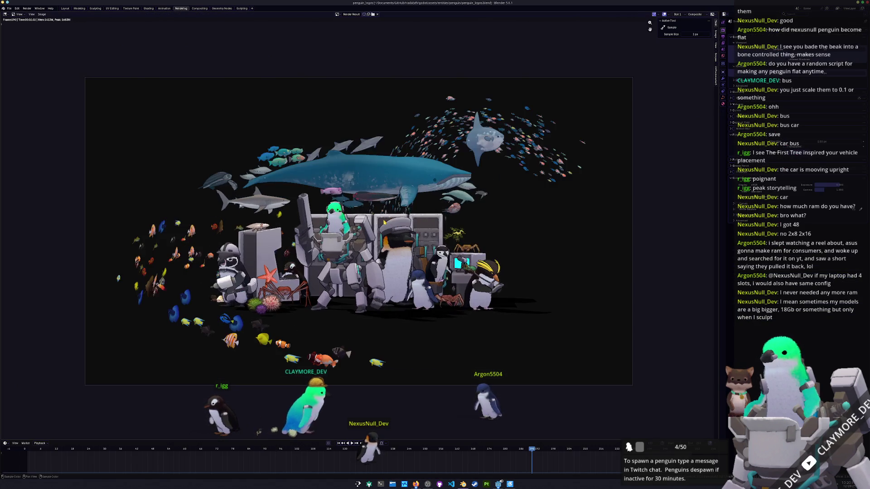
Pan and zoom around the render result, including the sunfish area, then save the blend file.
scroll(398, 218, down, 2)
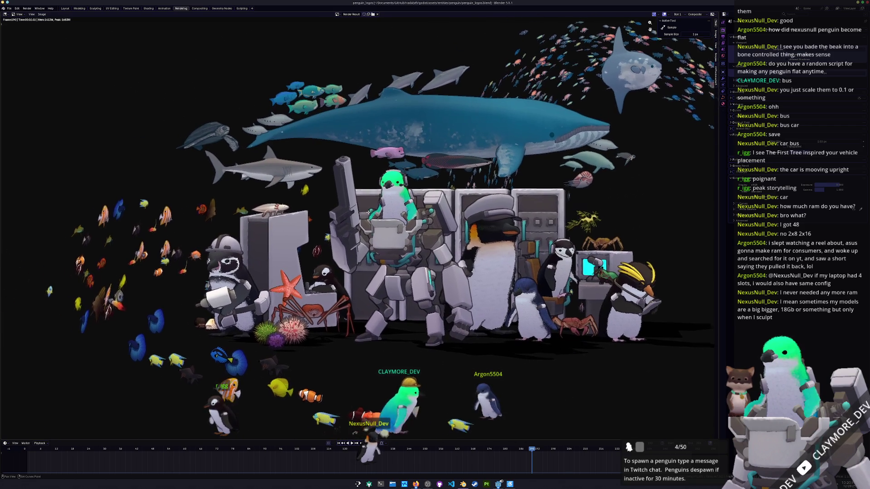
mouse_move(382, 215)
middle_down()
mouse_move(373, 225)
mouse_move(294, 228)
mouse_move(234, 258)
middle_up()
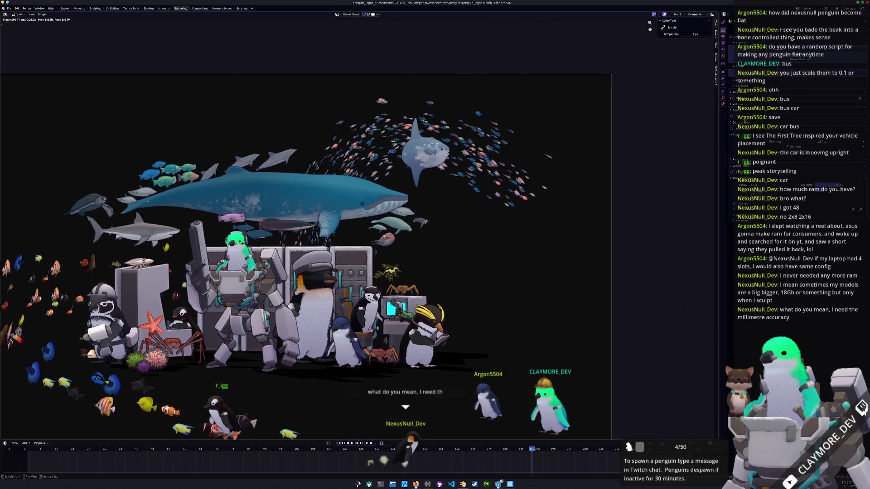
scroll(435, 217, up, 5)
middle_drag(435, 218, 290, 229)
scroll(290, 229, down, 1)
scroll(269, 245, down, 6)
mouse_move(288, 270)
middle_down()
mouse_move(337, 244)
mouse_move(370, 208)
middle_up()
scroll(337, 245, up, 1)
scroll(369, 208, up, 2)
scroll(121, 96, down, 2)
key(ctrl+s)
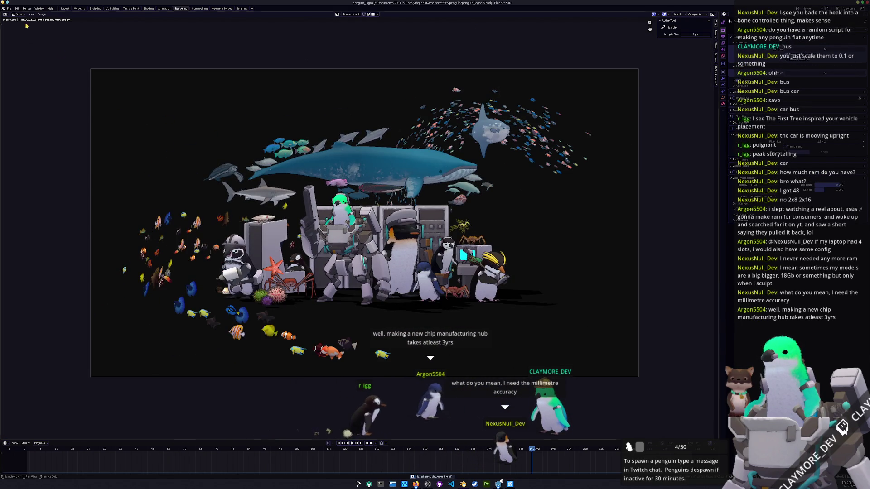
click(44, 15)
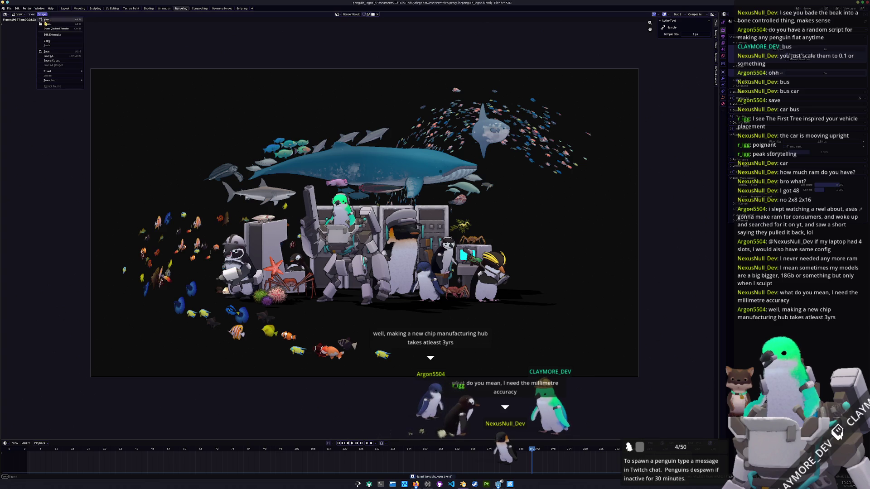
Save the render as an image over penguin_banner_dark in the Hadalyth art folder.
click(49, 56)
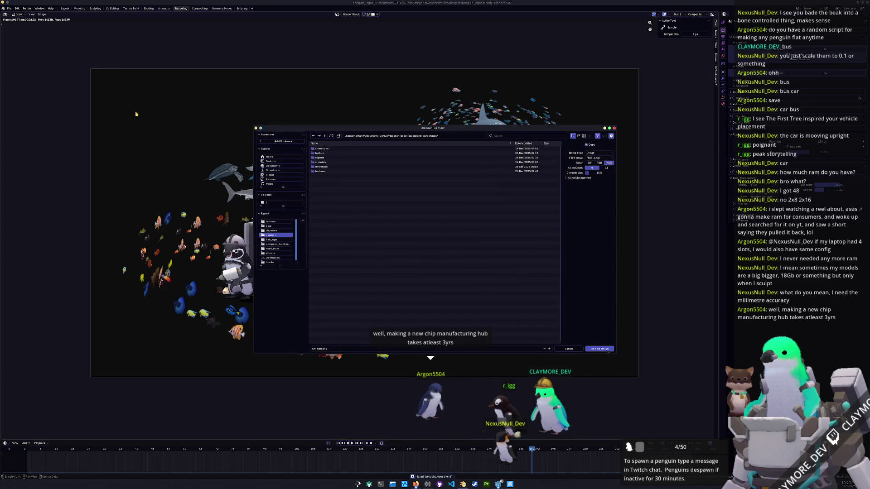
mouse_move(317, 130)
mouse_down()
mouse_move(442, 363)
mouse_move(424, 201)
mouse_up()
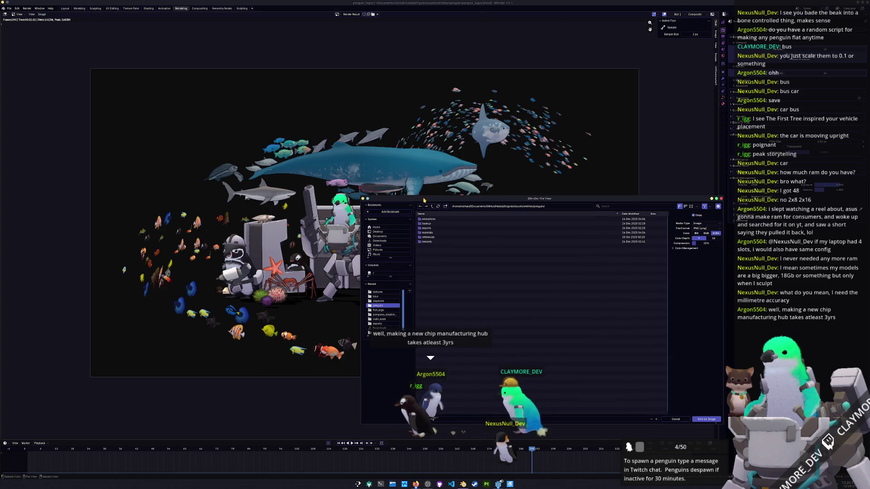
click(433, 207)
click(433, 207)
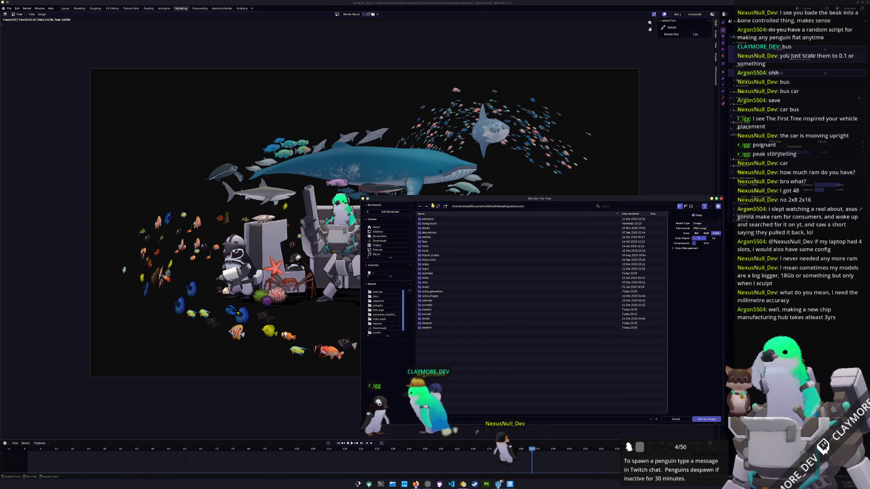
click(432, 206)
click(432, 206)
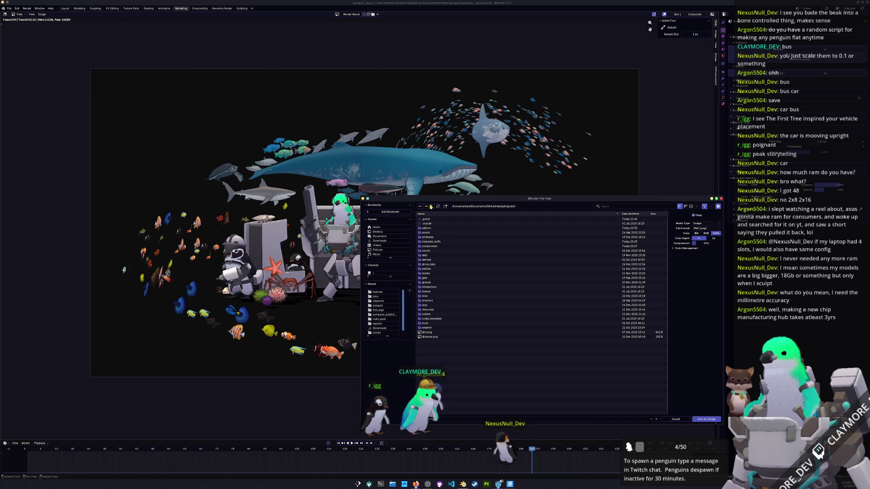
double_click(448, 233)
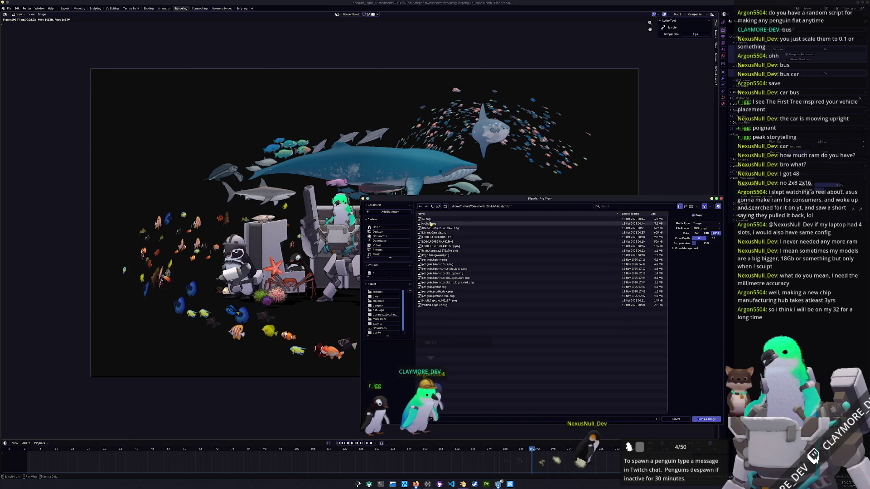
click(691, 207)
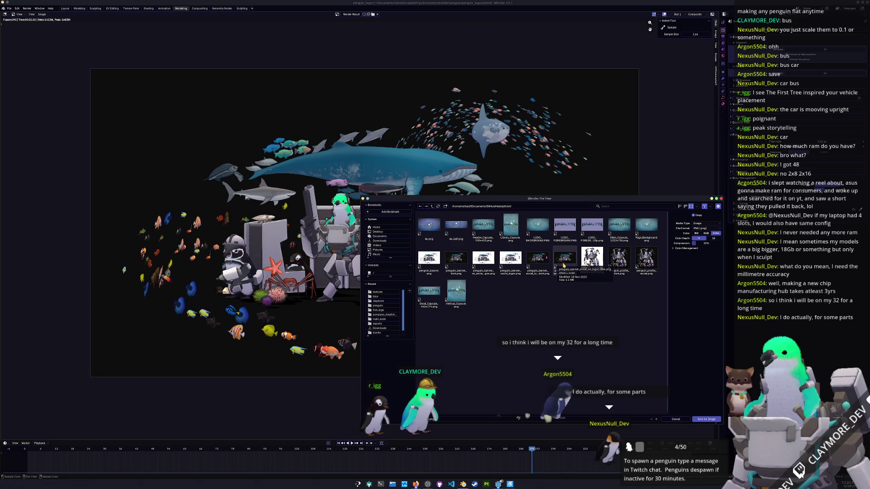
click(457, 265)
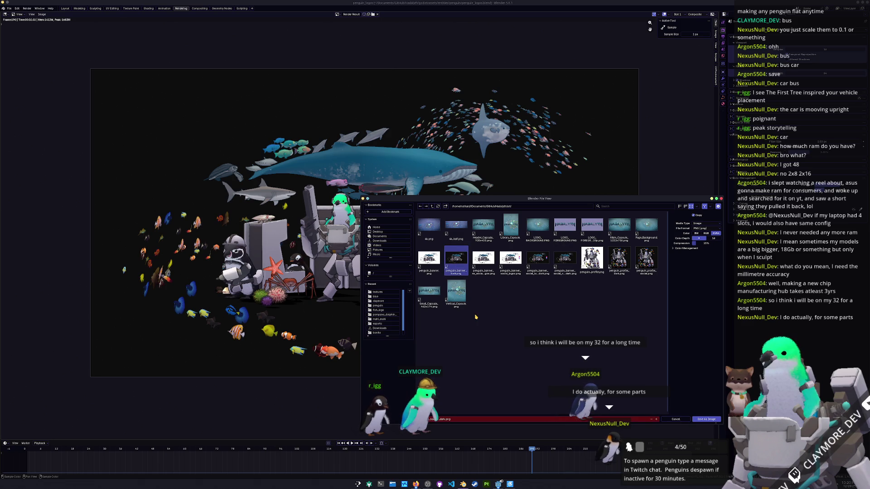
click(702, 420)
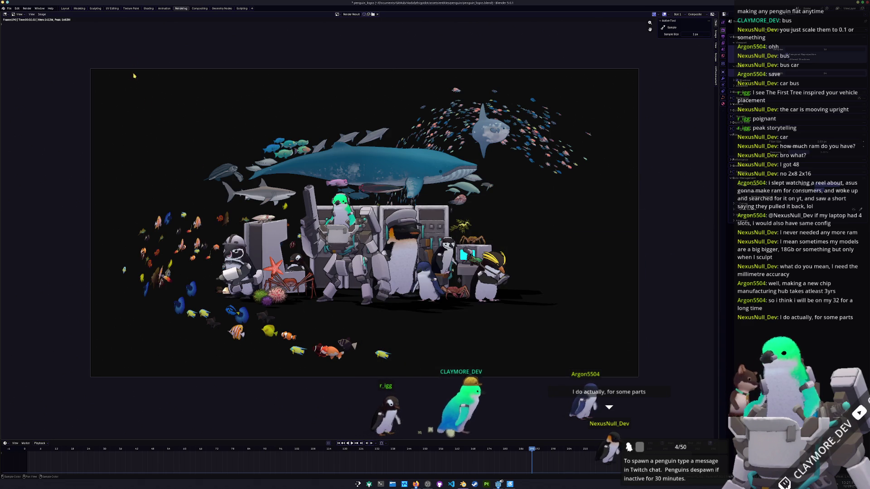
Link the compositor's Mix Result into the Kuwahara filter, then return to the render result.
click(201, 9)
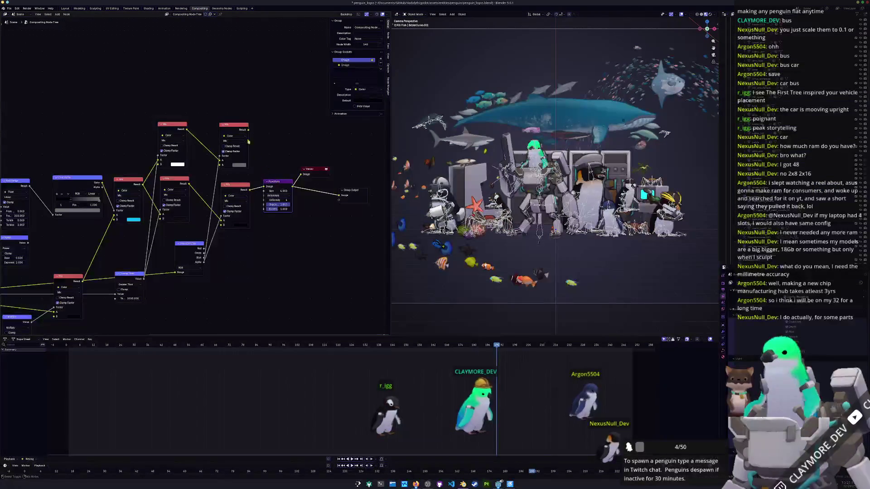
ctrl+shift+click(233, 127)
drag(248, 131, 265, 191)
ctrl+shift+click(272, 183)
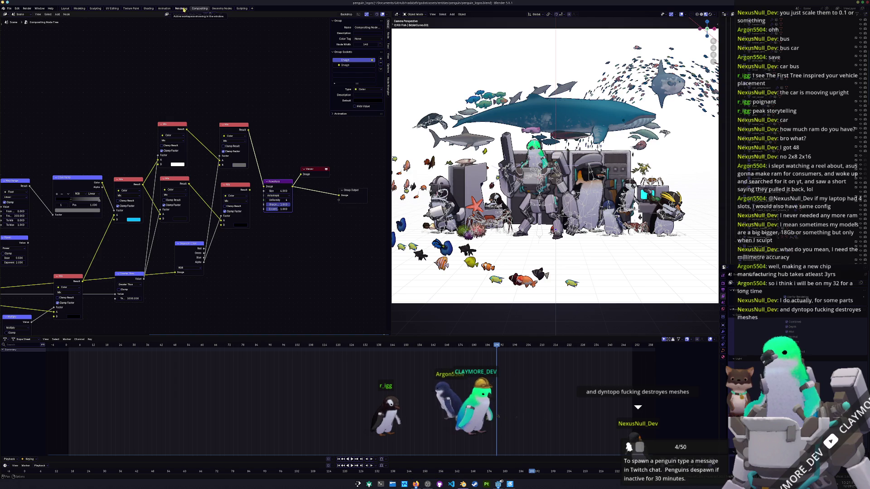
click(181, 8)
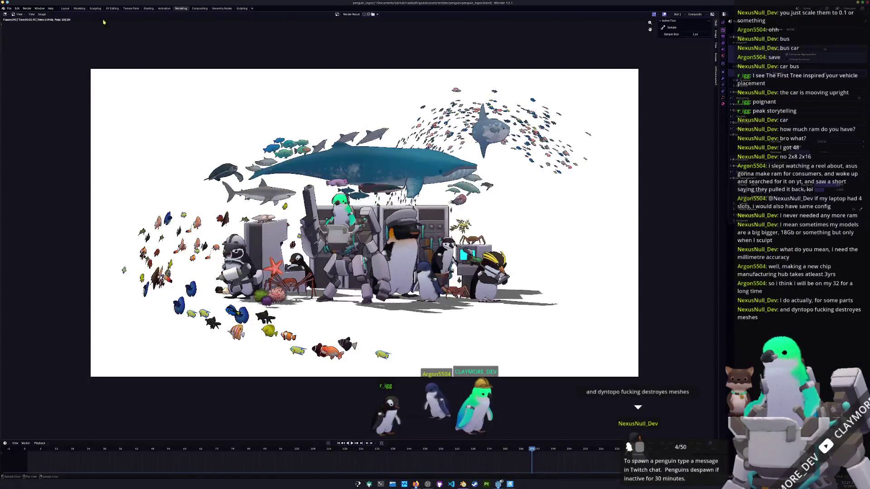
click(42, 14)
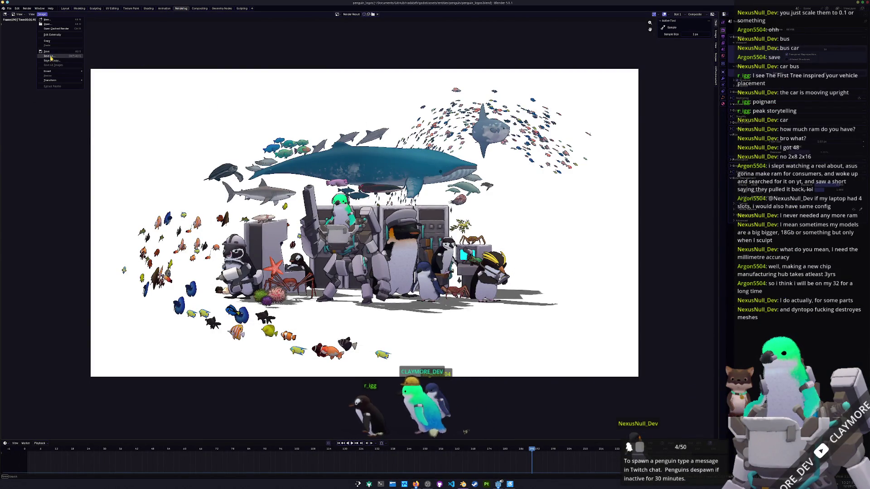
Save the white-background render as penguin_banner.png.
click(54, 57)
click(322, 188)
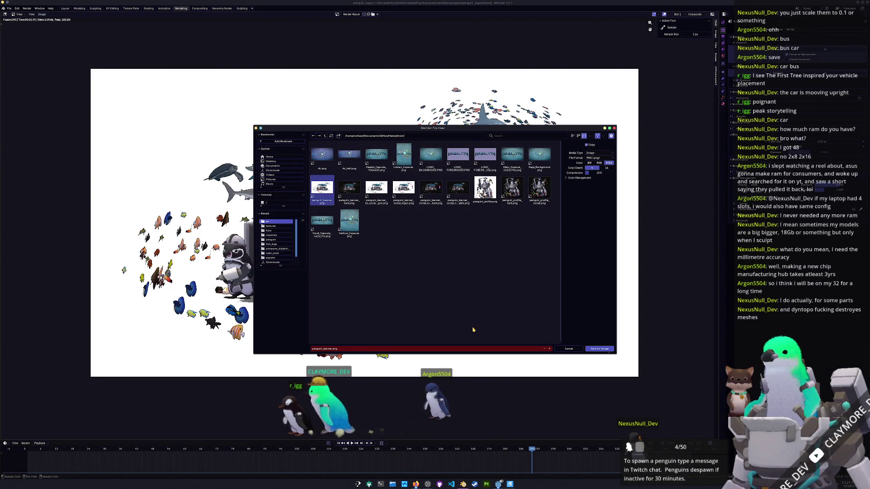
click(600, 349)
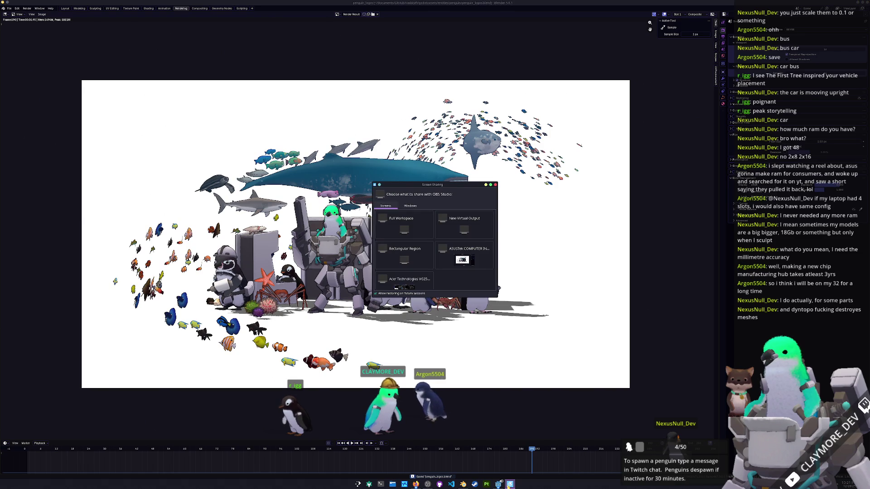
right_click(511, 484)
Close the OBS screen-sharing prompt and launch GIMP by searching 'gimp' in the launcher.
click(515, 474)
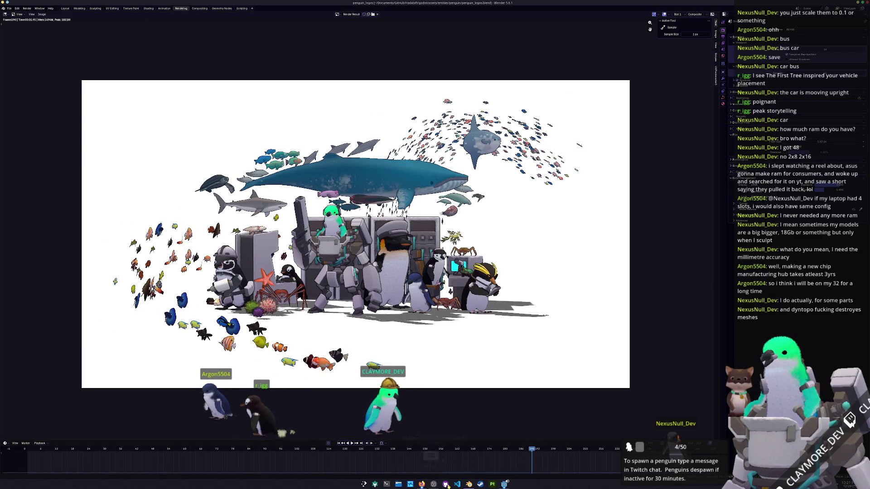
mouse_move(470, 486)
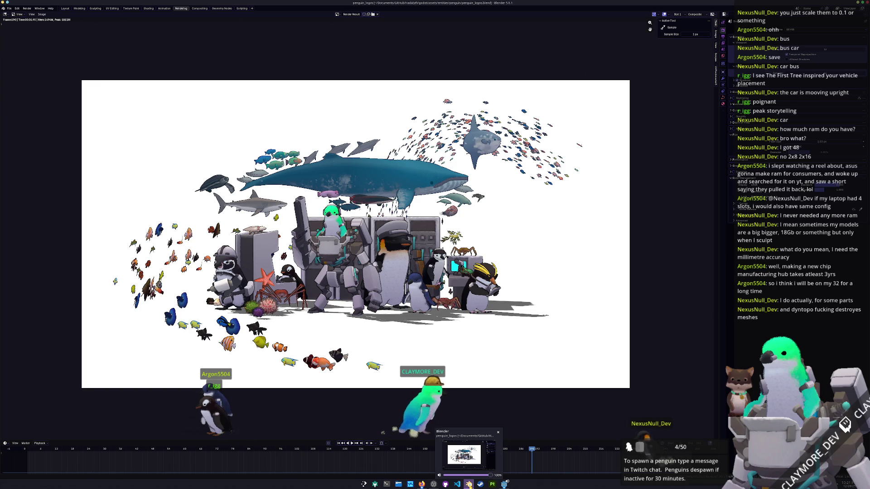
key(super)
text(gimp)
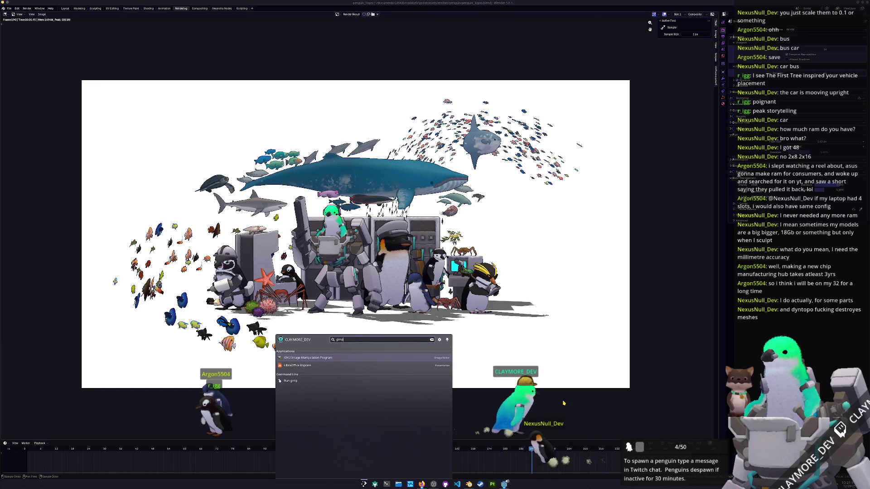
key(Return)
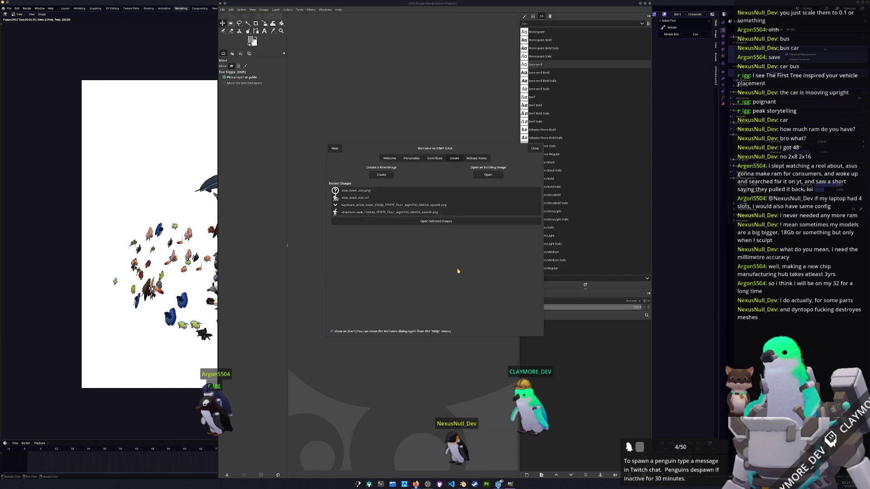
In GIMP's Open dialog, browse Documents > GitHub > Hadalyth and into its godot folder.
click(481, 176)
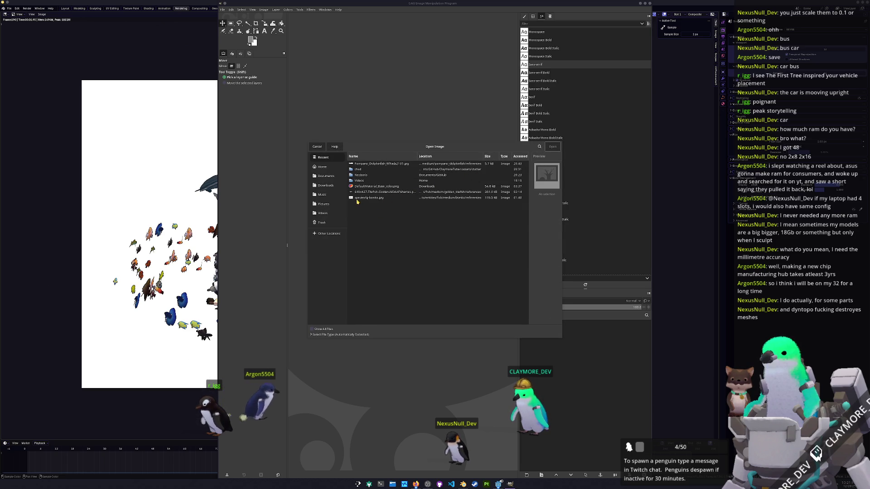
click(323, 177)
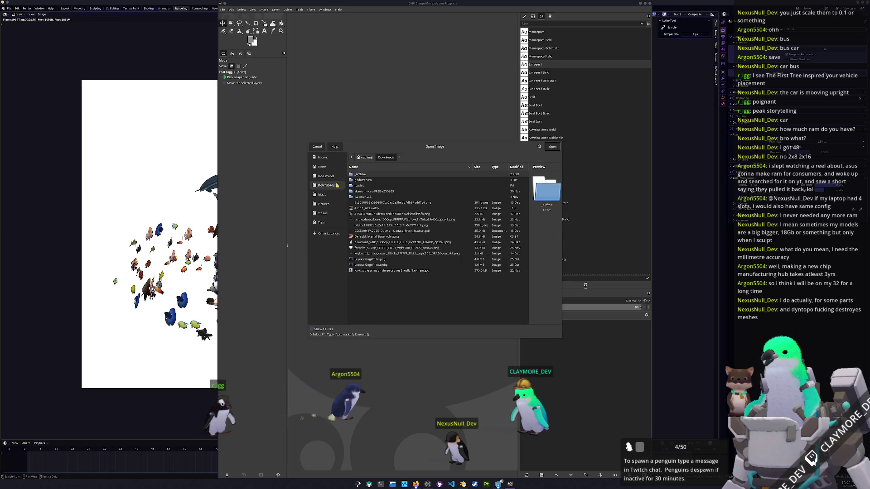
double_click(362, 180)
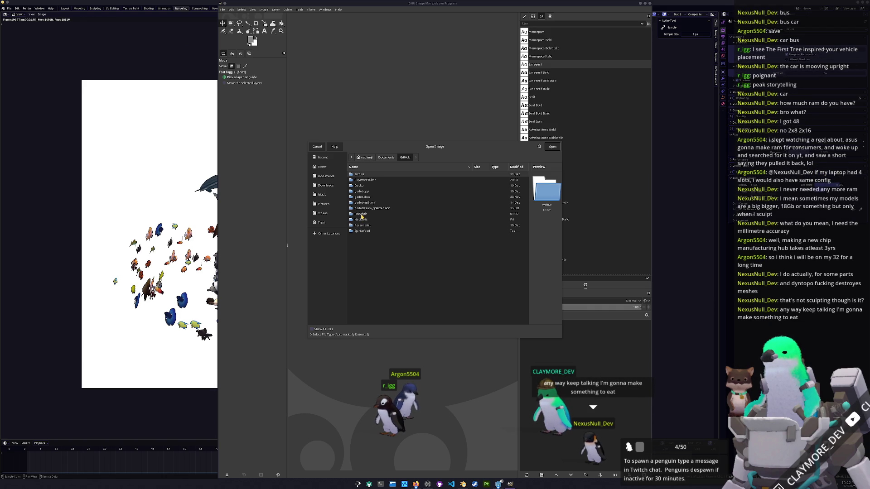
double_click(362, 216)
click(362, 187)
click(363, 182)
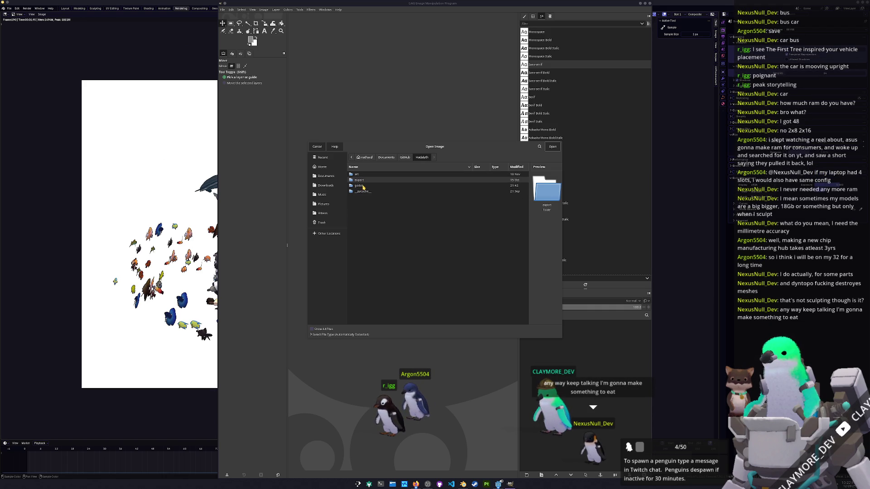
click(363, 187)
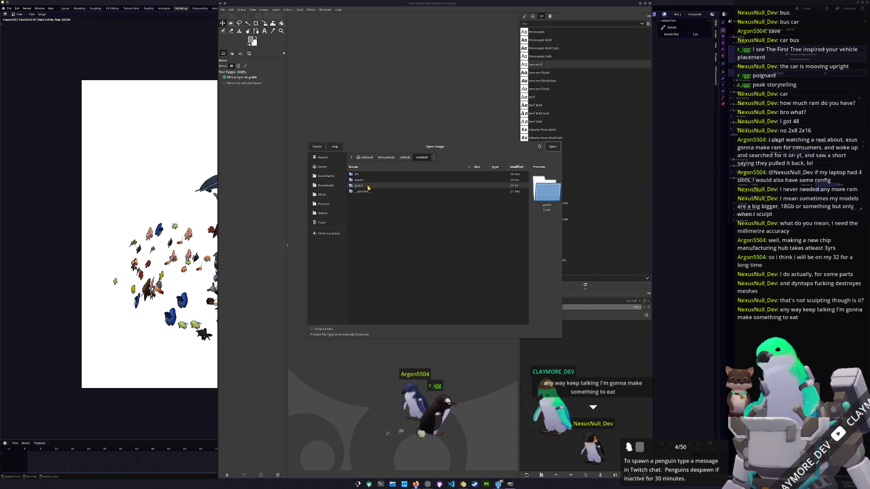
double_click(368, 187)
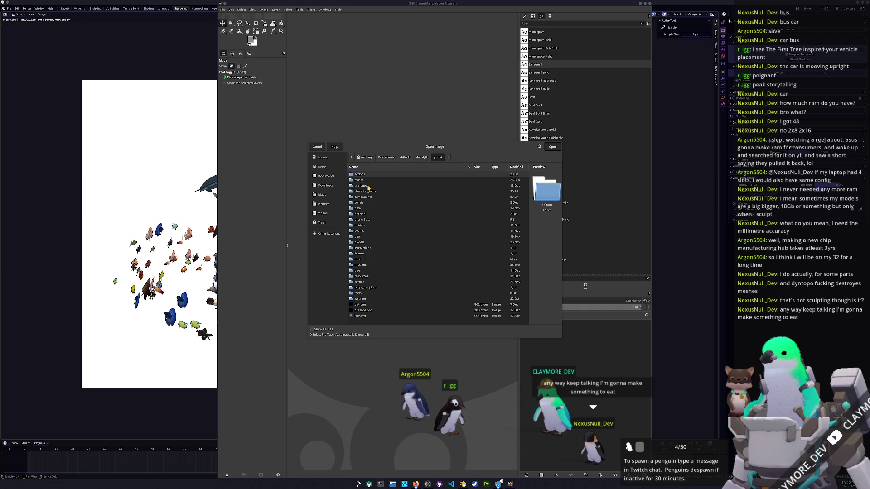
Go to the Hadalyth art folder and open penguin_banner.xcf.
click(417, 158)
double_click(361, 175)
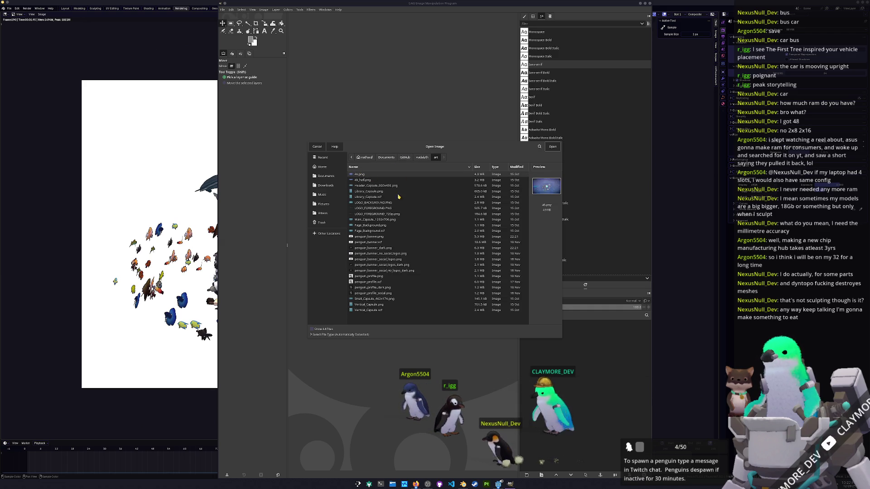
click(374, 249)
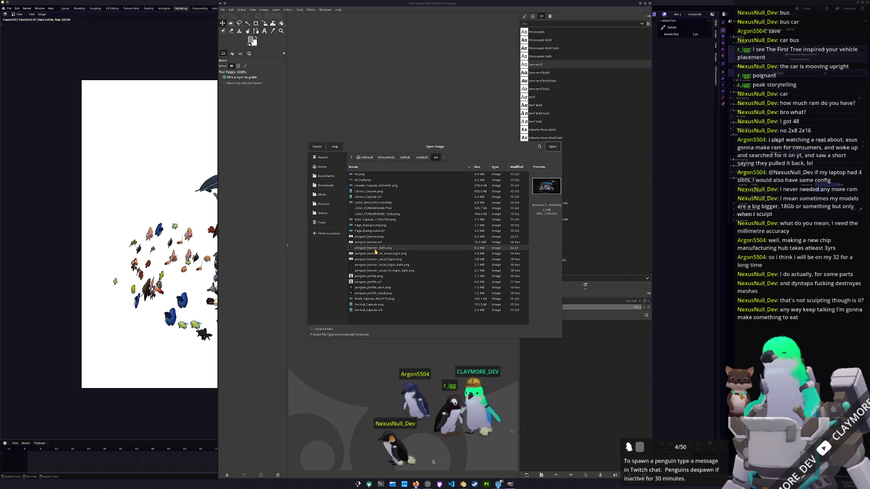
click(375, 255)
double_click(372, 243)
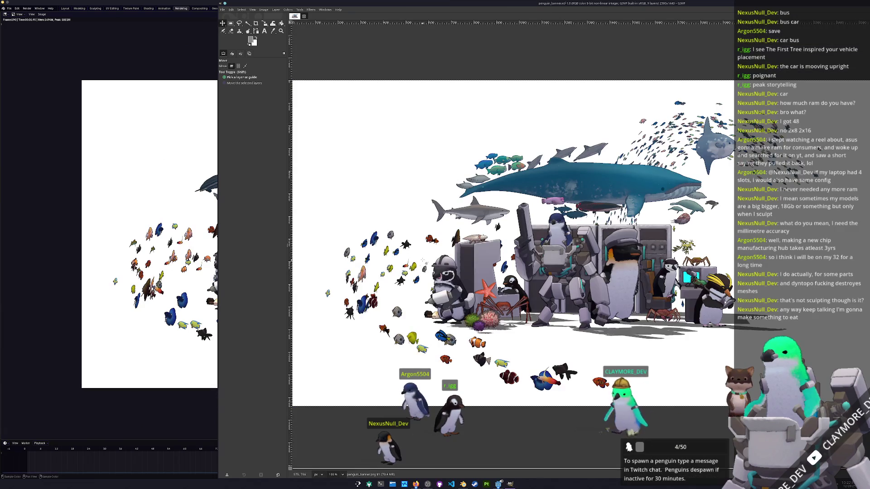
Maximize the GIMP window and open a Dolphin window on the GitHub folder, moved lower on screen.
mouse_move(669, 6)
mouse_down()
mouse_move(637, 18)
mouse_move(635, 2)
mouse_up()
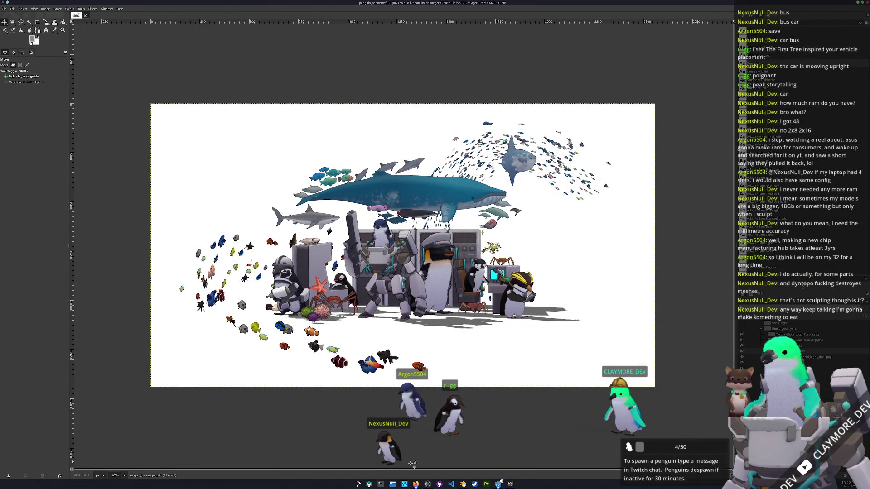
right_click(392, 485)
click(399, 397)
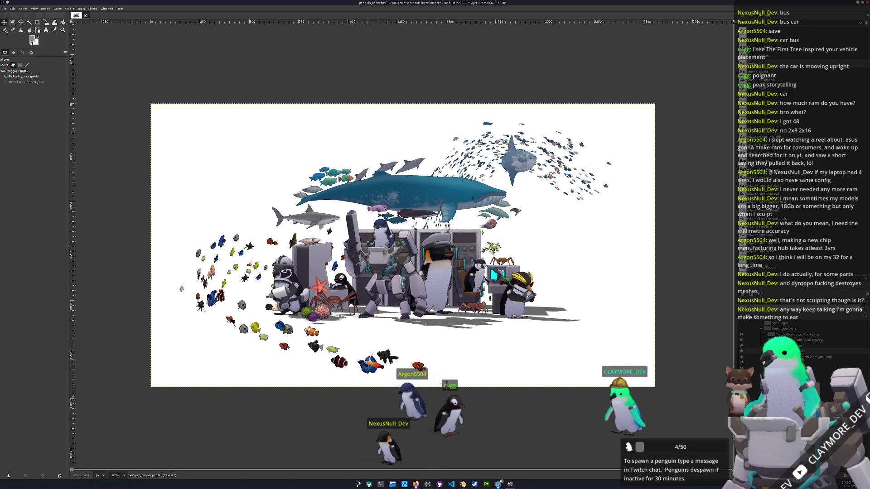
mouse_move(474, 139)
mouse_down()
mouse_move(532, 266)
mouse_move(474, 289)
mouse_move(503, 286)
mouse_move(510, 239)
mouse_up()
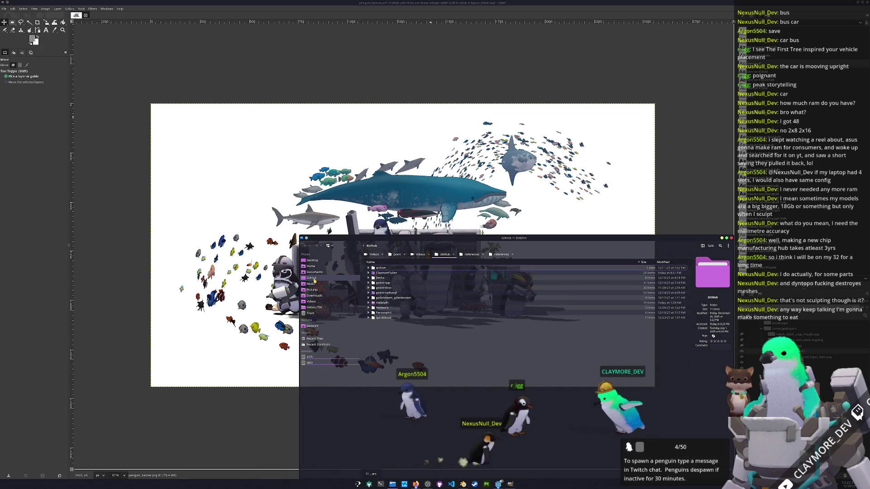
Drag penguin_banner.png from the Hadalyth/art folder onto the GIMP canvas as a new layer.
double_click(384, 303)
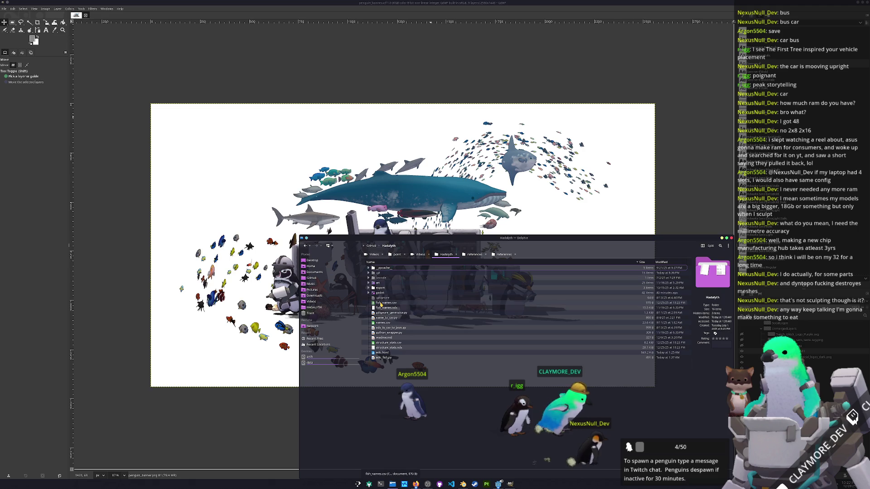
double_click(378, 285)
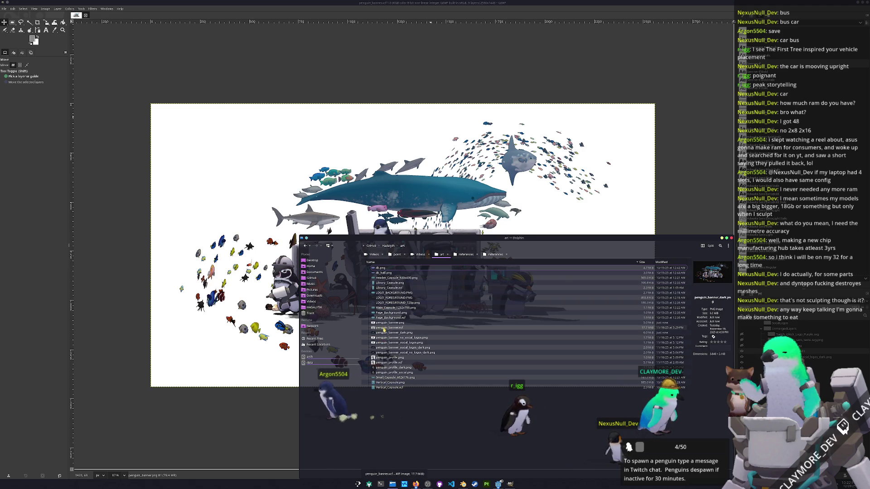
drag(381, 334, 439, 288)
Save the banner project and scale the new render layer to 2560 × 1440.
key(ctrl+s)
key(shift+s)
click(542, 282)
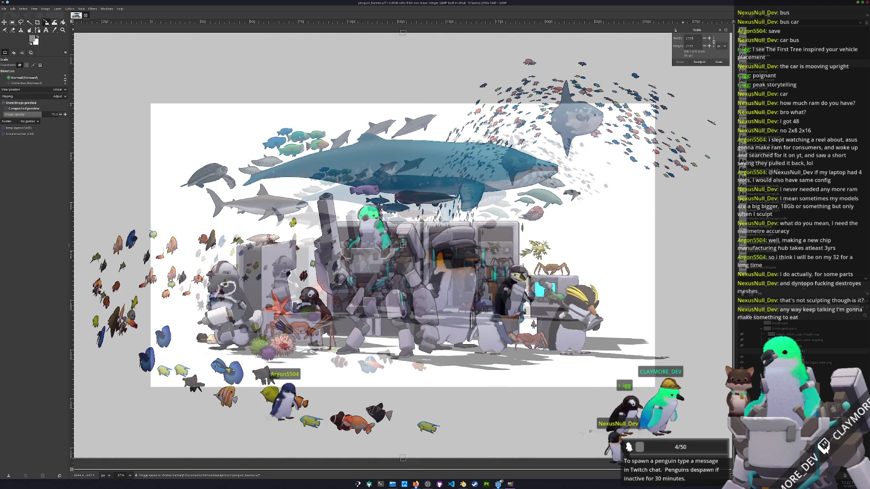
key(Tab)
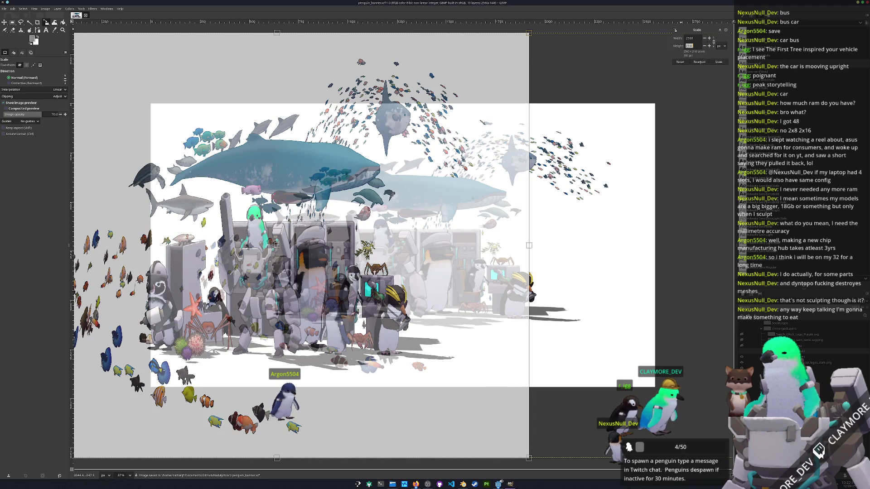
text(40)
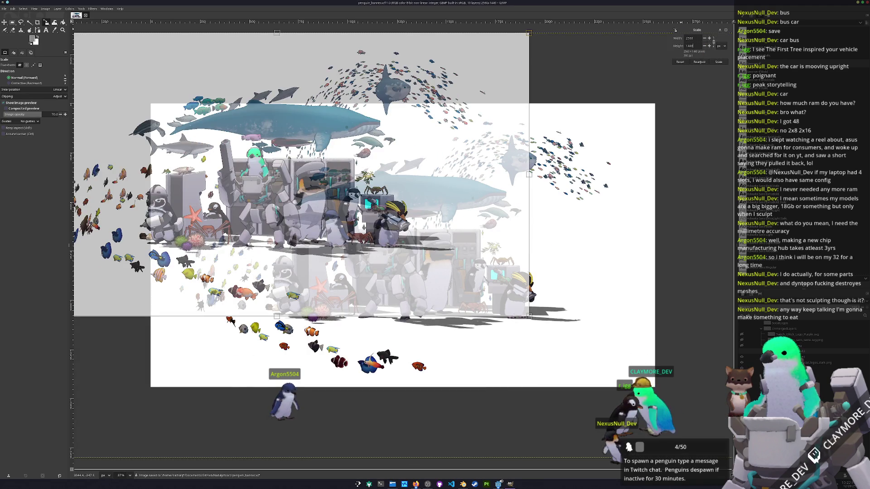
click(717, 62)
Centre the render layer horizontally and vertically on the canvas.
key(q)
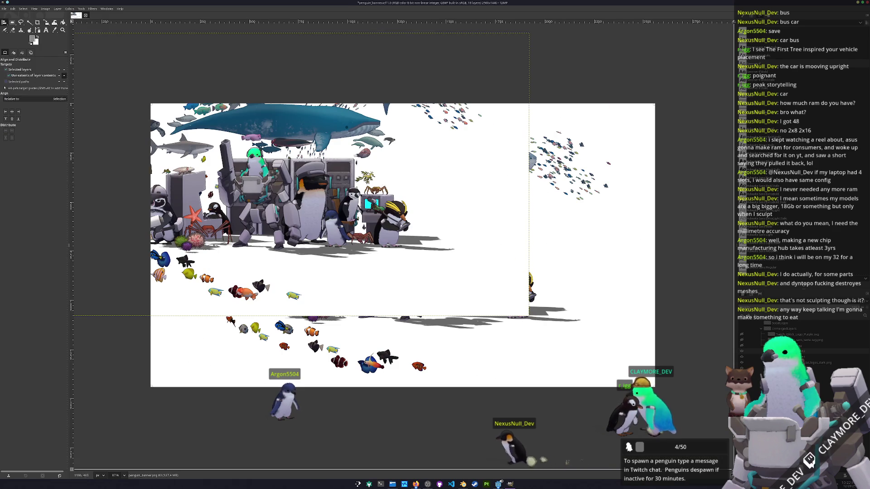
click(12, 112)
click(12, 119)
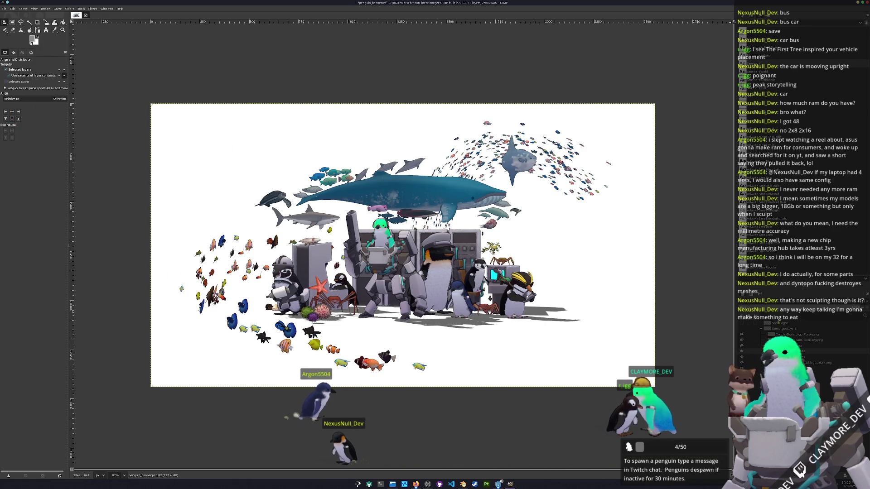
Delete the leftover unwanted layer from the Layers panel.
right_click(798, 356)
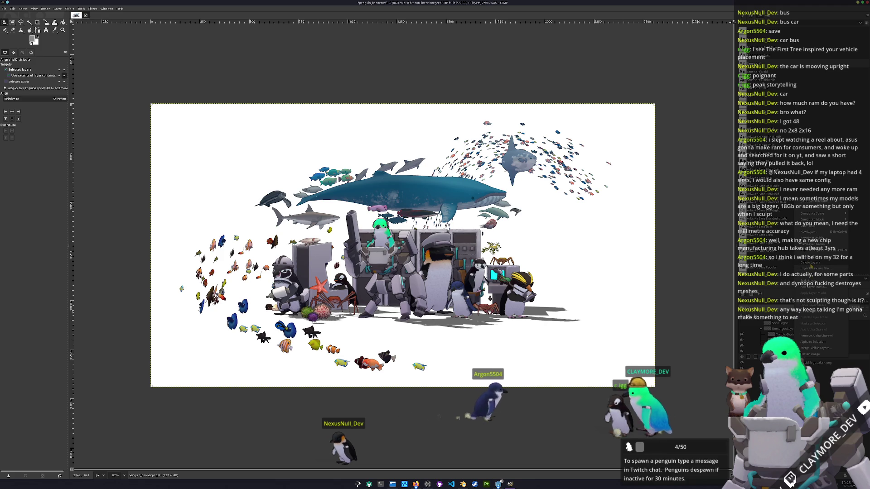
click(811, 262)
key(alt+Tab)
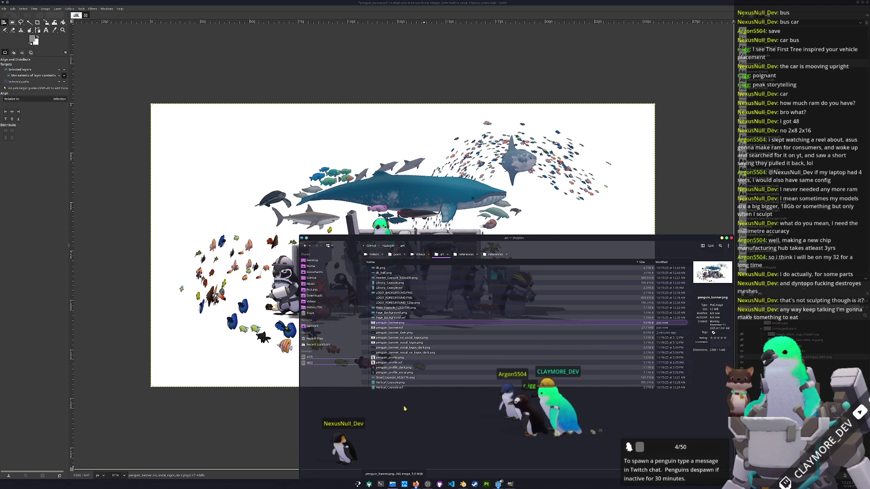
Drag penguin_banner_dark.png from Dolphin's art folder onto the GIMP canvas as a layer.
mouse_move(397, 333)
mouse_down()
mouse_move(481, 314)
mouse_move(554, 339)
mouse_up()
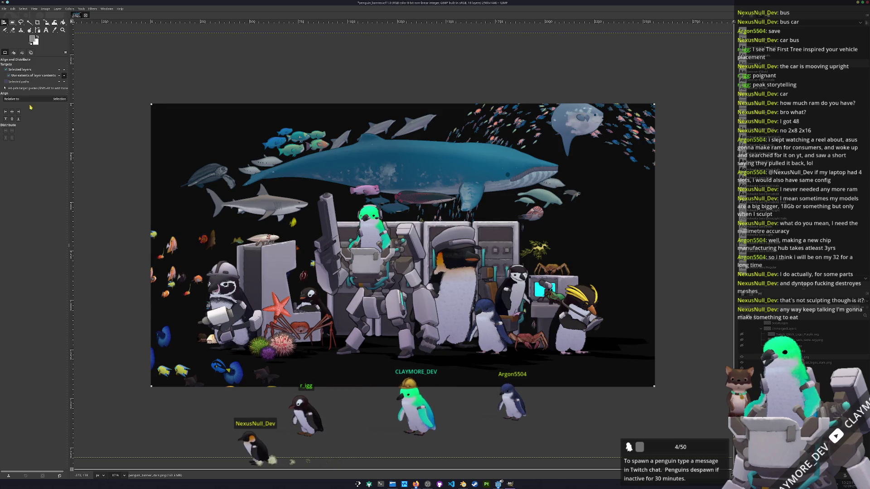
Scale the dark banner layer to 2560 × 1440.
key(shift+s)
click(406, 264)
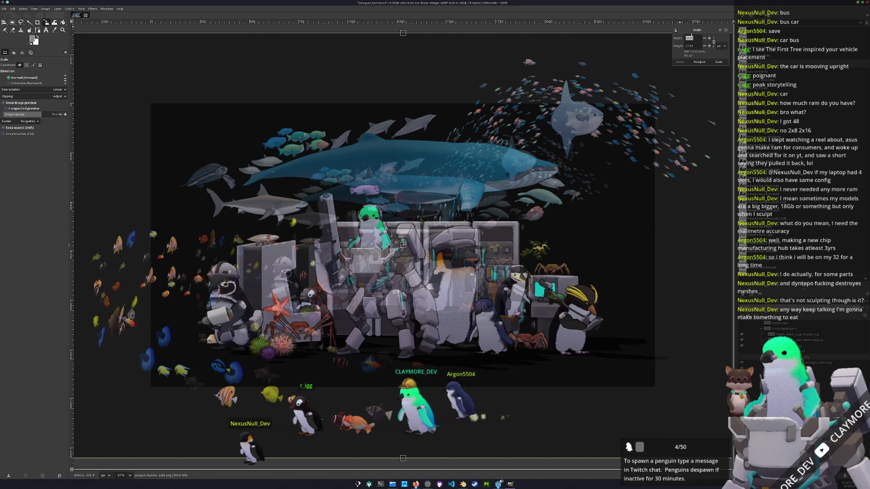
text(0)
key(Tab)
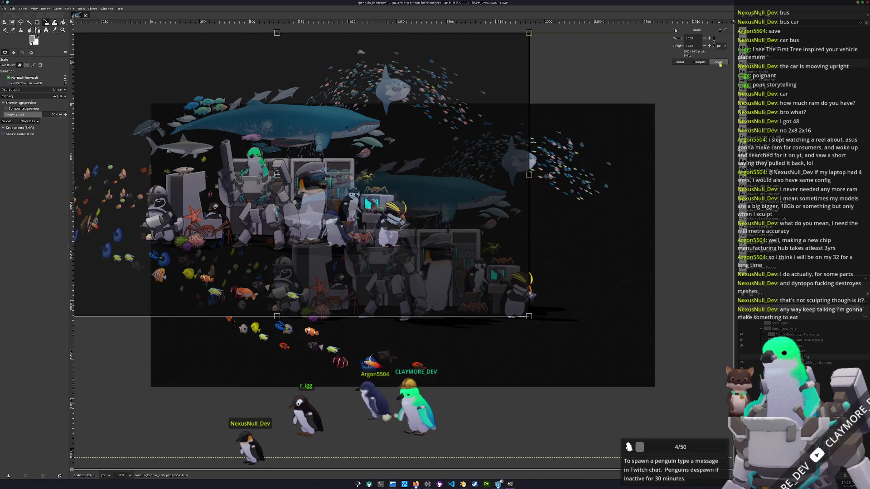
click(720, 62)
key(m)
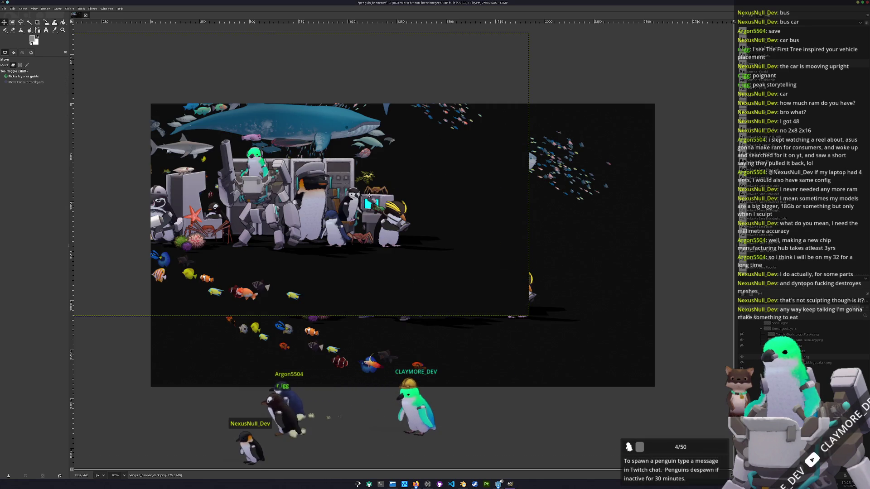
Centre the dark layer on the canvas and open the Export Image As dialog.
key(q)
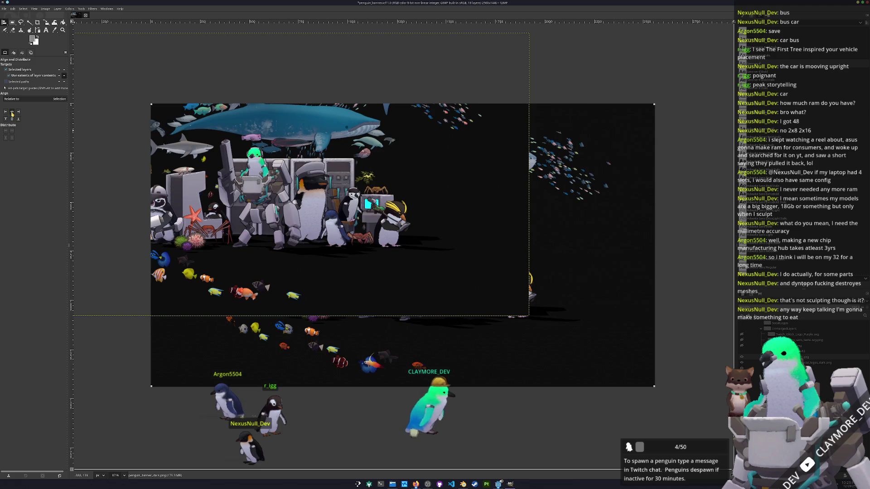
click(12, 111)
click(12, 119)
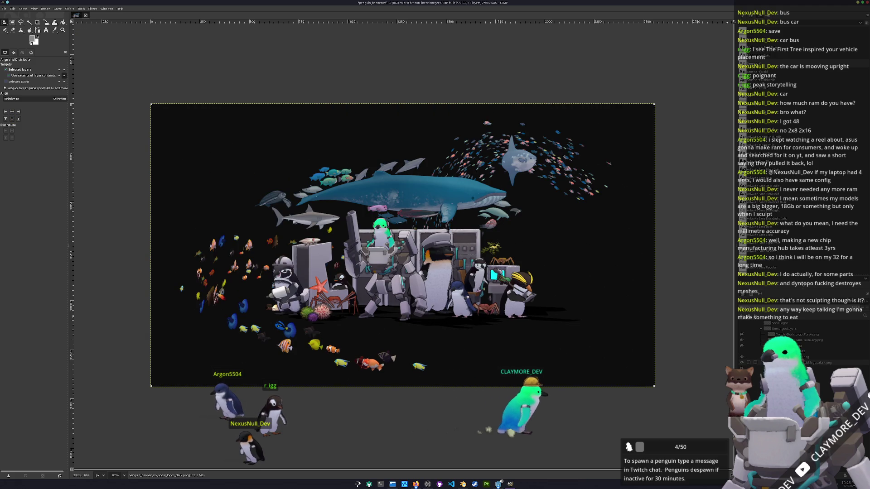
right_click(800, 362)
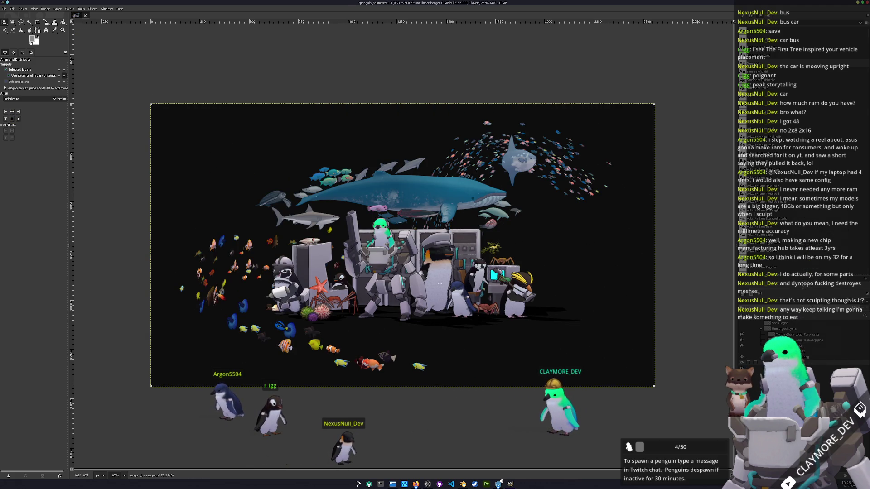
key(ctrl+shift+e)
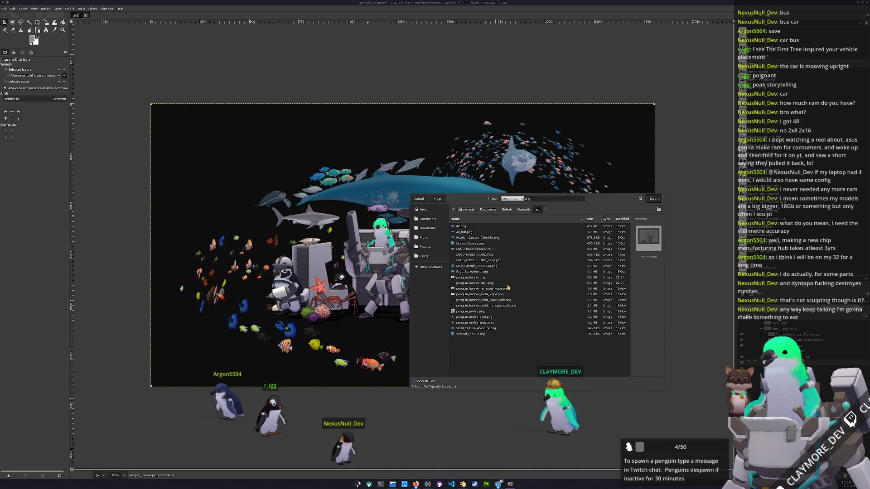
Export the banner over penguin_banner_social_no_logos_dark.png, replacing the existing file.
click(493, 336)
click(475, 284)
click(478, 294)
click(481, 300)
click(482, 306)
click(654, 199)
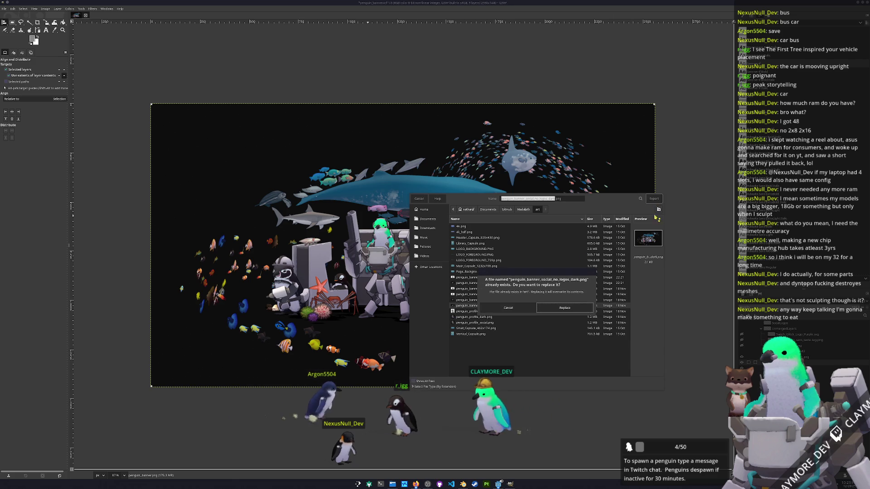
click(565, 308)
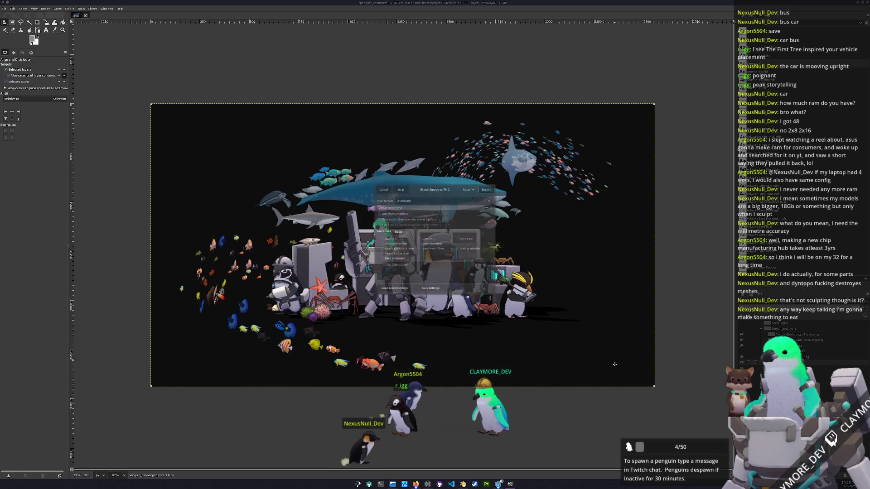
click(490, 187)
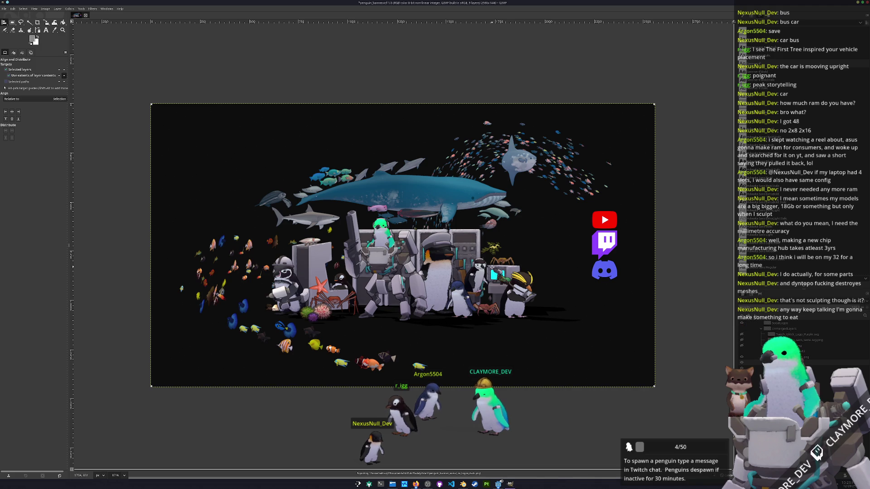
Export again, overwriting penguin_banner_social_logos_dark.png.
key(ctrl+shift+e)
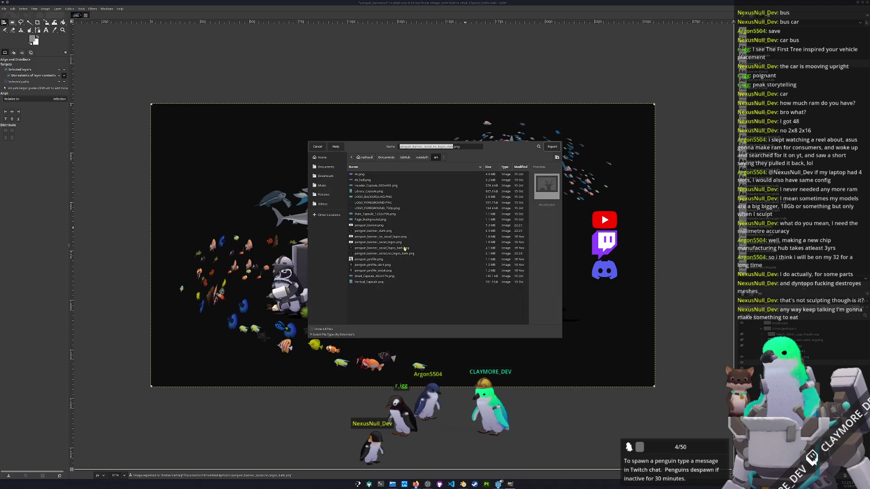
click(395, 248)
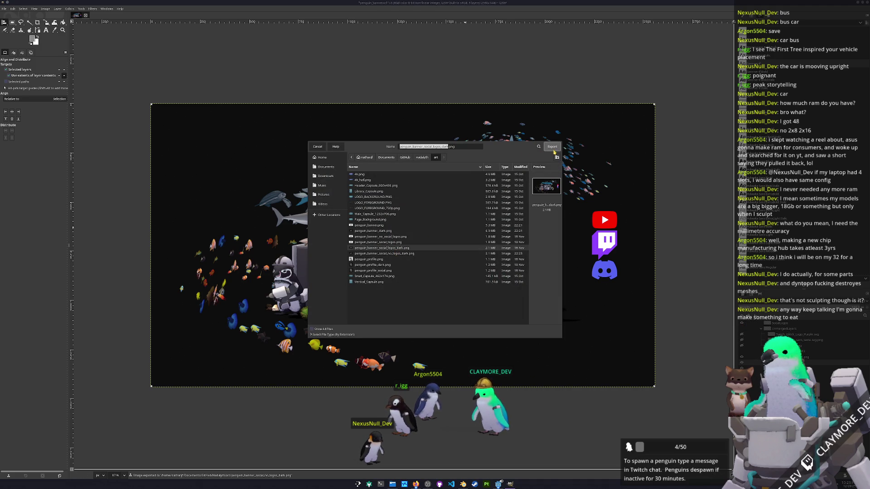
click(553, 148)
click(461, 256)
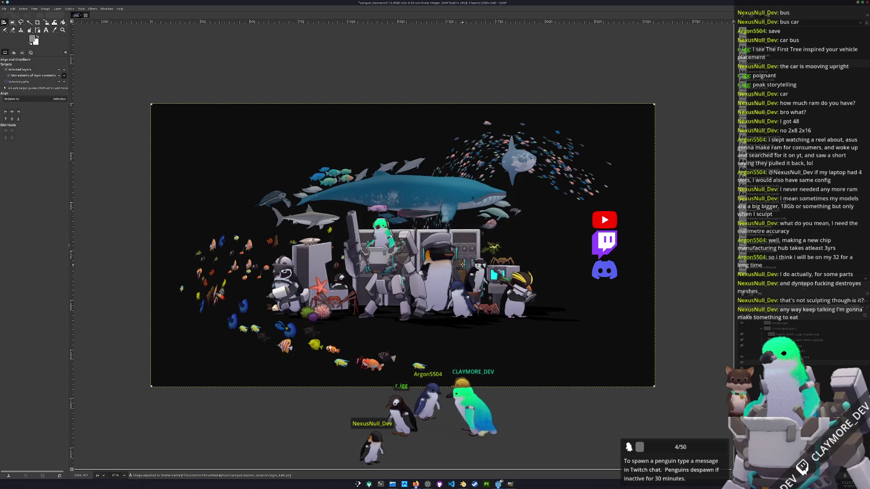
click(487, 187)
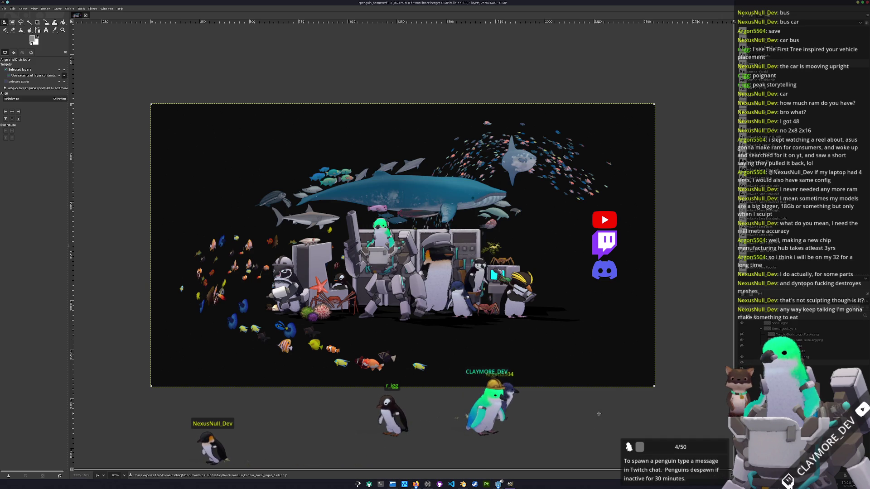
Hide the black background layer and export over penguin_banner_social_logos.png.
click(742, 352)
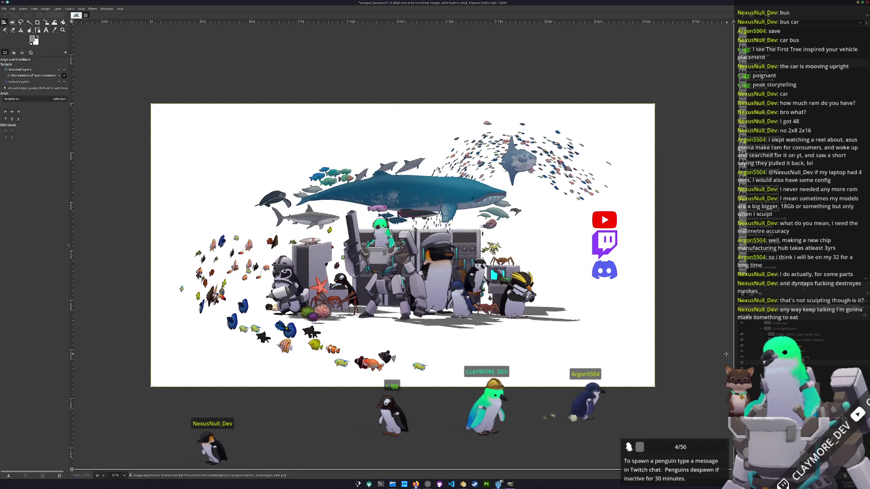
key(ctrl+shift+e)
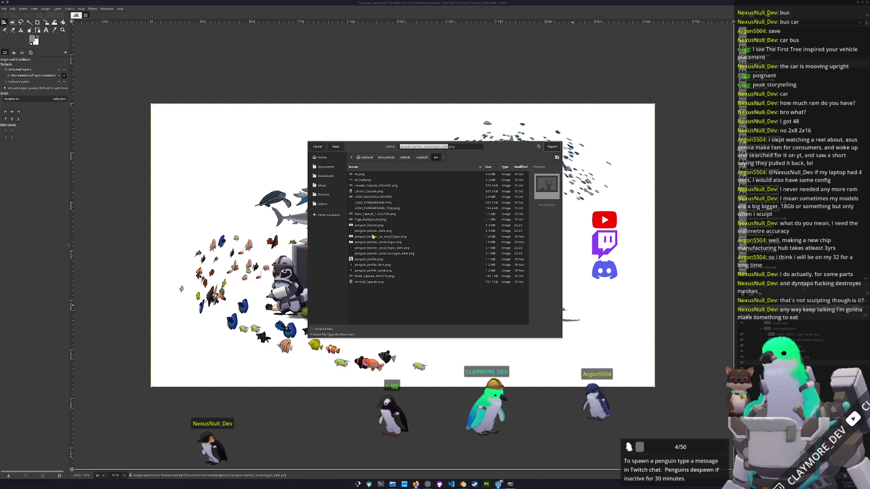
click(372, 237)
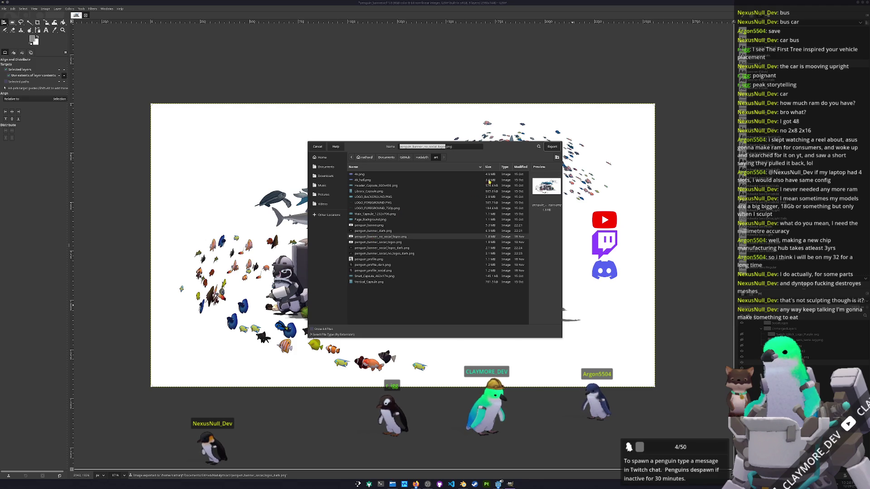
click(385, 242)
click(553, 148)
click(451, 256)
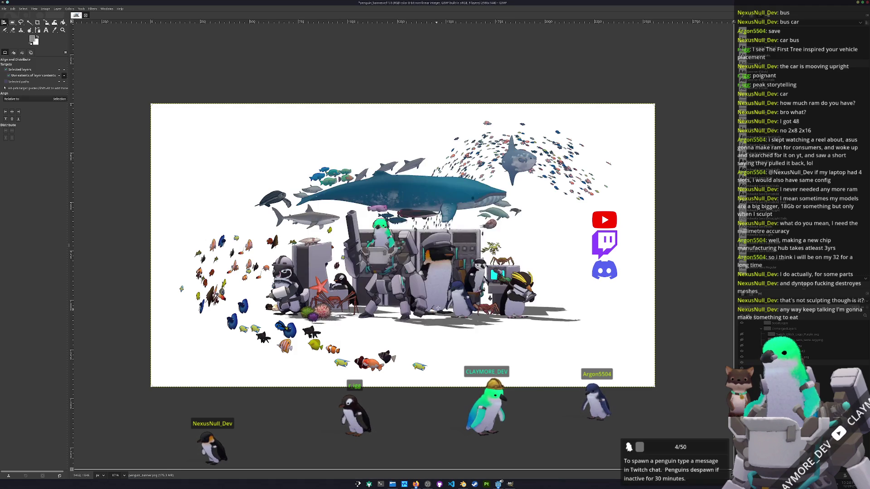
click(489, 187)
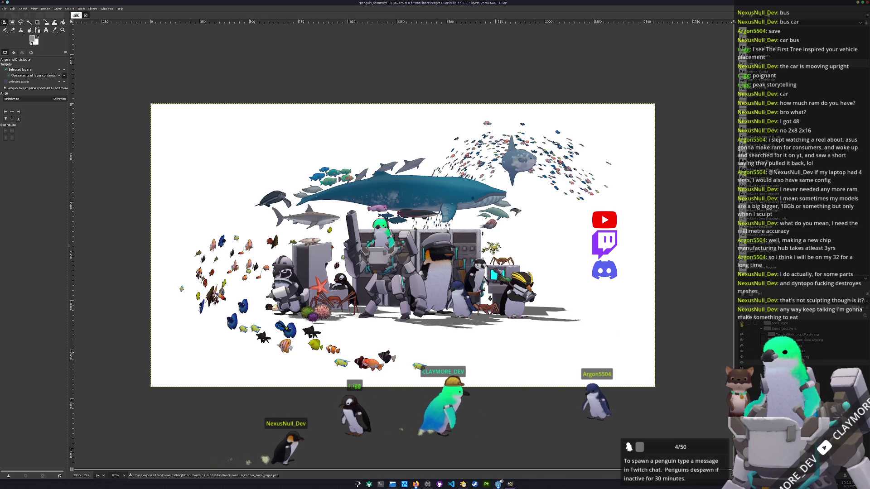
Export the logo-free white banner, replacing penguin_banner_no_social_logos.png.
key(ctrl+shift+e)
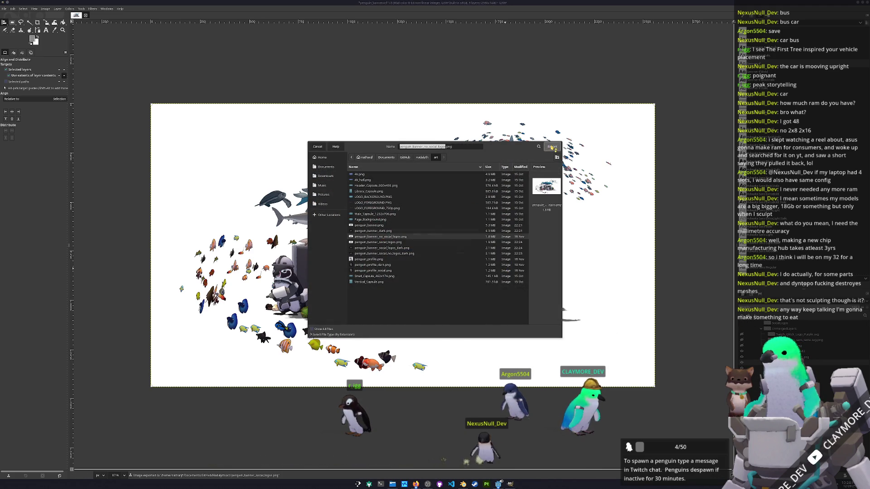
key(Return)
click(457, 257)
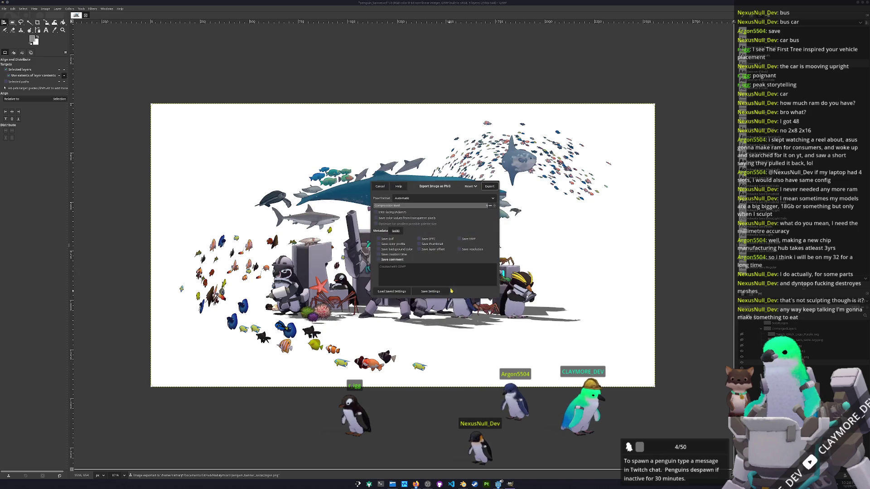
click(490, 187)
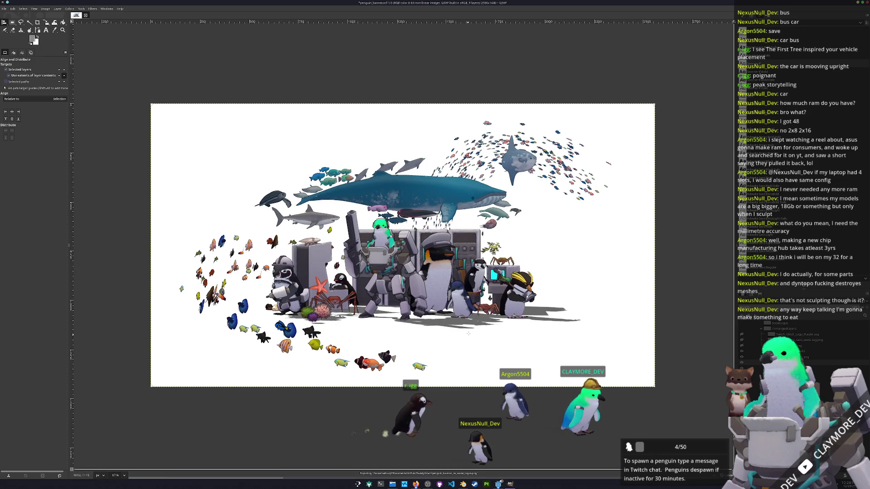
click(499, 484)
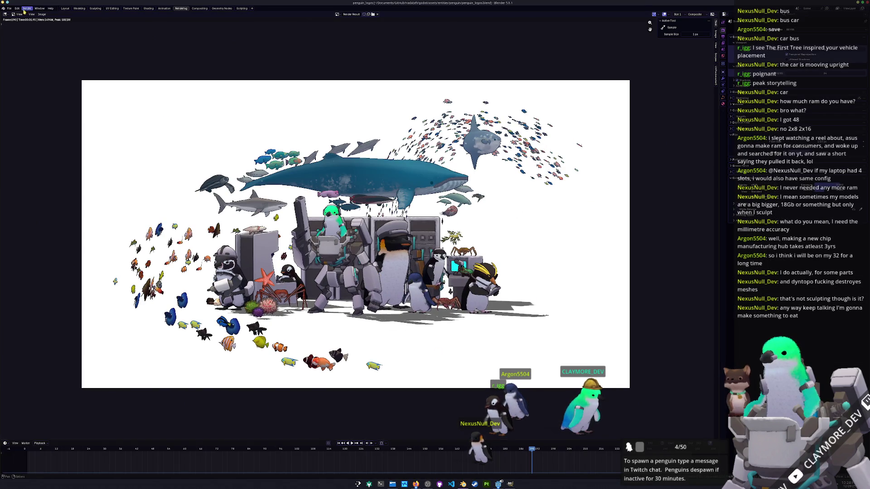
Open penguin_profile.blend through File > Open.
click(9, 8)
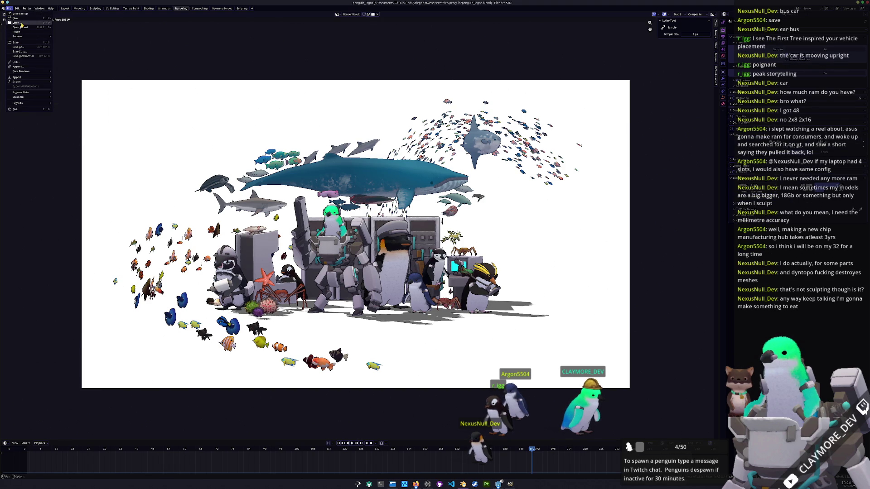
click(21, 25)
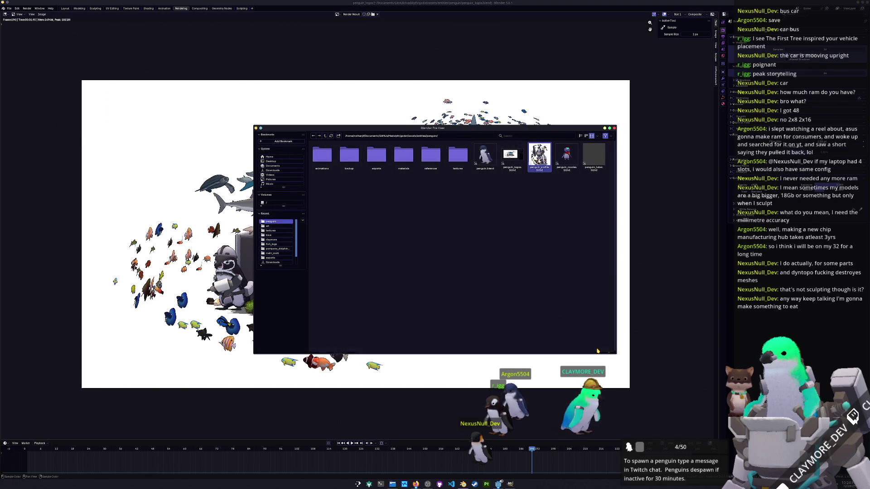
click(598, 350)
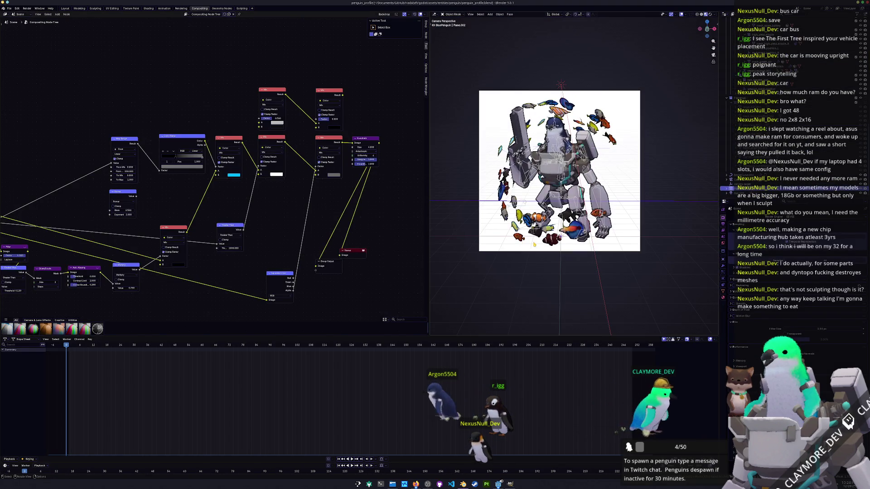
Select penguin_body, preview the upper Mix and Kuwahara outputs, and tidy the node positions.
click(732, 176)
scroll(556, 170, up, 1)
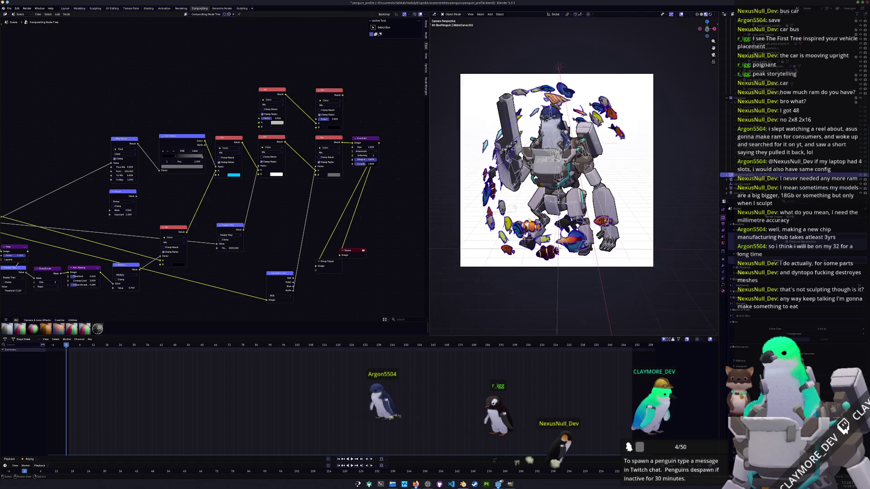
scroll(557, 171, up, 2)
click(550, 165)
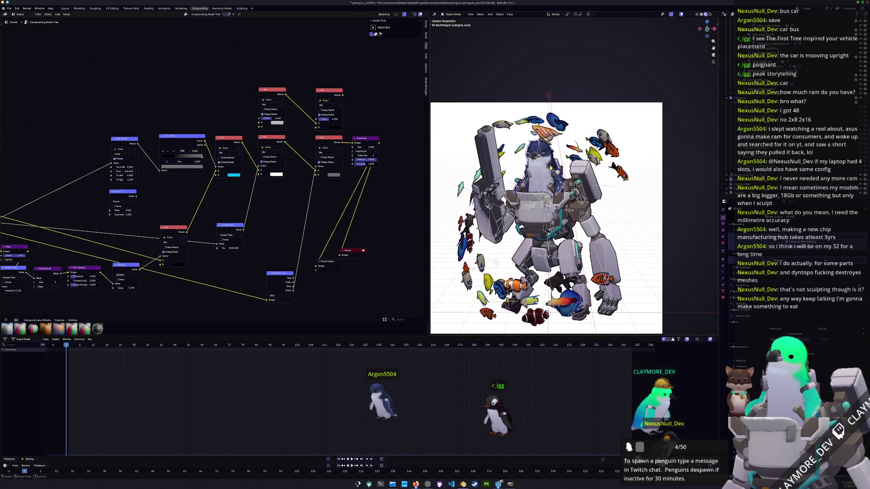
scroll(591, 195, up, 3)
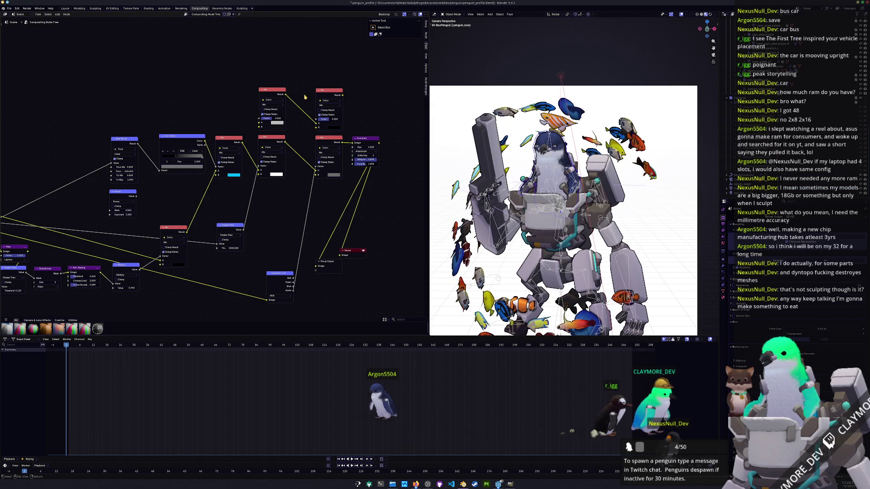
ctrl+shift+click(333, 94)
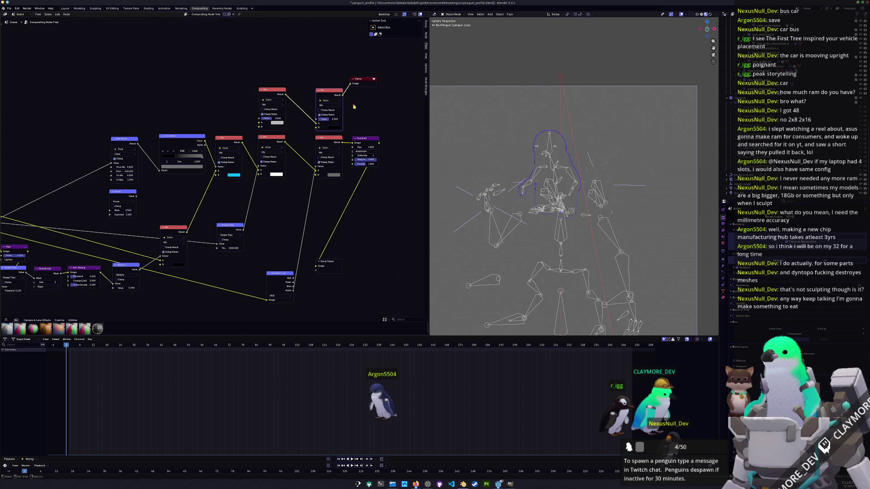
ctrl+shift+click(366, 149)
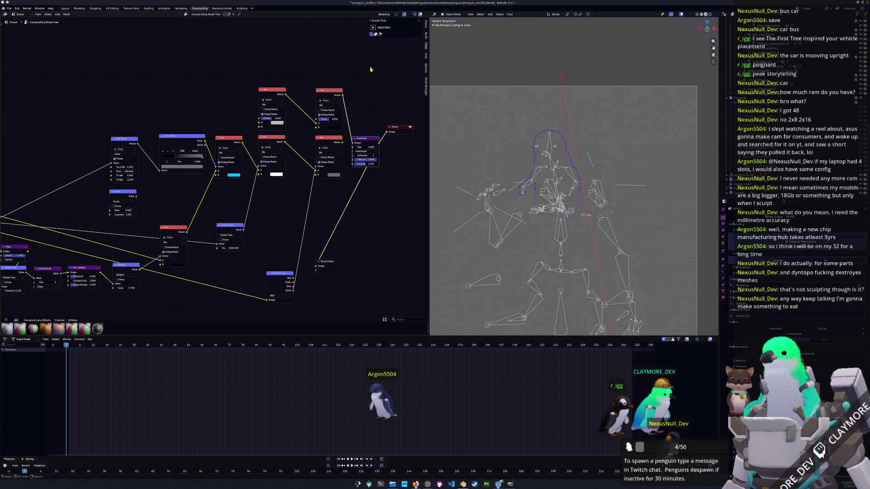
drag(332, 261, 408, 194)
drag(407, 155, 367, 129)
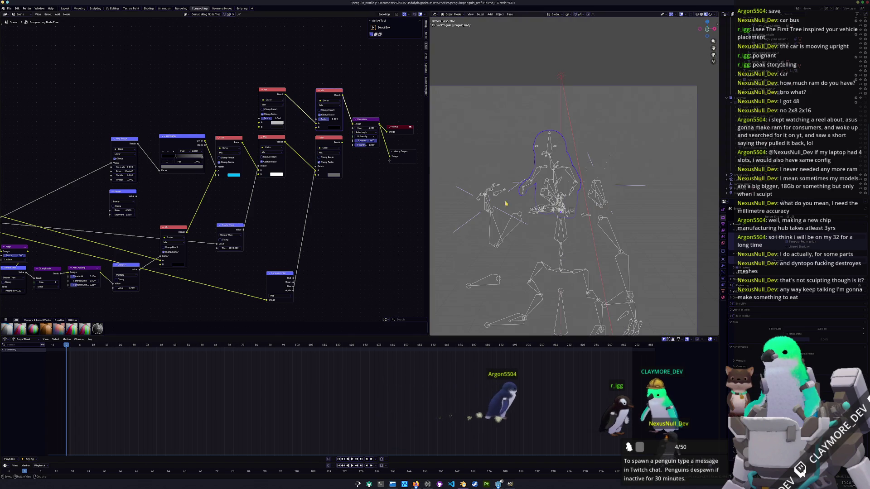
scroll(311, 126, up, 2)
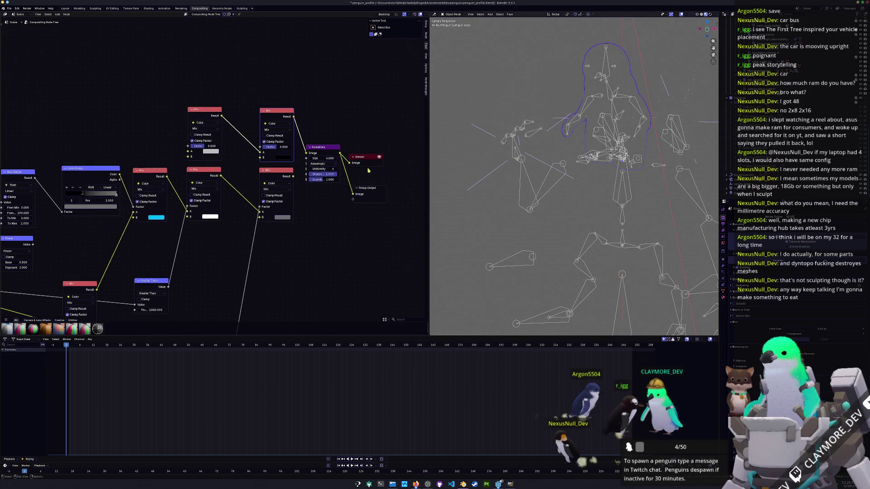
Link Greater Than Value to the top Mix Factor and the upper Mix Result to Kuwahara's Image.
mouse_move(293, 177)
mouse_down()
mouse_move(302, 179)
mouse_move(198, 176)
mouse_move(185, 133)
mouse_move(187, 151)
mouse_up()
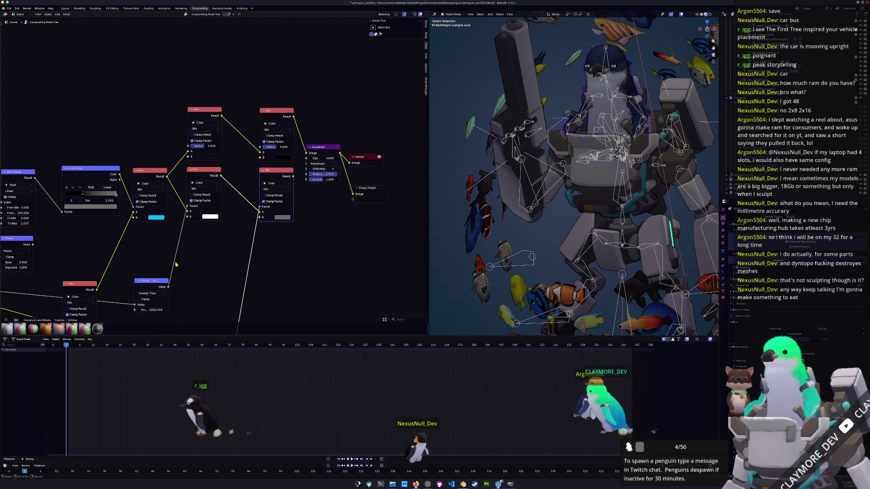
drag(168, 287, 187, 145)
scroll(214, 175, down, 2)
scroll(574, 177, down, 3)
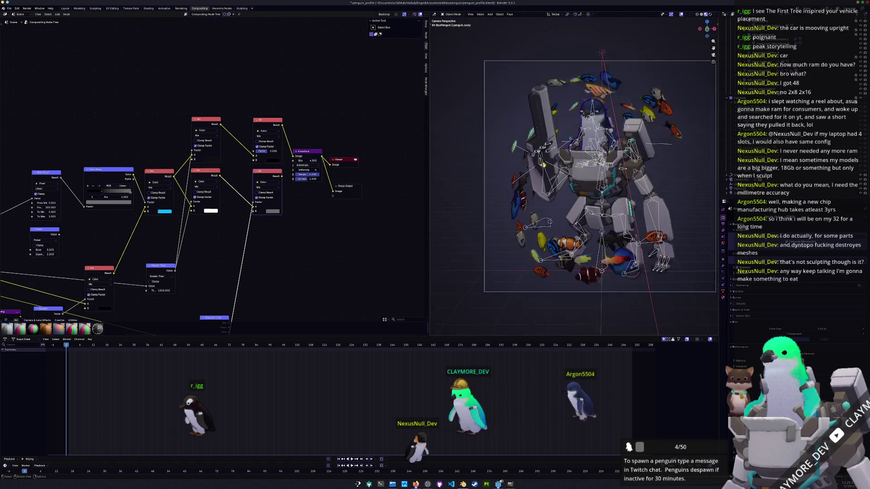
scroll(574, 177, down, 1)
ctrl+scroll(573, 177, down, 1)
scroll(574, 173, up, 1)
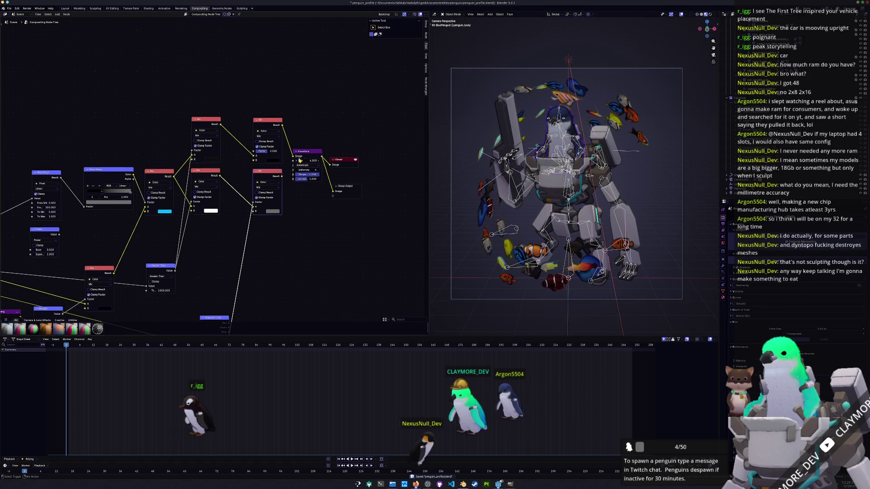
drag(293, 159, 294, 159)
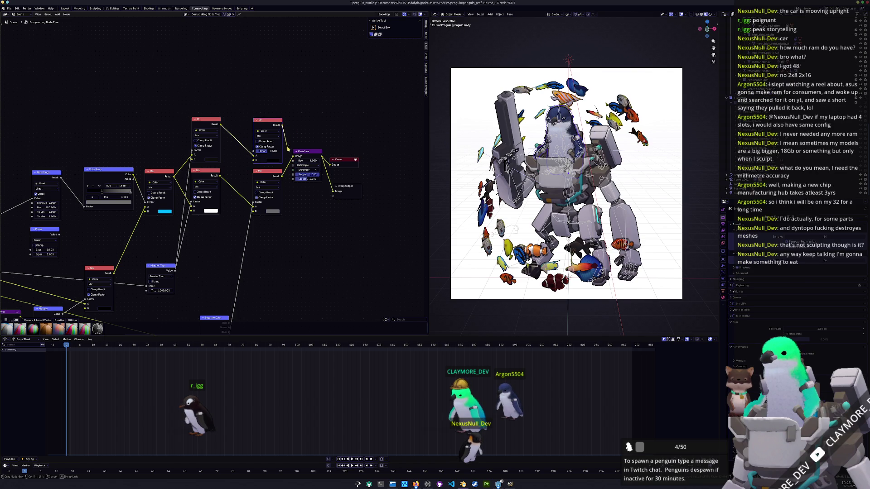
drag(292, 158, 291, 157)
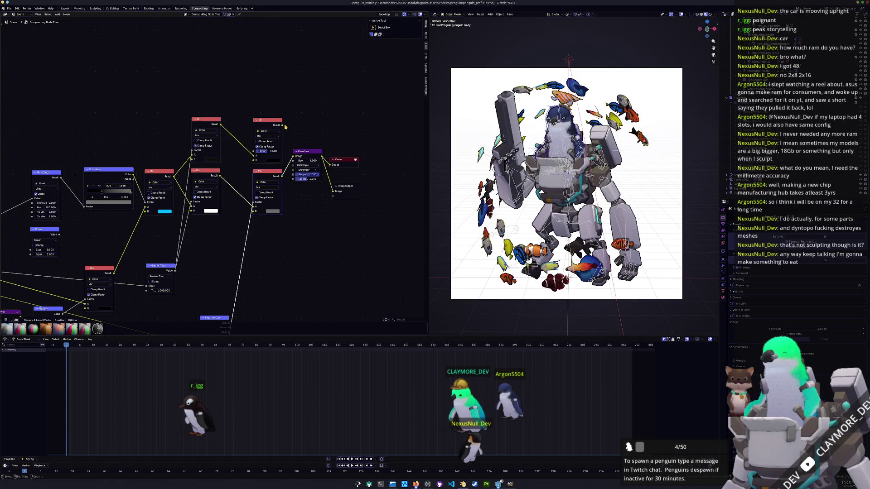
drag(283, 126, 295, 156)
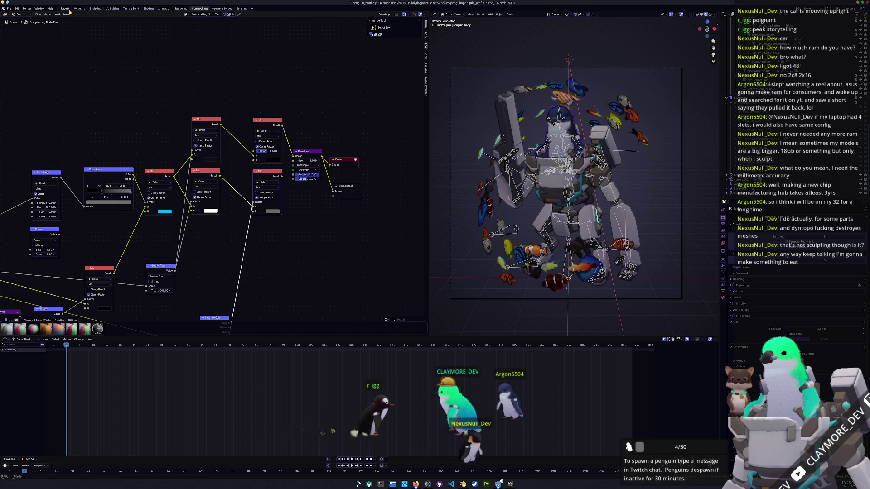
click(66, 8)
View through the camera in Material Preview and list the outliner by View Layer.
key(Home)
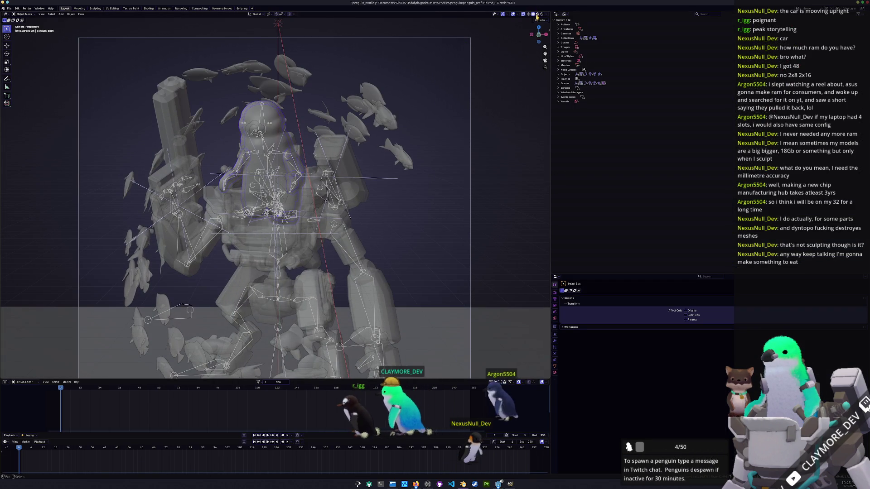
click(538, 14)
scroll(393, 243, down, 4)
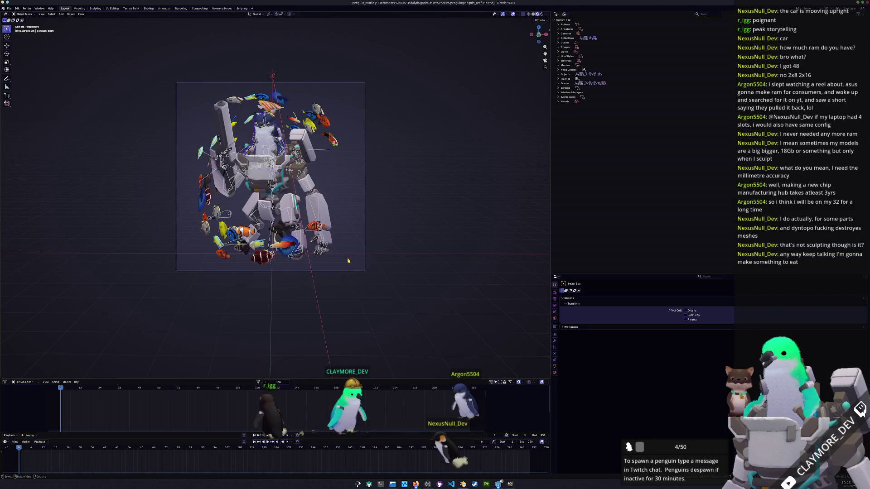
click(260, 260)
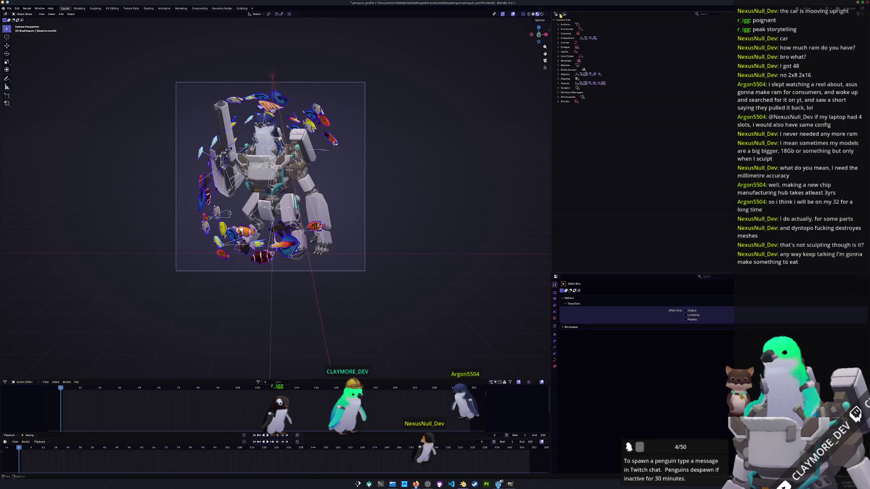
click(573, 30)
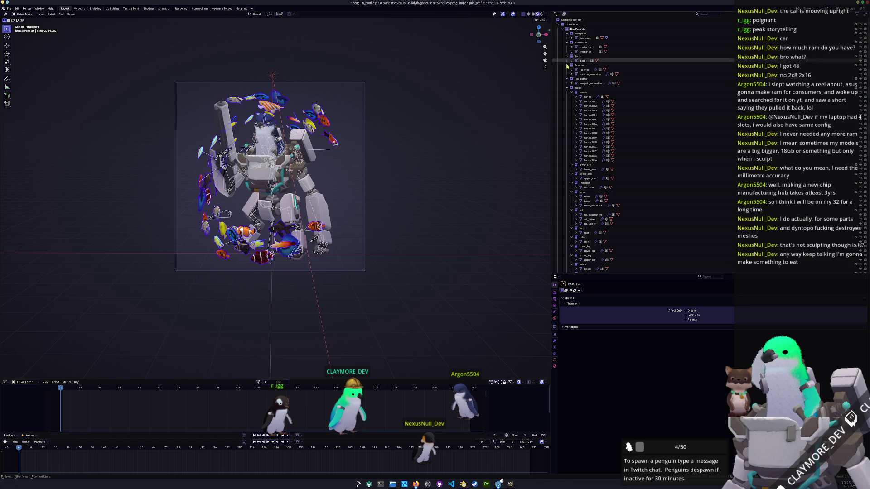
scroll(583, 249, down, 10)
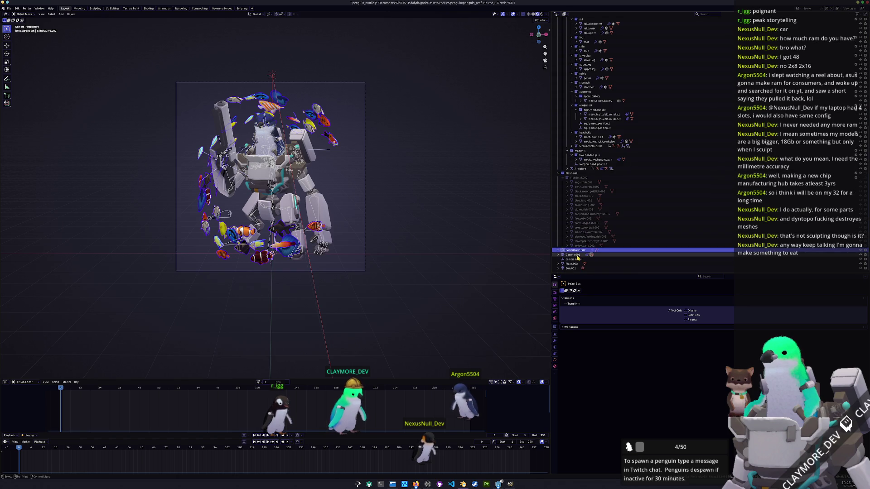
Move camera_target vertically along Z and sideways along global X.
click(575, 255)
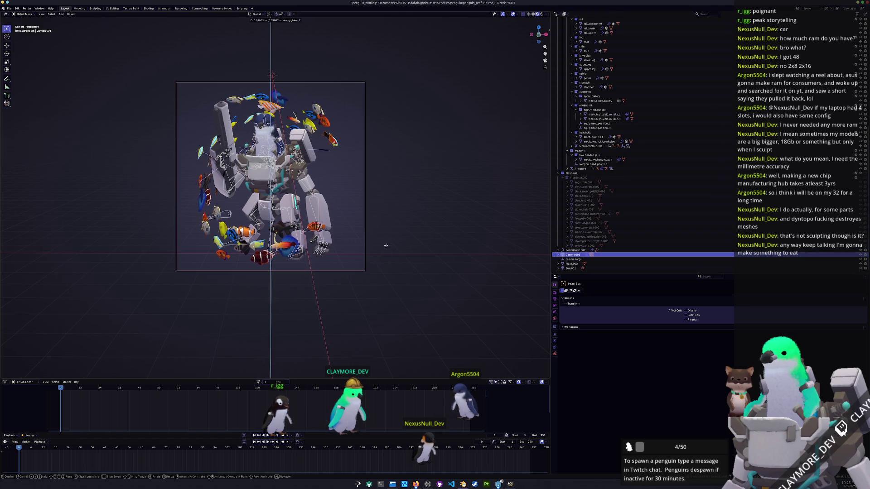
click(569, 259)
key(g)
key(z)
click(436, 225)
key(g)
key(x)
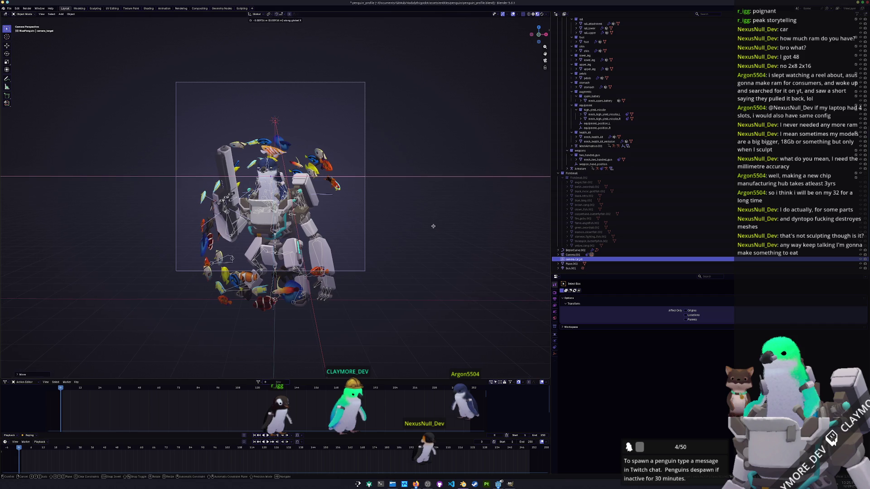
click(432, 223)
Move Camera.001 to a new position off the vertical axis.
click(573, 255)
key(g)
key(shift+z)
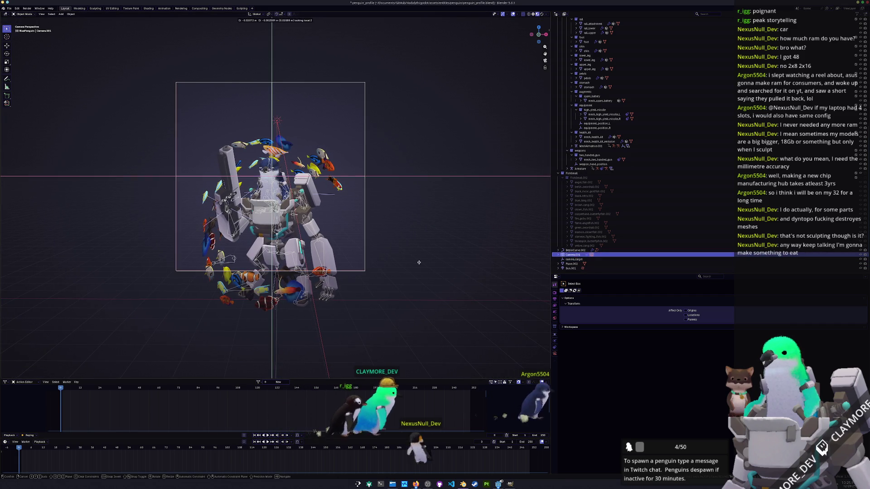
key(y)
key(y)
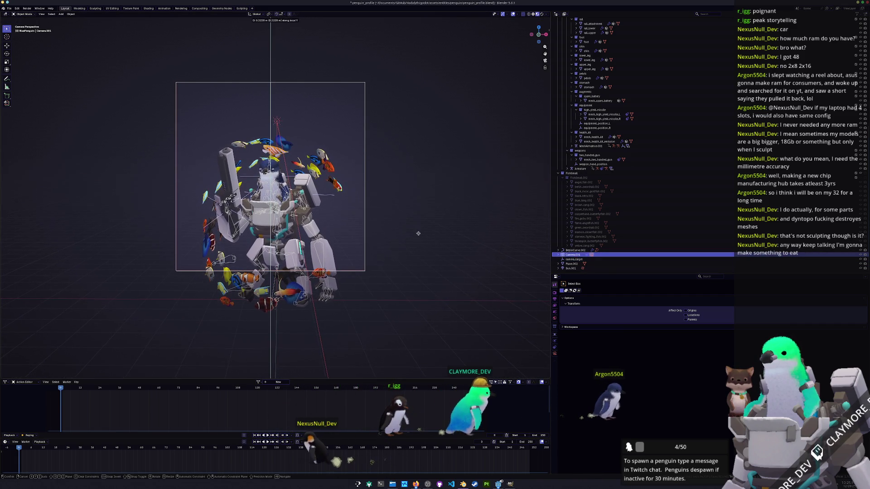
key(z)
key(z)
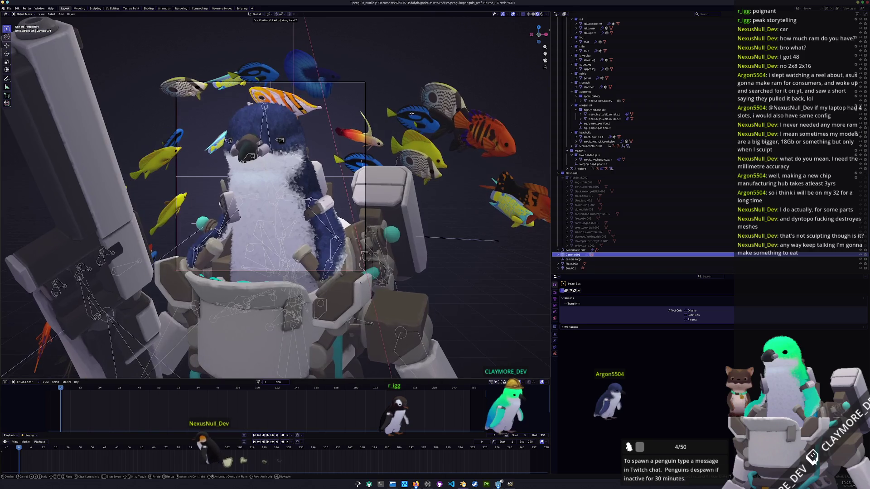
key(x)
click(473, 178)
middle_drag(473, 178, 444, 218)
Reposition camera_target along global Y and X using top and right views.
click(573, 259)
key(g)
click(378, 237)
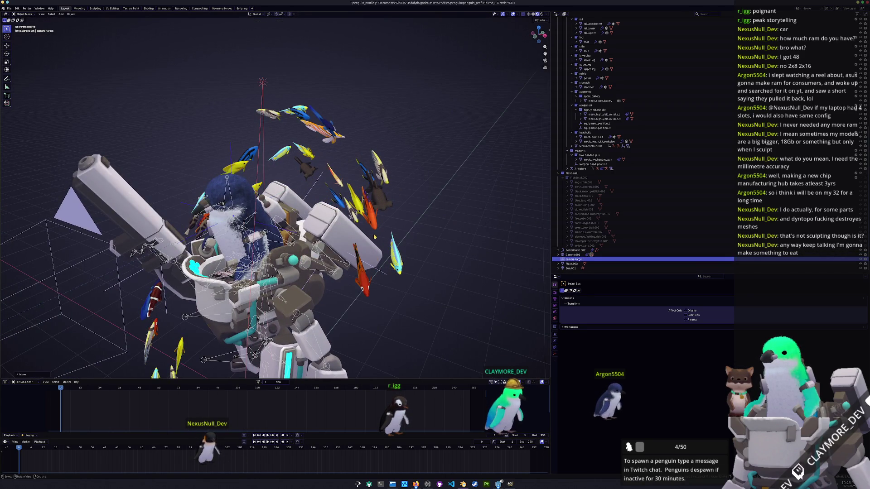
key(KP_7)
scroll(385, 267, up, 3)
key(g)
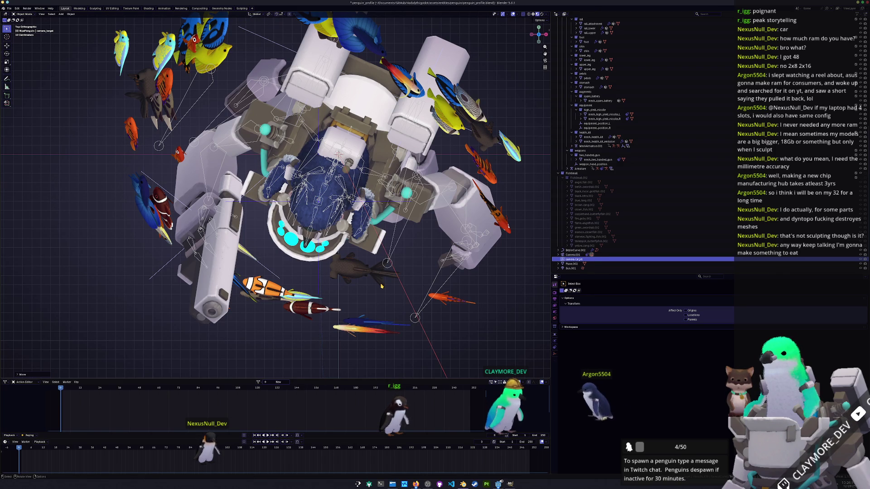
key(KP_3)
key(g)
key(x)
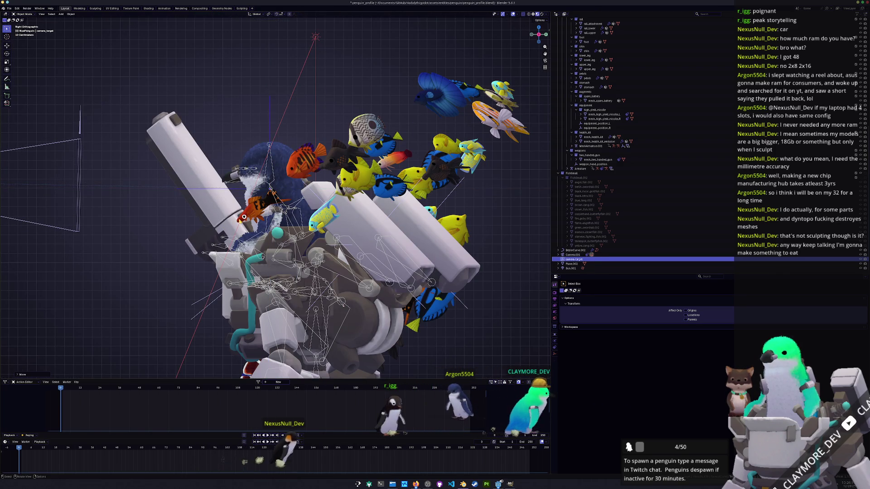
click(244, 218)
middle_drag(244, 217, 388, 262)
key(KP_0)
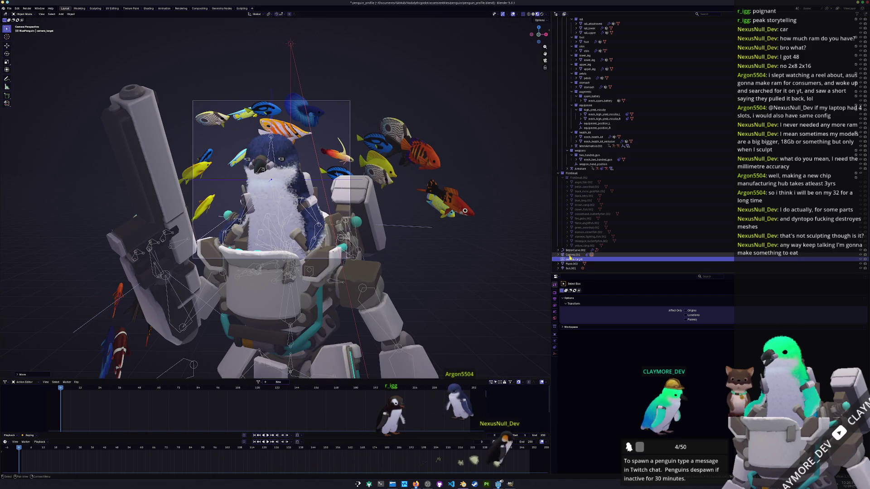
Nudge Camera.001 again, then split the 3D view into two side-by-side viewports.
click(573, 255)
key(g)
key(shift+z)
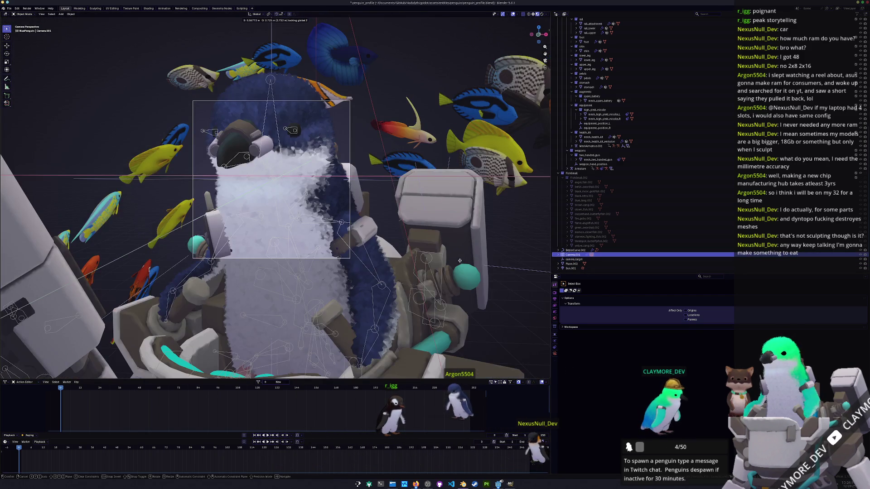
click(452, 284)
key(KP_0)
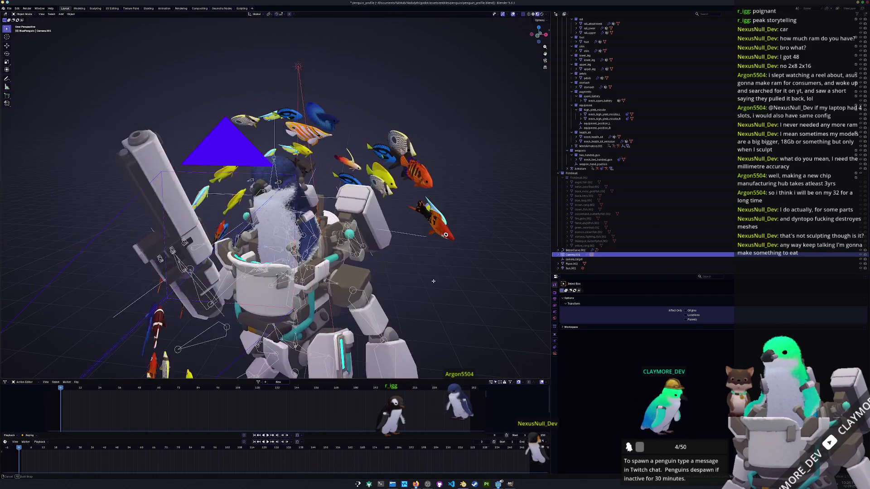
drag(548, 13, 411, 18)
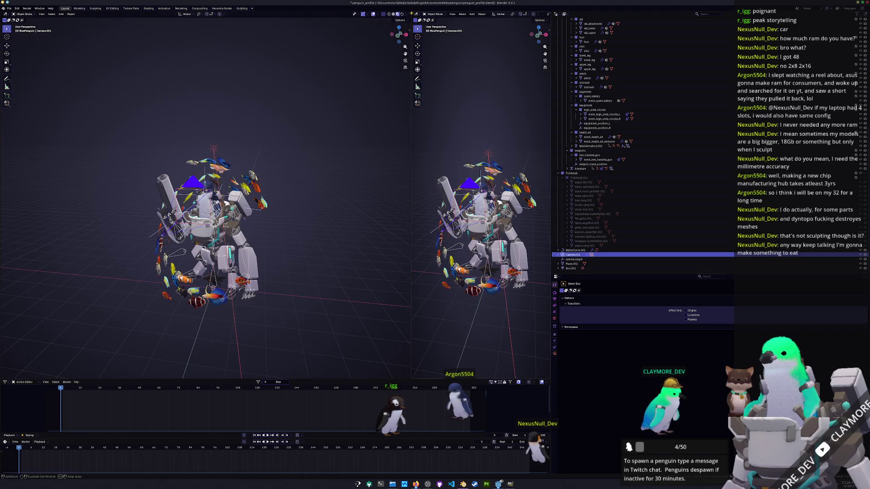
Show the camera view in the right viewport and move Camera.001 horizontally, locking out Z.
click(484, 141)
key(KP_0)
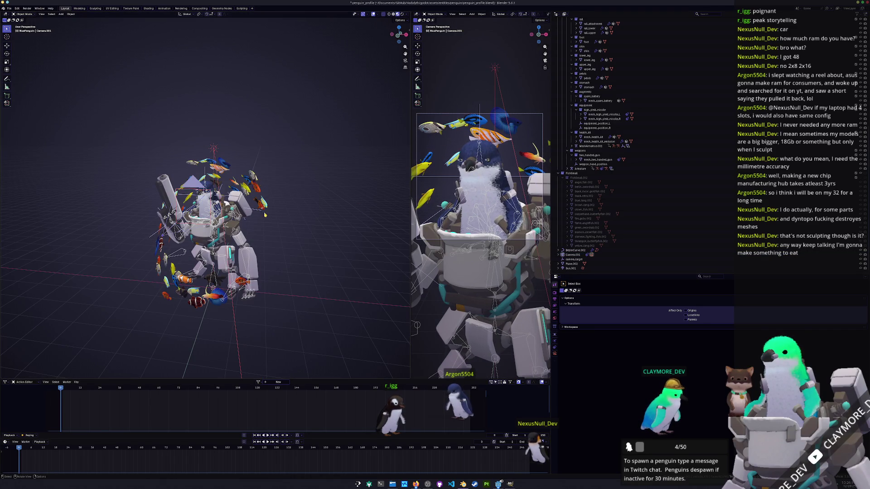
click(189, 193)
key(g)
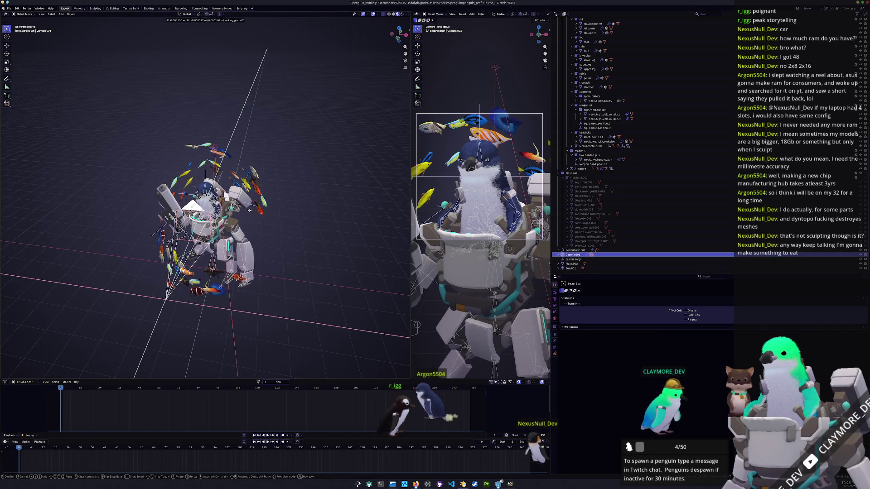
key(shift+z)
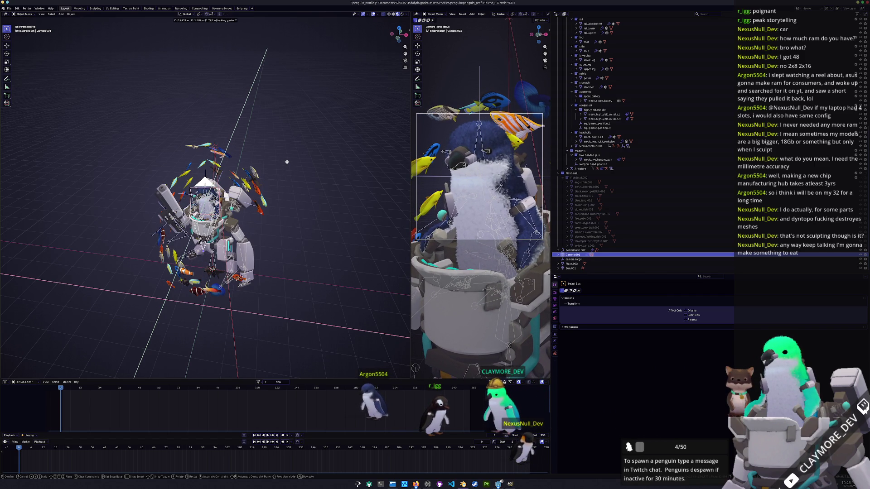
click(287, 162)
Select camera_target and move it vertically along Z.
click(578, 251)
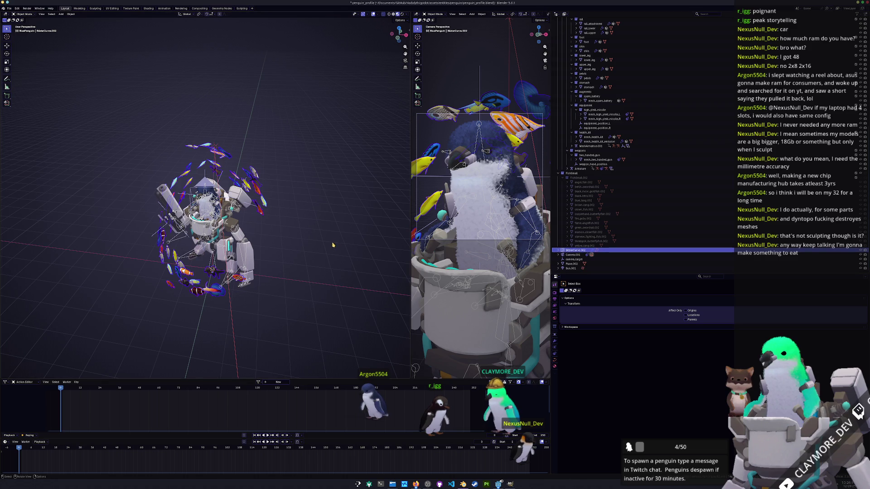
click(581, 260)
key(g)
key(z)
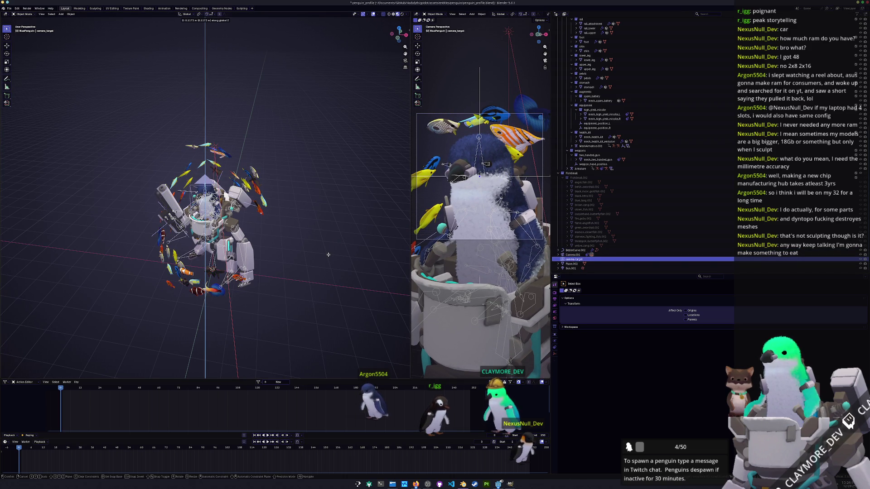
click(328, 254)
Select Plane.002 and scroll through the Outliner's object list.
click(324, 252)
scroll(299, 238, up, 5)
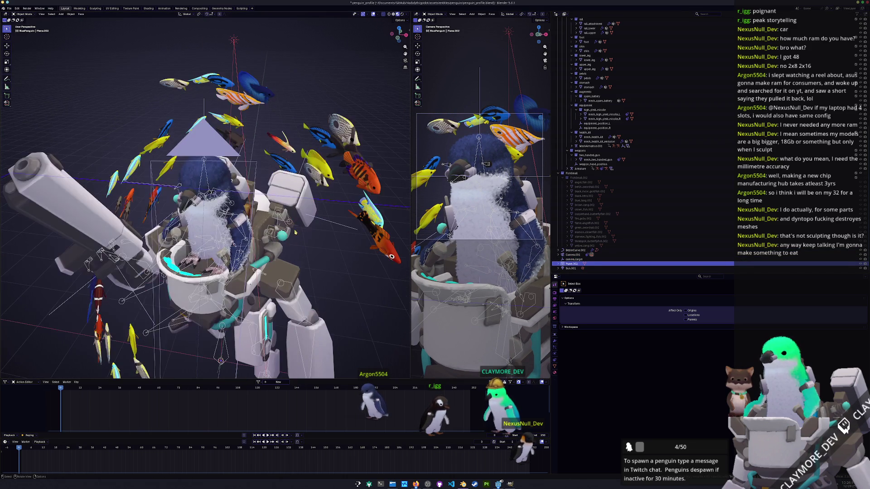
scroll(612, 144, up, 8)
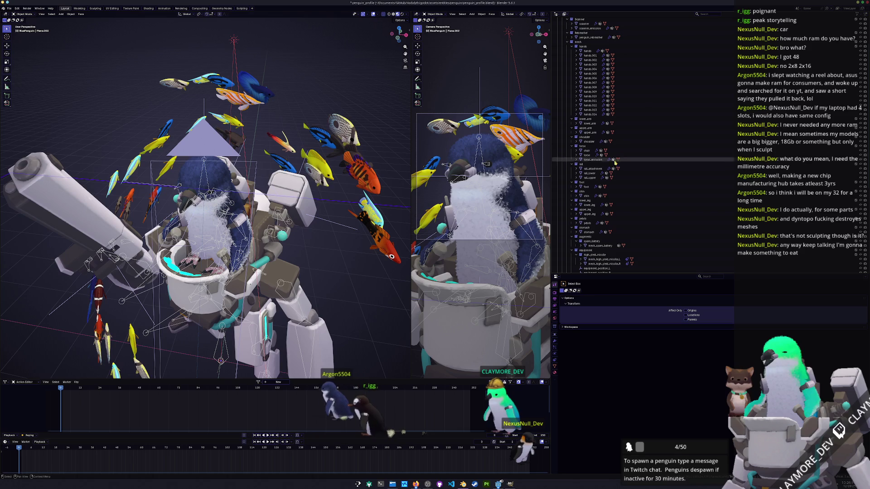
scroll(618, 218, up, 3)
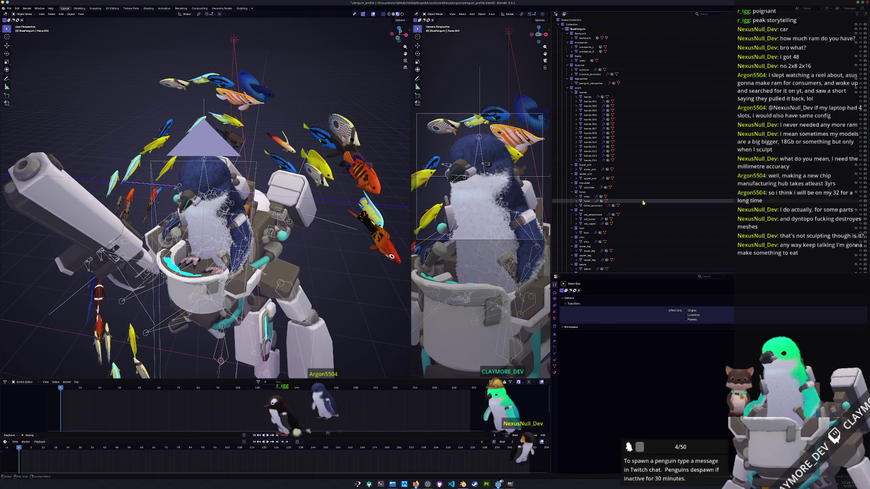
scroll(635, 113, down, 3)
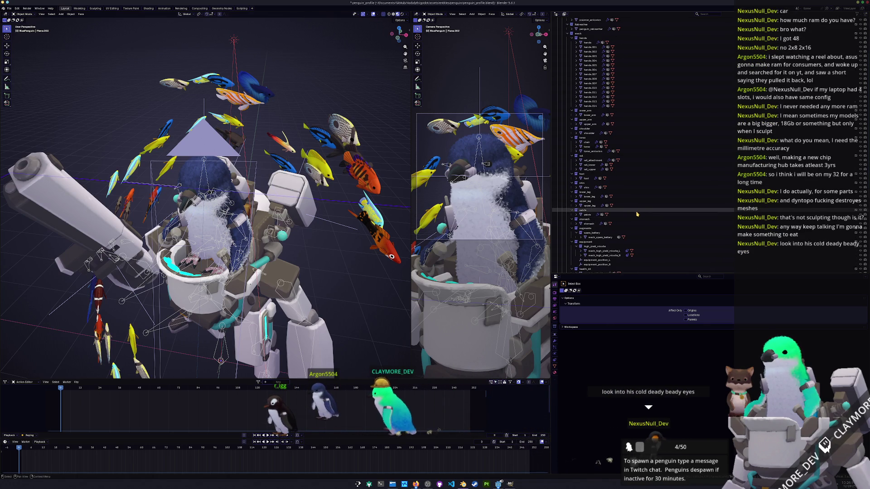
scroll(638, 214, down, 1)
scroll(635, 219, down, 4)
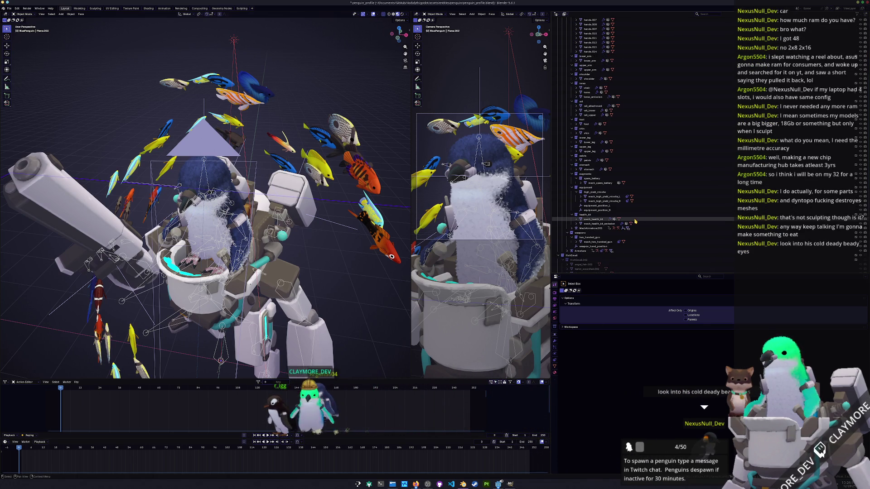
scroll(635, 223, up, 8)
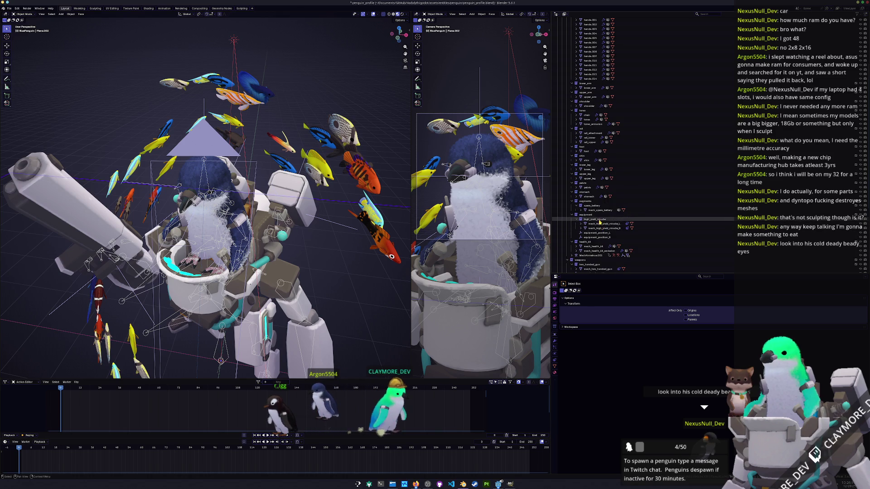
Select penguin_rebreather, collapse and re-expand the mech collection, then deselect everything.
click(586, 78)
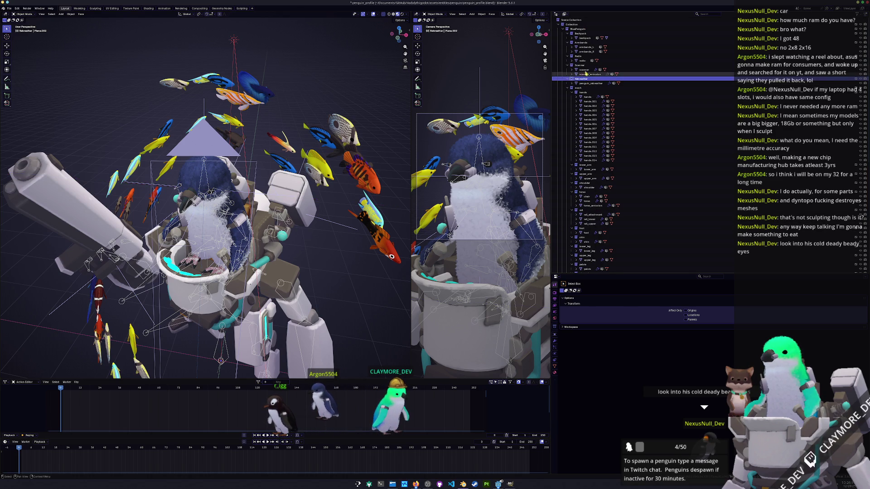
click(587, 84)
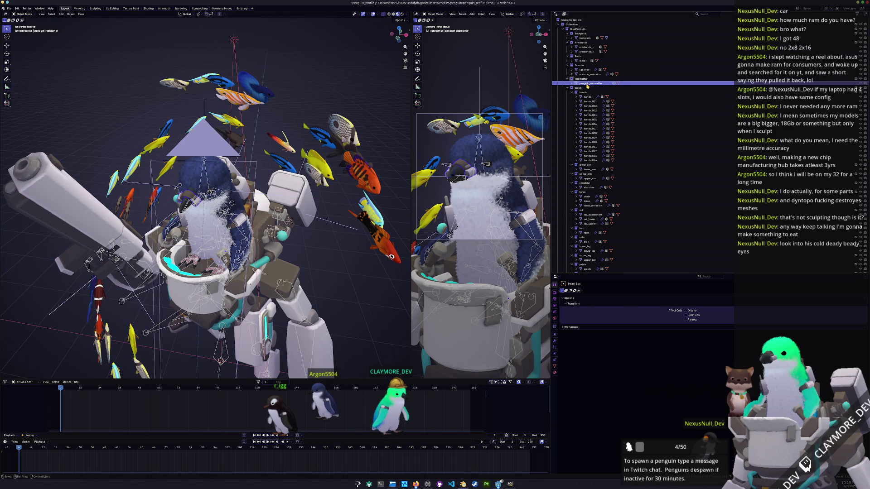
click(568, 89)
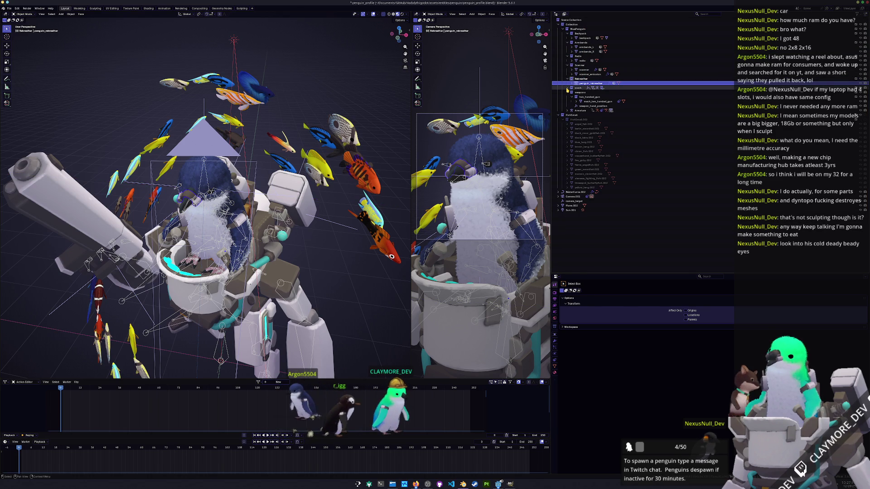
click(567, 88)
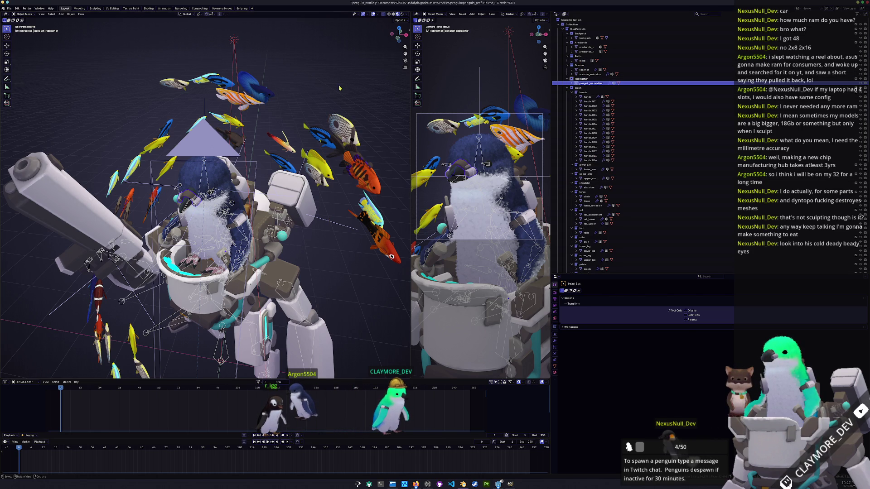
click(336, 105)
click(9, 8)
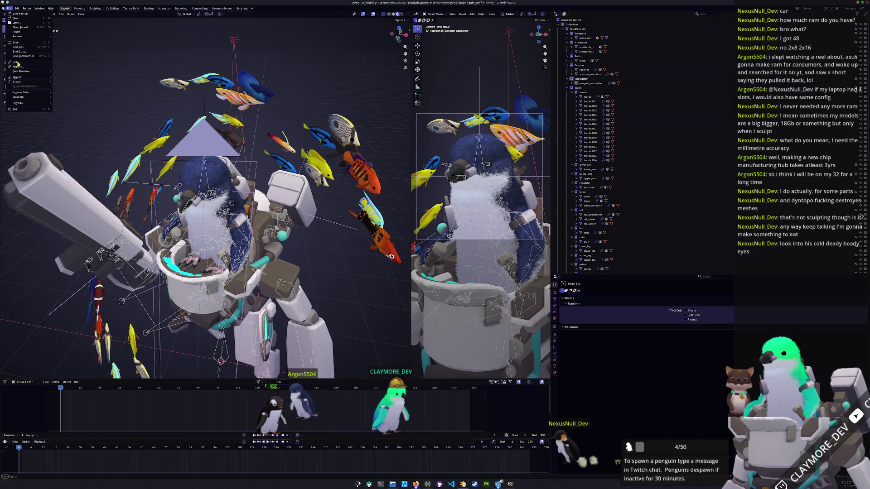
In the Append browser, navigate up to the penguin folder and open penguin.blend's Object category.
click(20, 67)
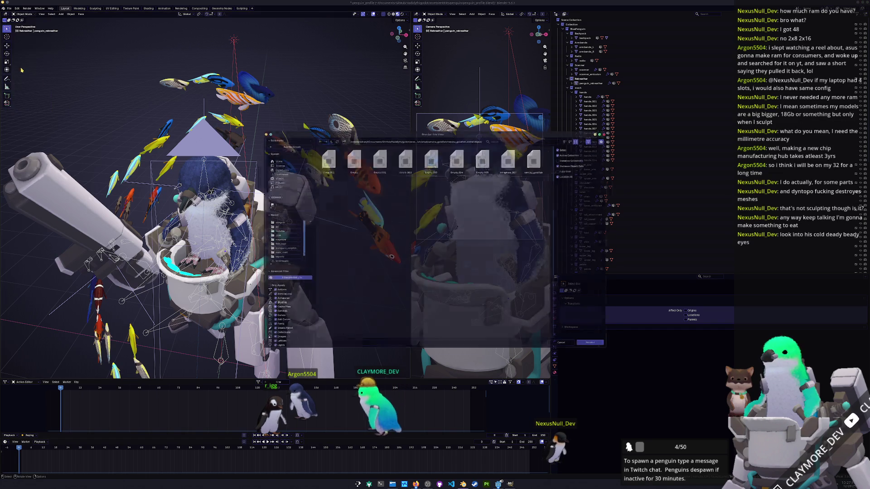
double_click(326, 138)
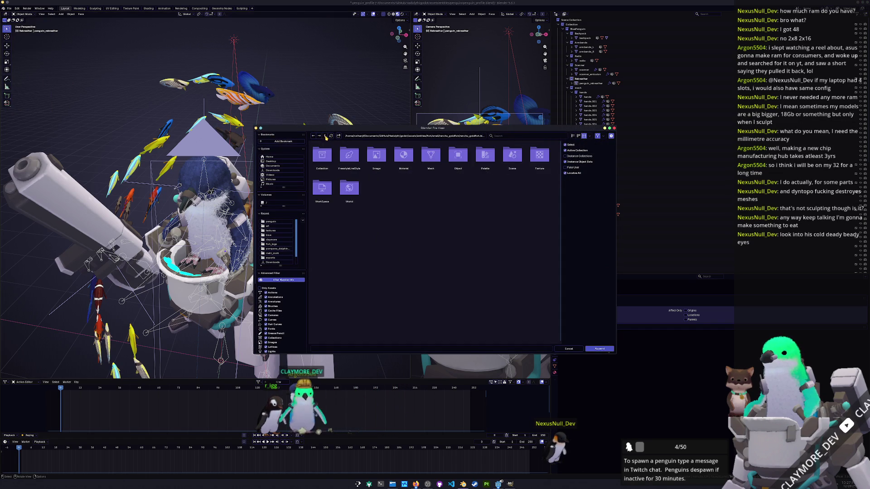
click(326, 138)
click(326, 138)
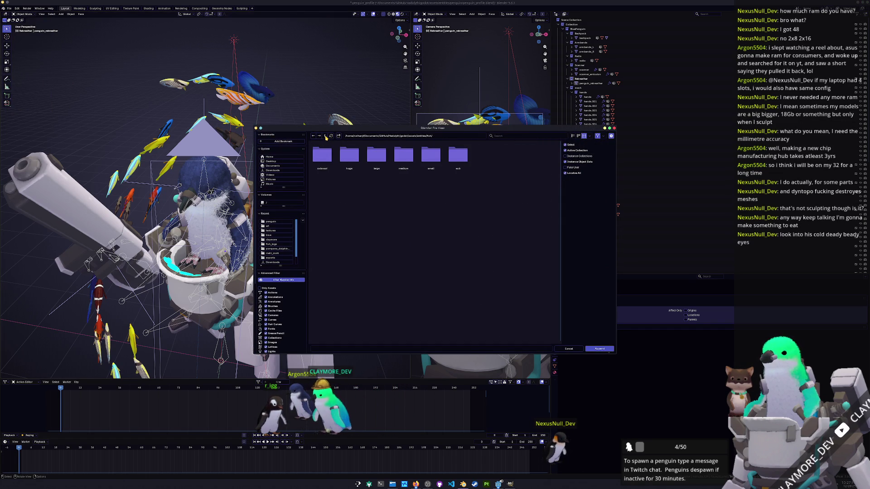
click(573, 136)
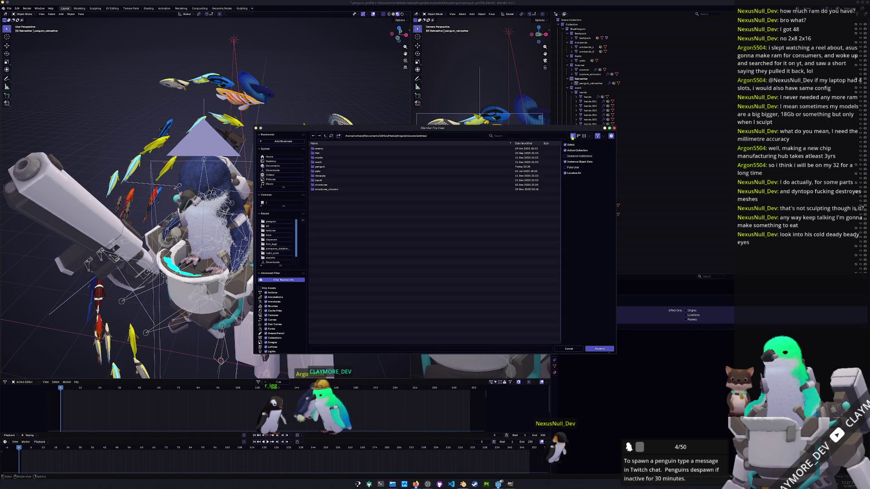
double_click(321, 166)
double_click(323, 175)
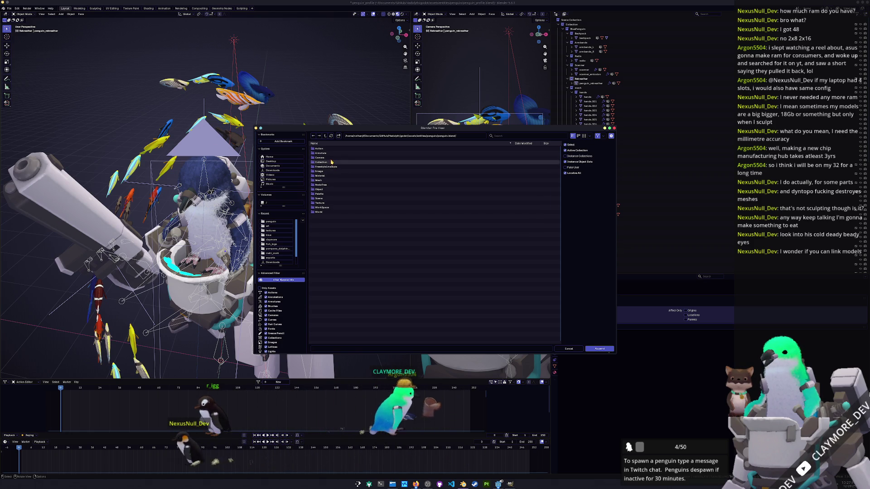
click(327, 190)
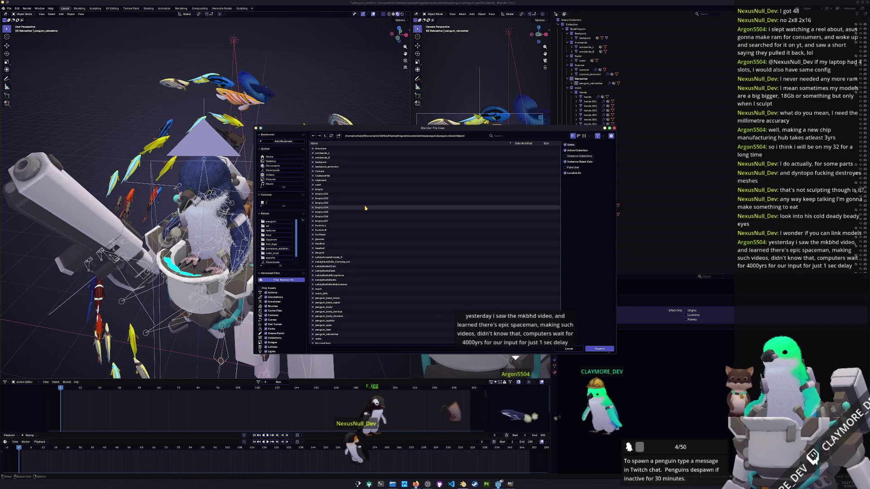
Append the headset object and slide it along X beside the mech.
scroll(365, 208, down, 1)
scroll(365, 208, down, 1)
scroll(365, 208, down, 1)
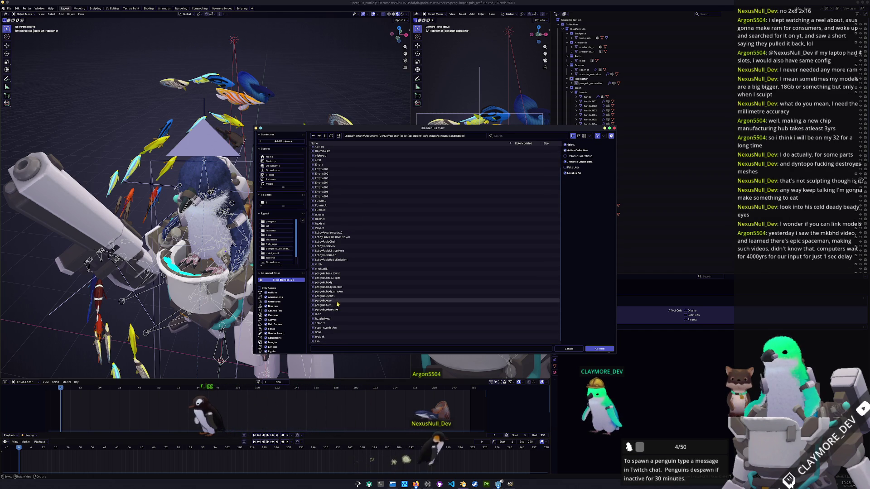
double_click(334, 225)
middle_drag(334, 224, 294, 213)
key(g)
key(x)
click(382, 250)
middle_drag(382, 250, 308, 208)
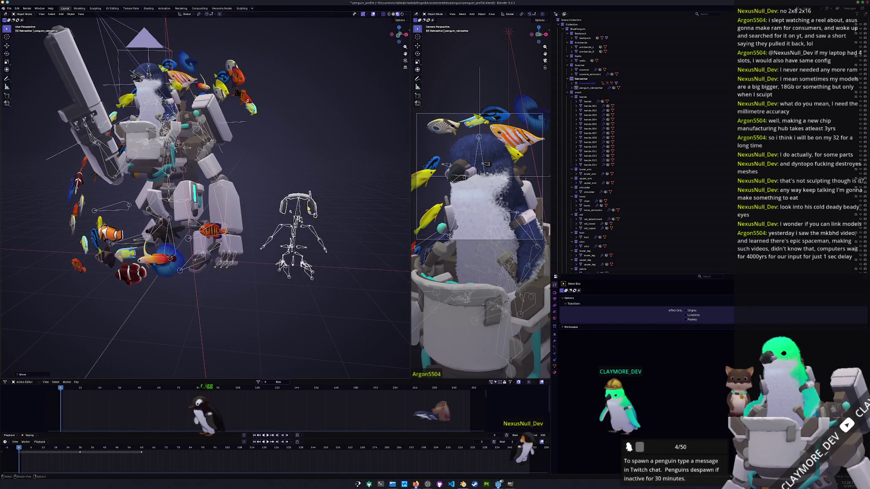
Delete the extra appended headset armature from the scene.
click(292, 239)
click(293, 239)
middle_drag(292, 239, 218, 218)
scroll(567, 194, down, 5)
scroll(567, 194, down, 10)
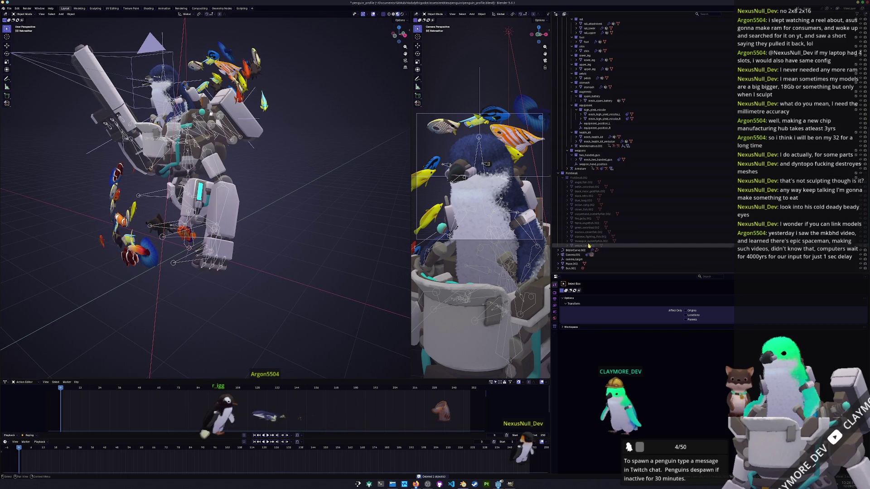
scroll(570, 269, up, 8)
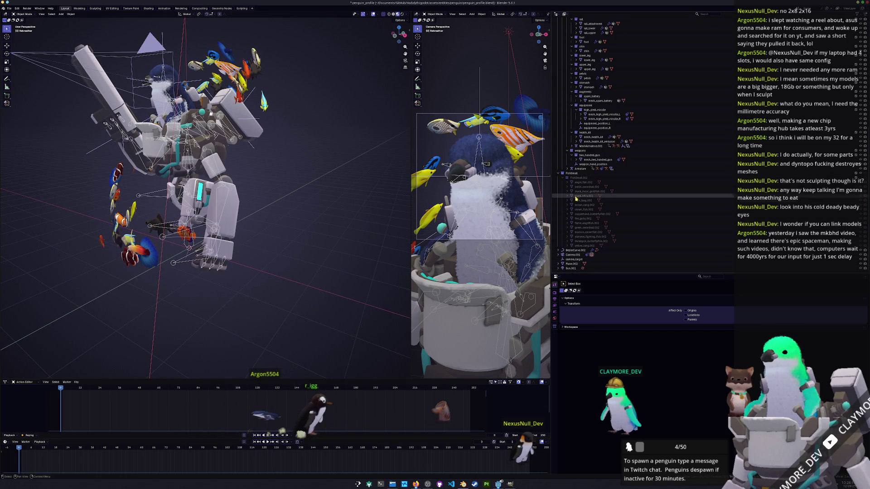
scroll(577, 191, up, 6)
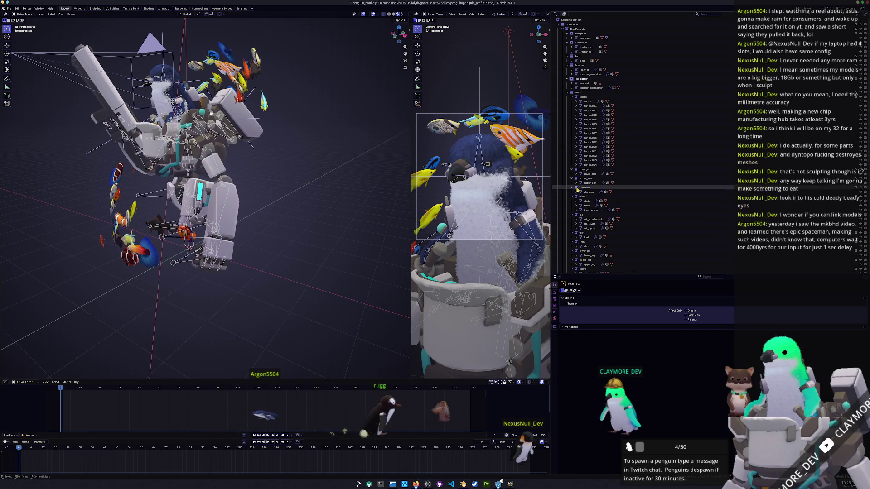
Give the Rebreather headset a Copy Transforms constraint targeting the Armature's Root bone.
click(585, 84)
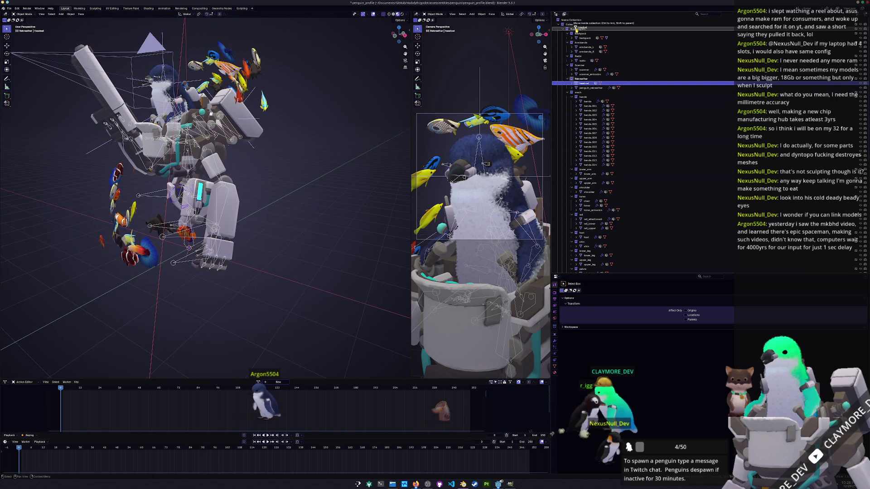
key(Delete)
click(555, 361)
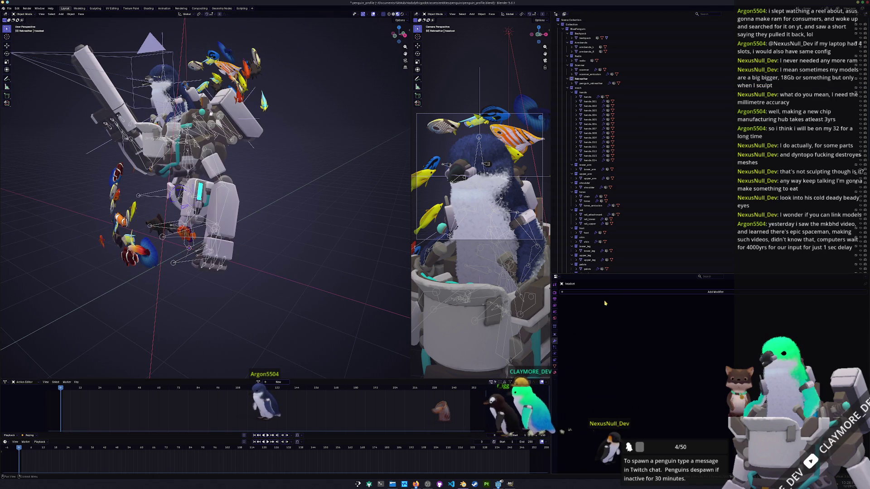
click(555, 366)
click(587, 293)
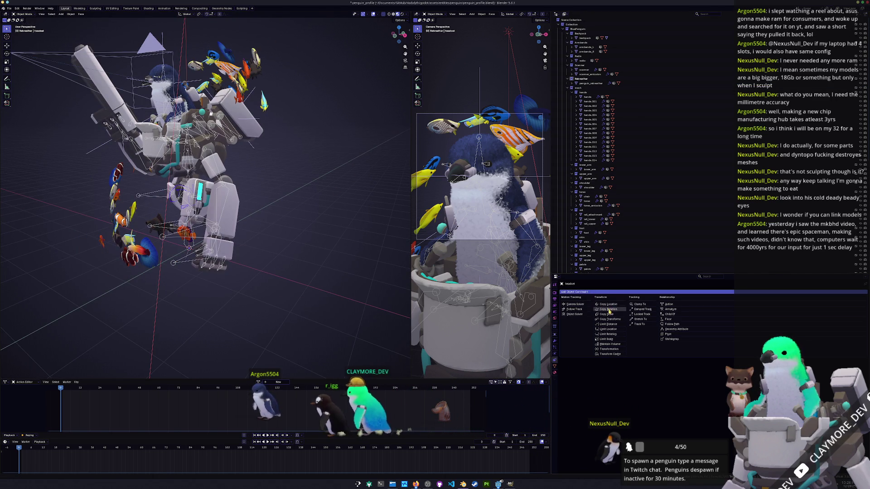
click(609, 320)
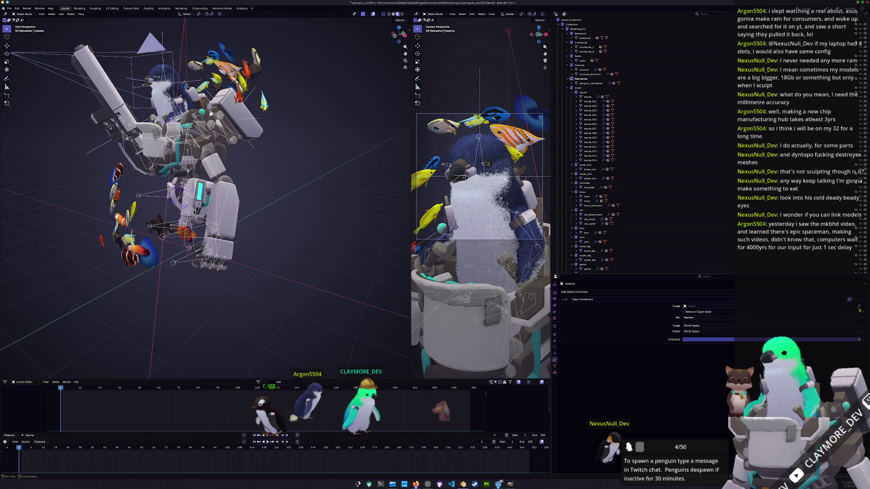
click(522, 225)
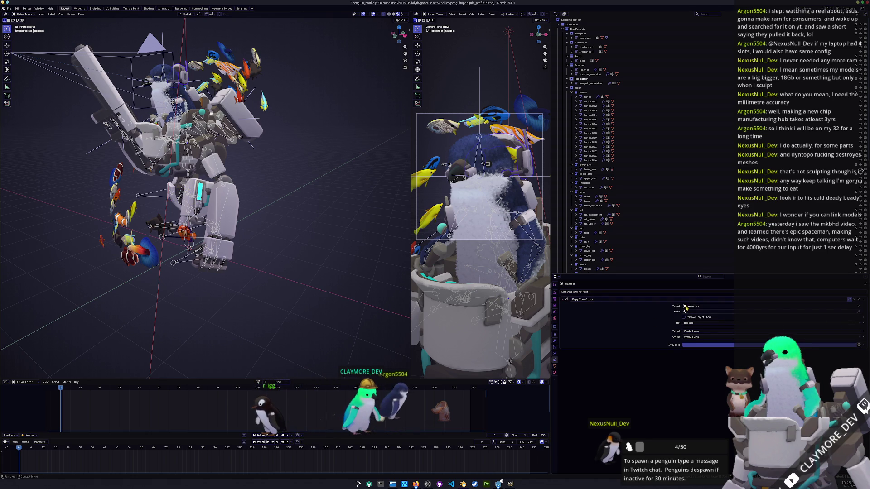
click(696, 312)
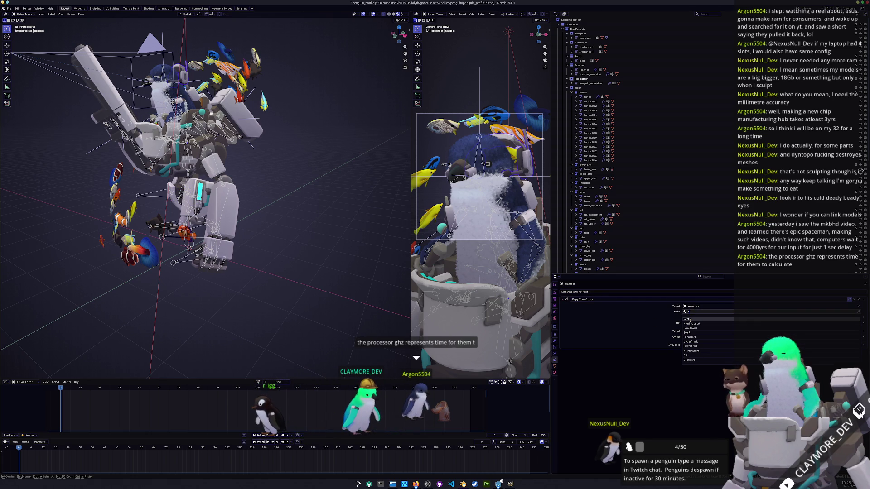
click(691, 320)
middle_drag(204, 181, 172, 181)
click(135, 217)
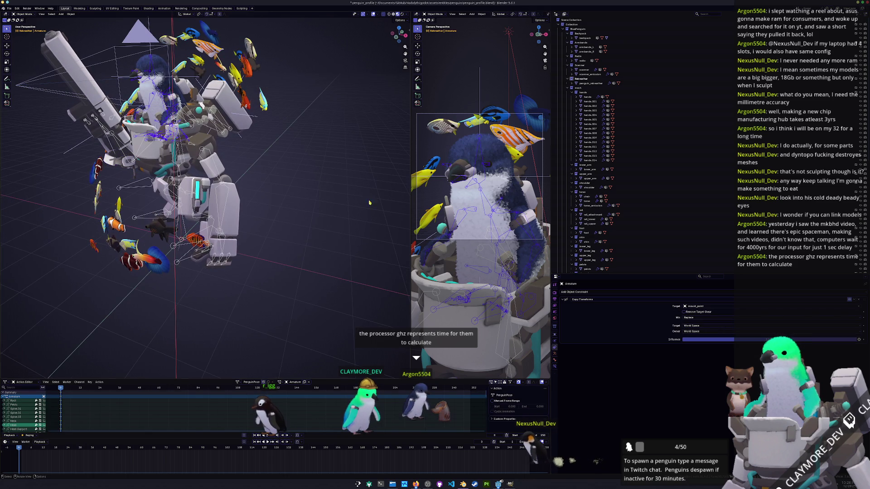
Set the Armature to Rest Position and orbit to inspect the rig.
click(554, 367)
click(555, 357)
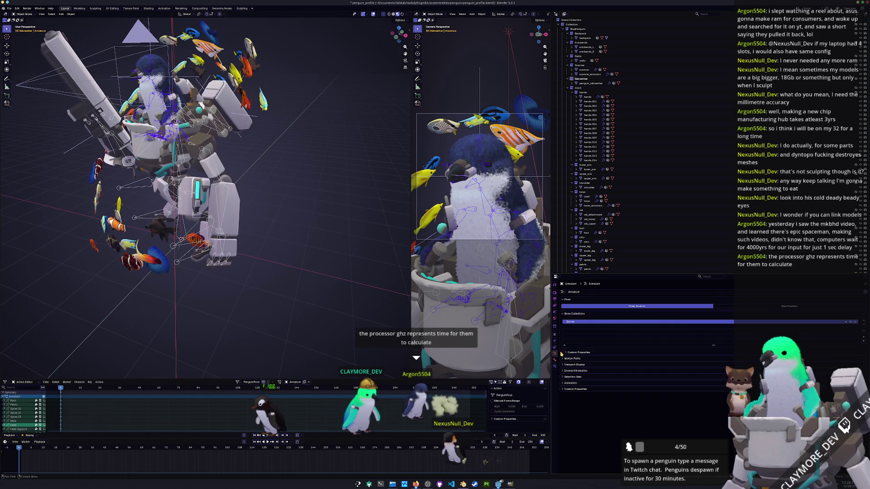
click(765, 308)
middle_drag(271, 136, 294, 123)
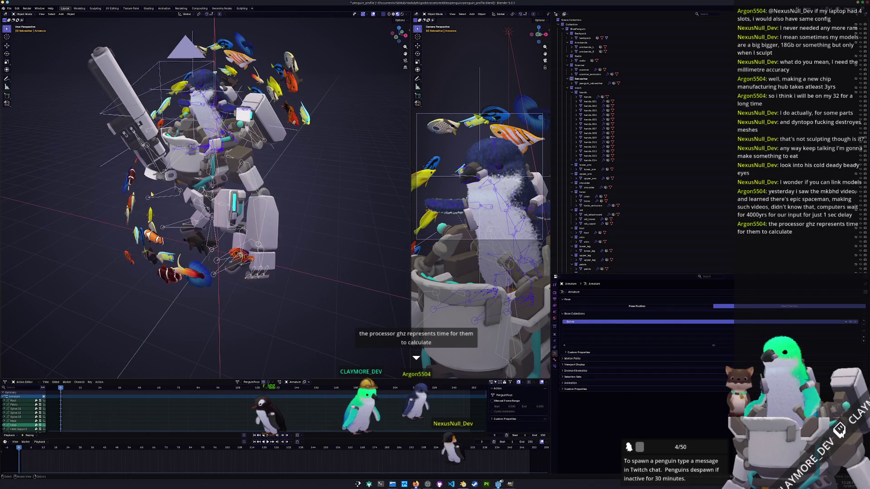
middle_drag(168, 238, 155, 174)
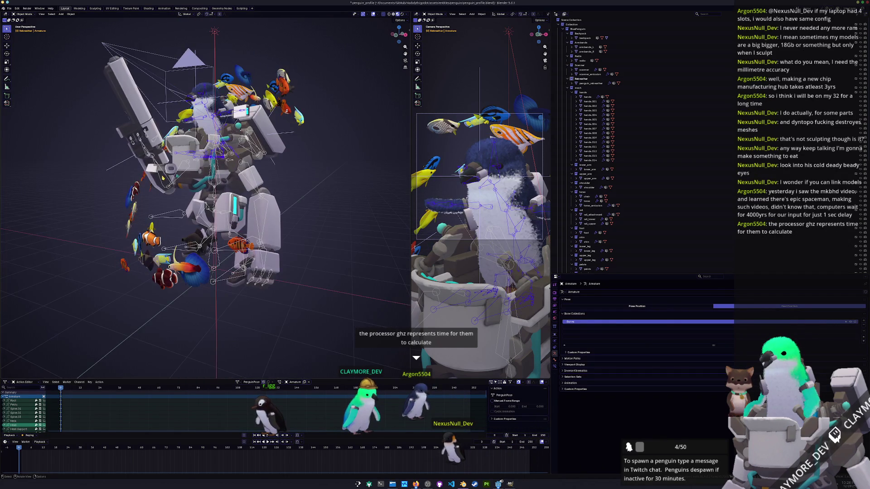
Apply the headset's Copy Transforms constraint and adjust the headset's rotation.
click(154, 171)
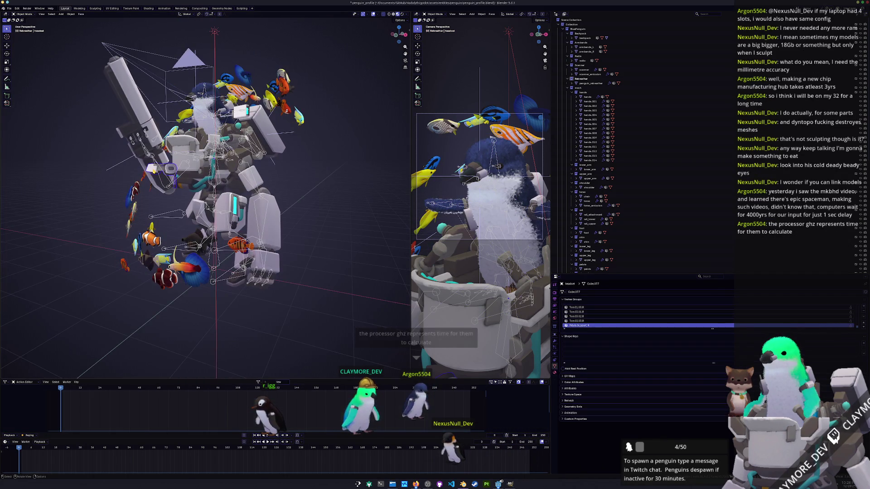
click(555, 351)
click(555, 360)
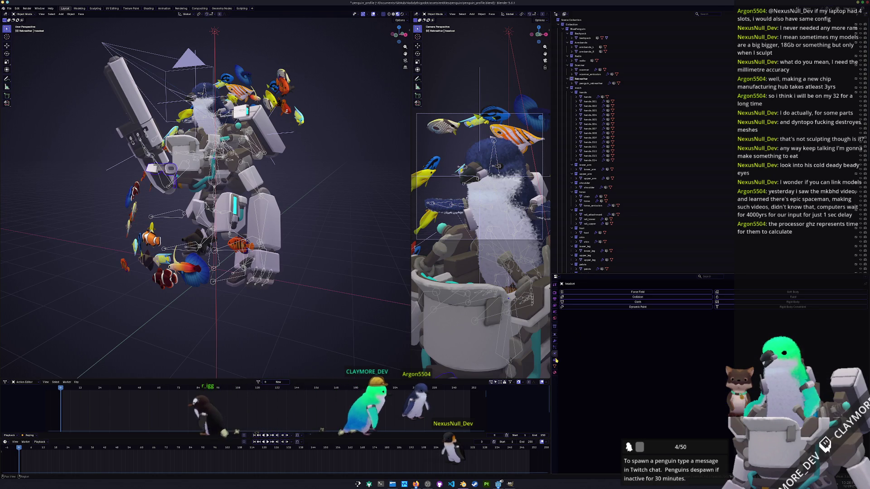
click(555, 360)
key(ctrl+a)
key(r)
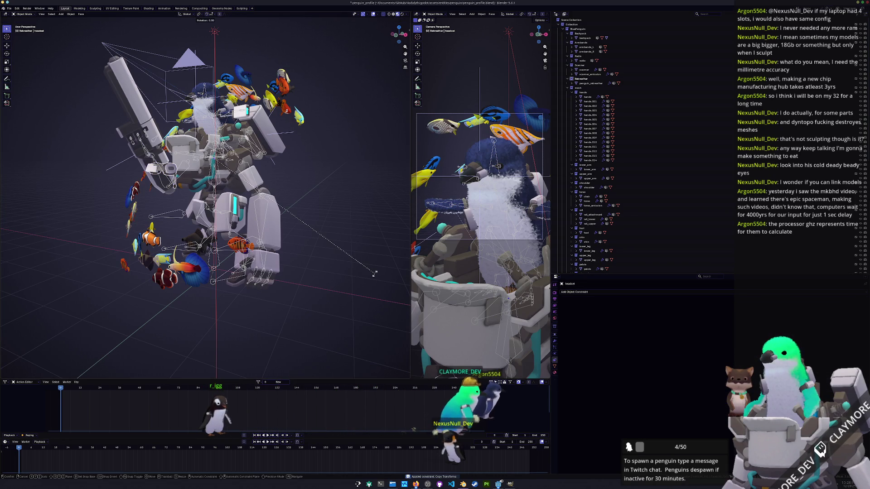
click(375, 275)
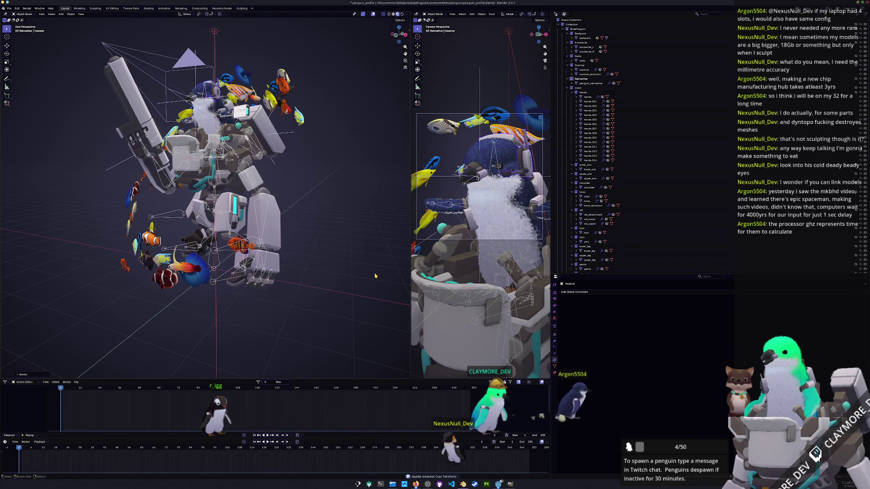
Parent the headset to the Armature's Head bone, then switch the armature to Pose Position.
middle_drag(379, 272, 369, 194)
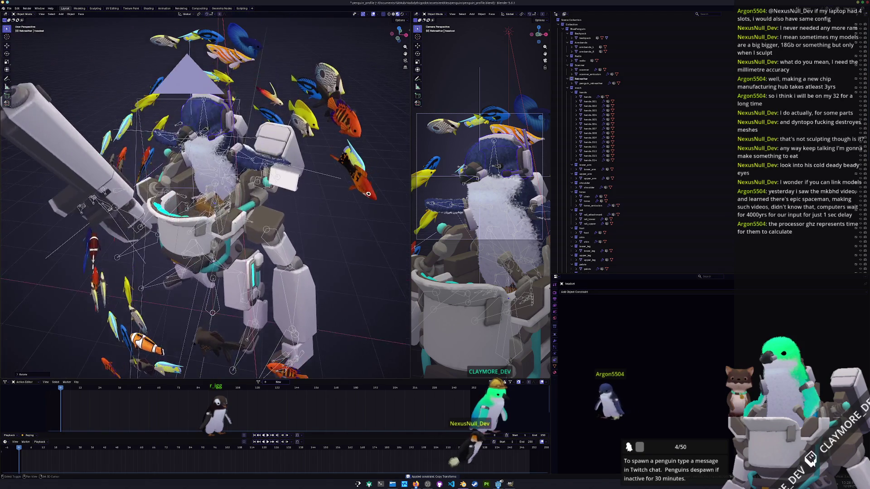
key(ctrl+z)
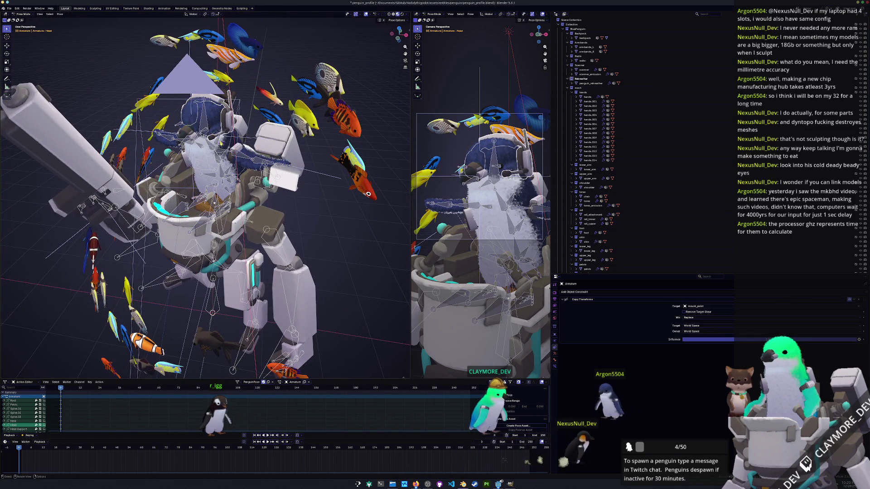
key(ctrl+p)
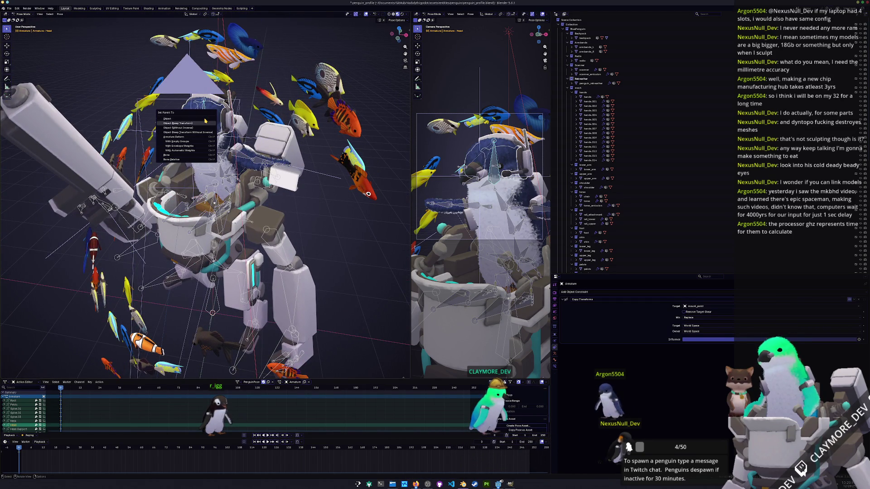
key(Return)
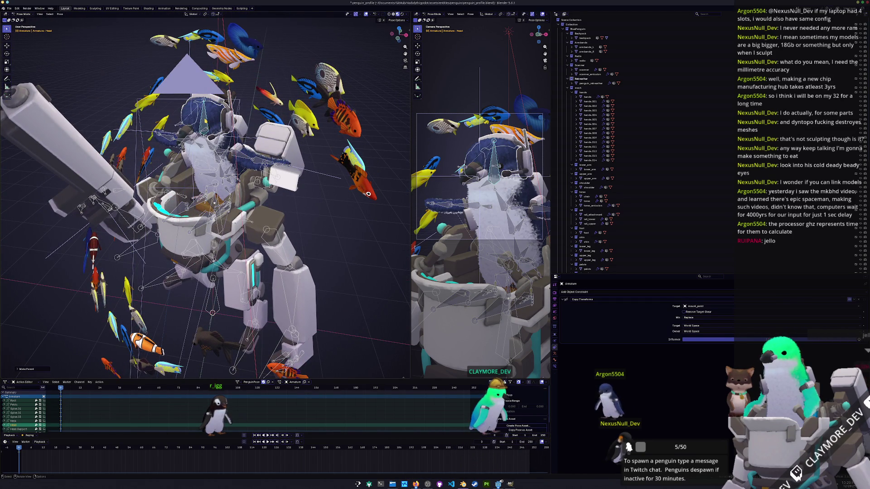
key(ctrl+Tab)
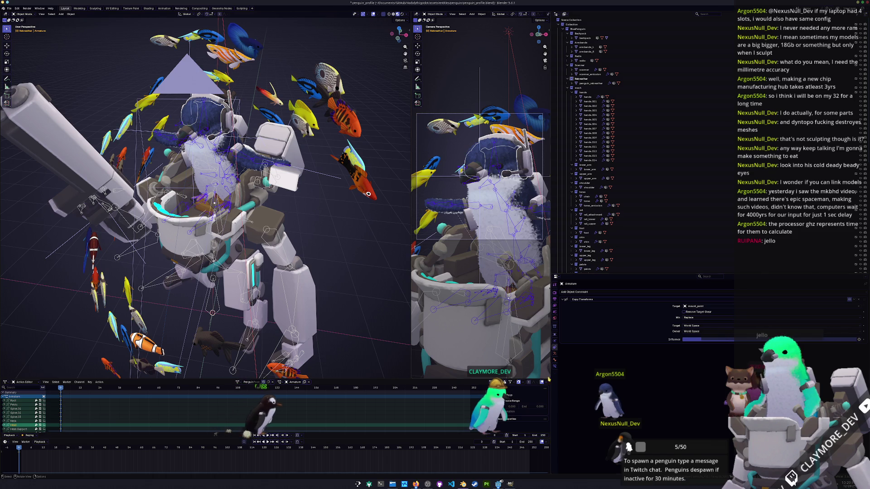
click(555, 354)
click(650, 308)
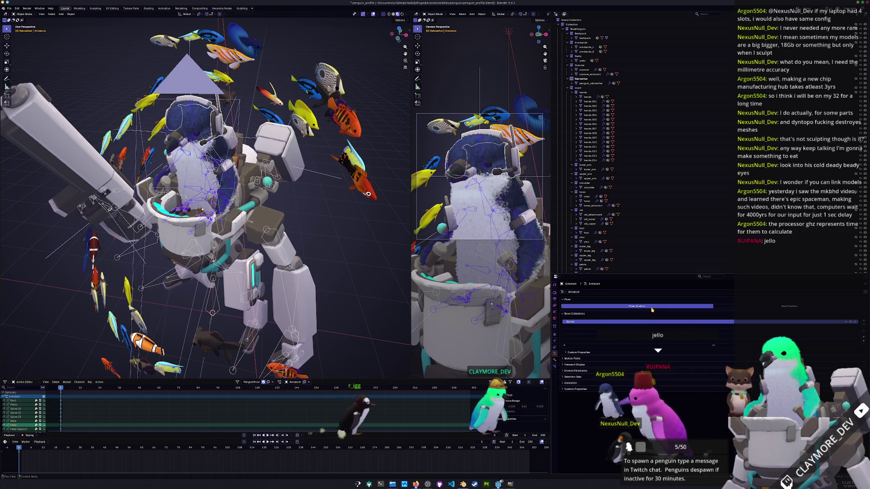
In the Shading layout, select penguin_body and unlink its broken fur texture image.
click(149, 8)
click(455, 169)
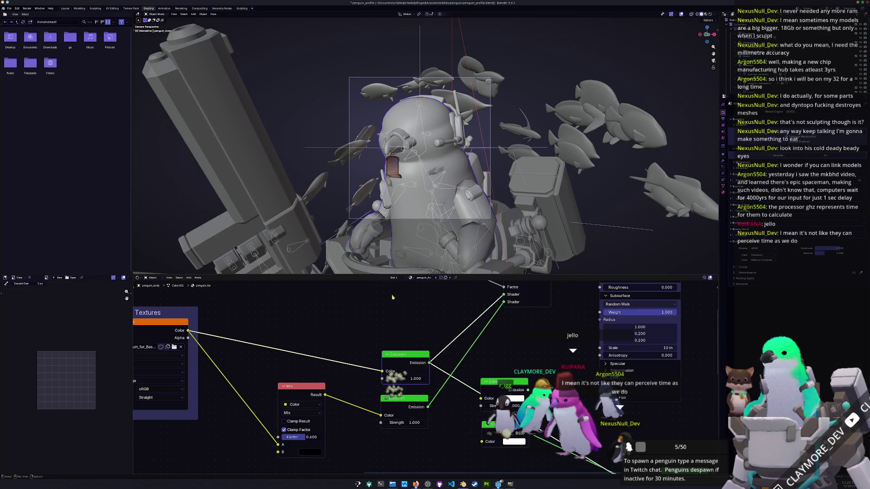
scroll(314, 365, left, 5)
click(296, 334)
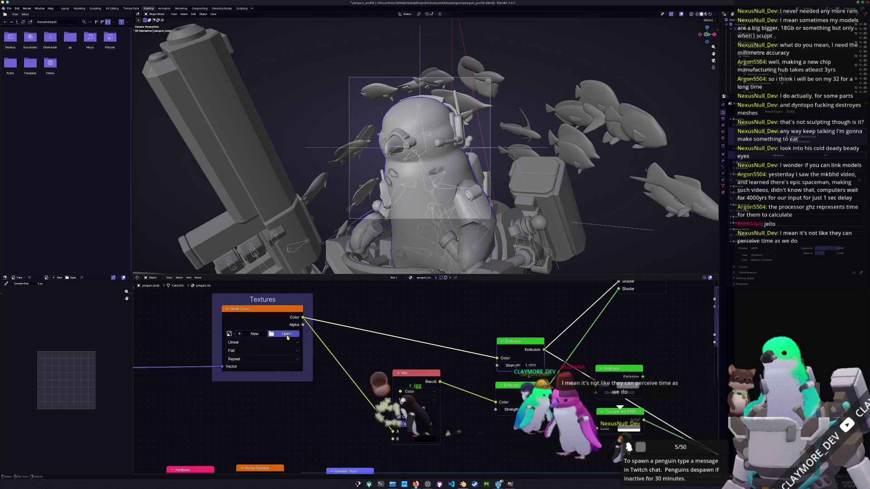
Load textures/claymore/penguin_fur_Base_color.png into the texture node and check the render.
click(285, 334)
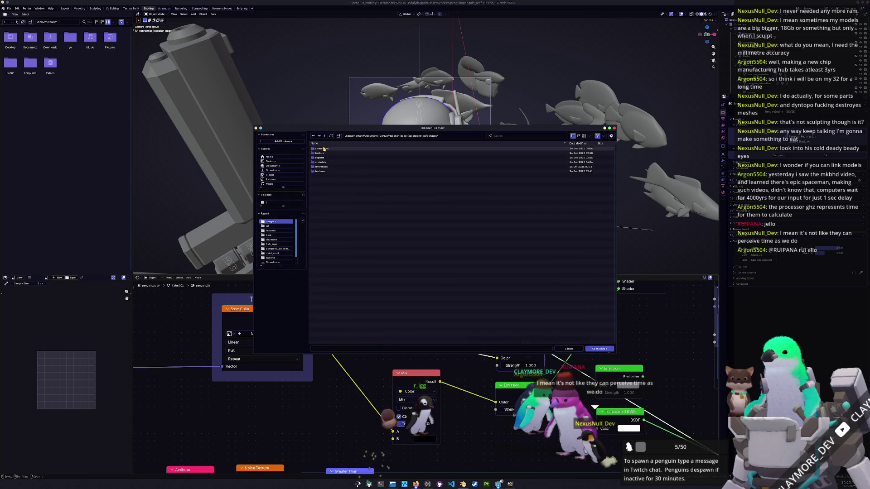
click(321, 172)
double_click(321, 172)
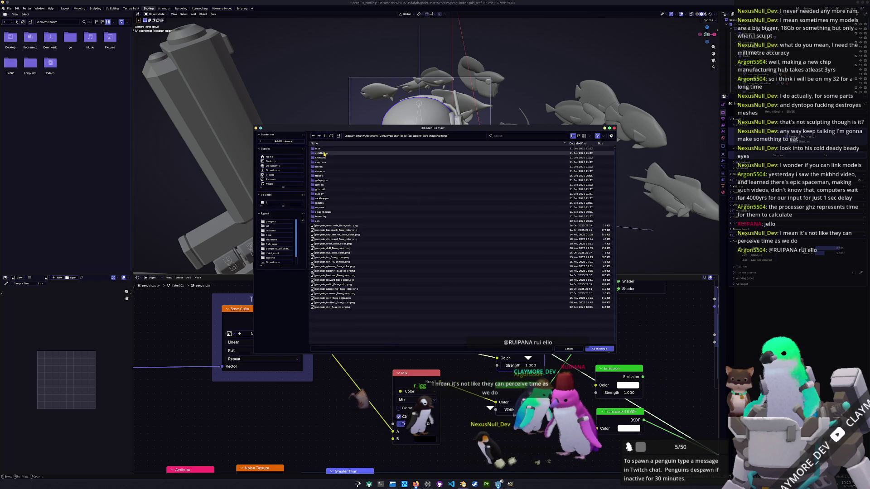
double_click(322, 162)
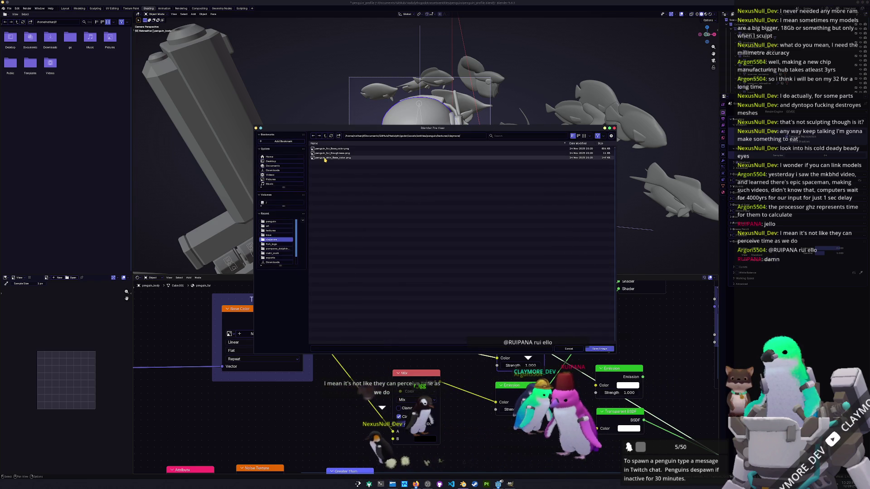
double_click(327, 150)
click(710, 15)
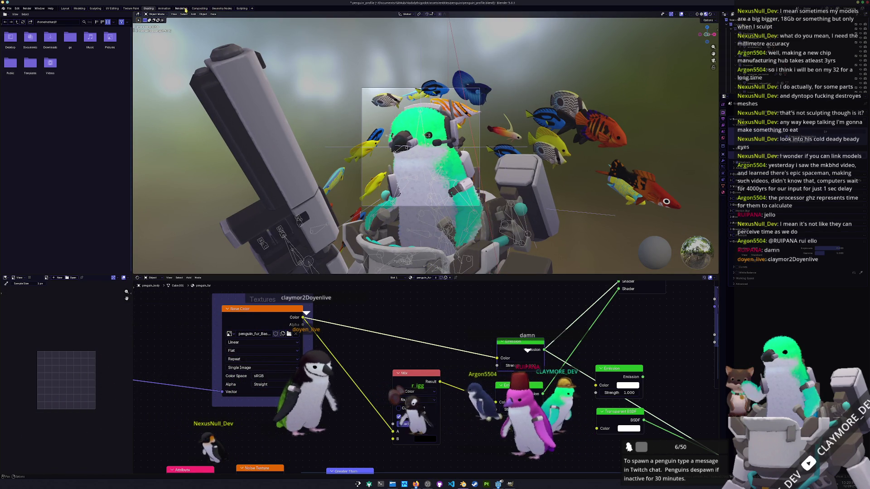
click(184, 9)
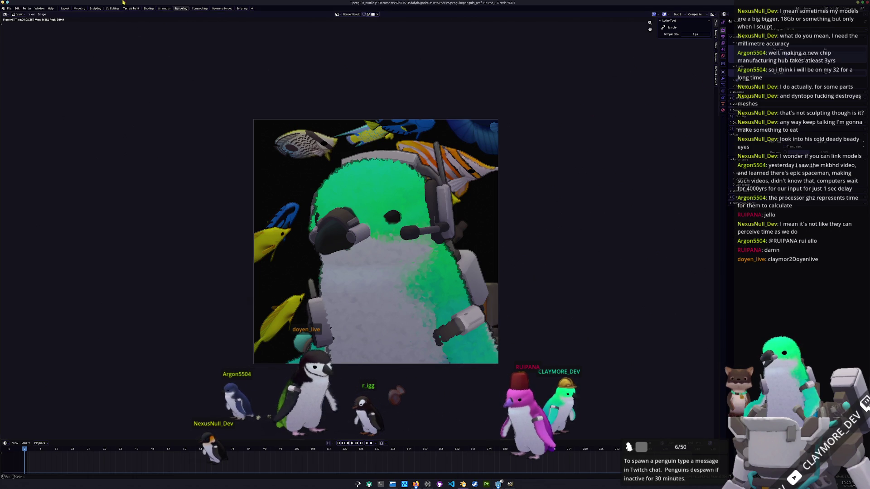
In the Compositing layout, move camera.target about 0.74 m along Y.
click(149, 9)
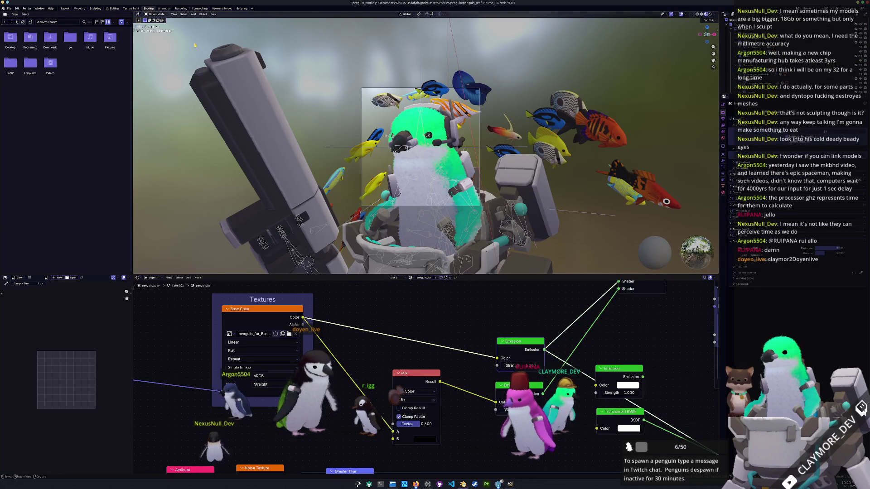
click(200, 9)
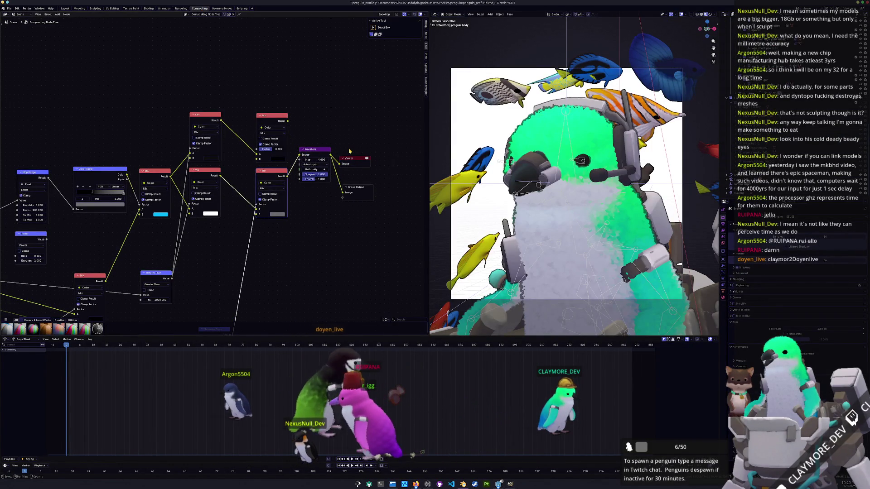
click(743, 179)
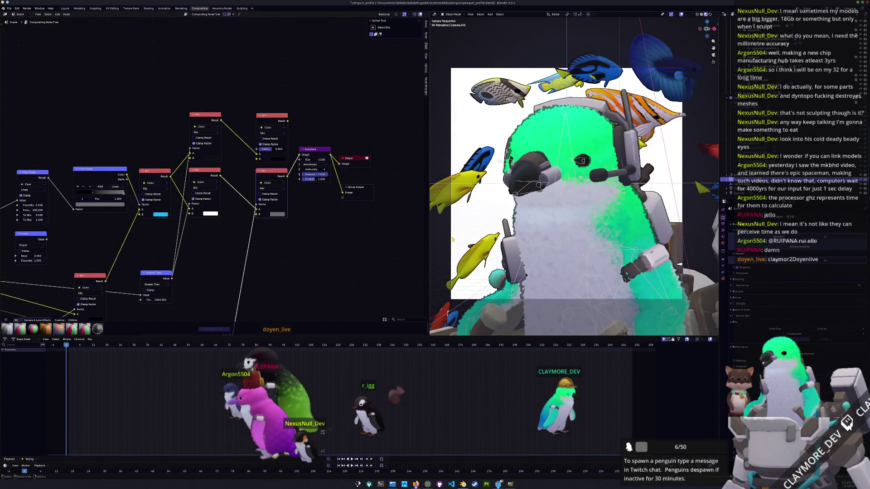
click(743, 184)
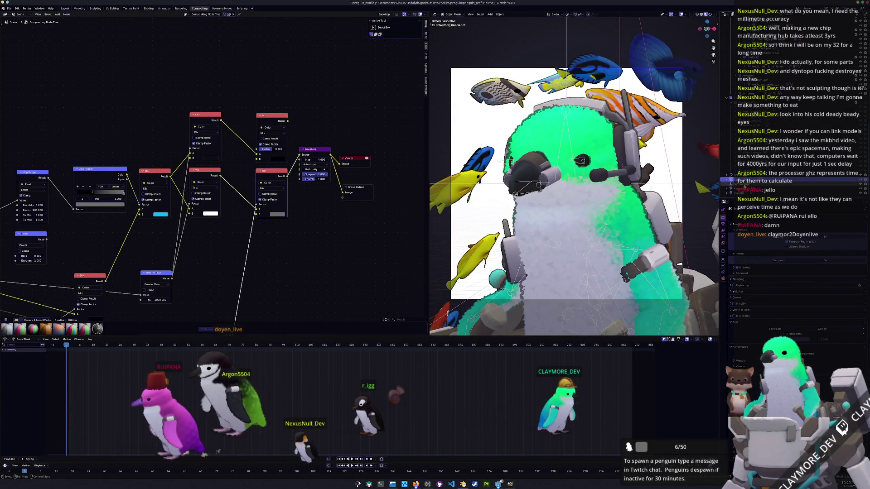
key(g)
key(y)
key(Return)
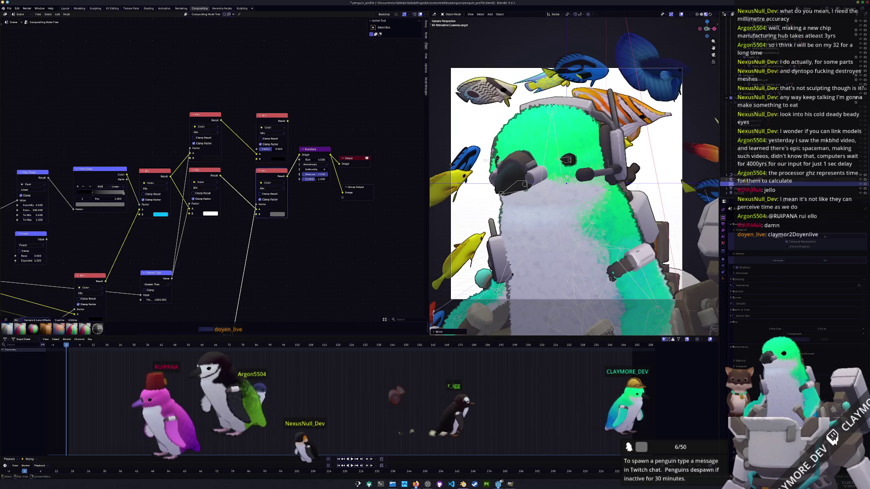
Select the armature, scroll the Outliner, and view the updated render.
click(730, 93)
scroll(575, 177, down, 2)
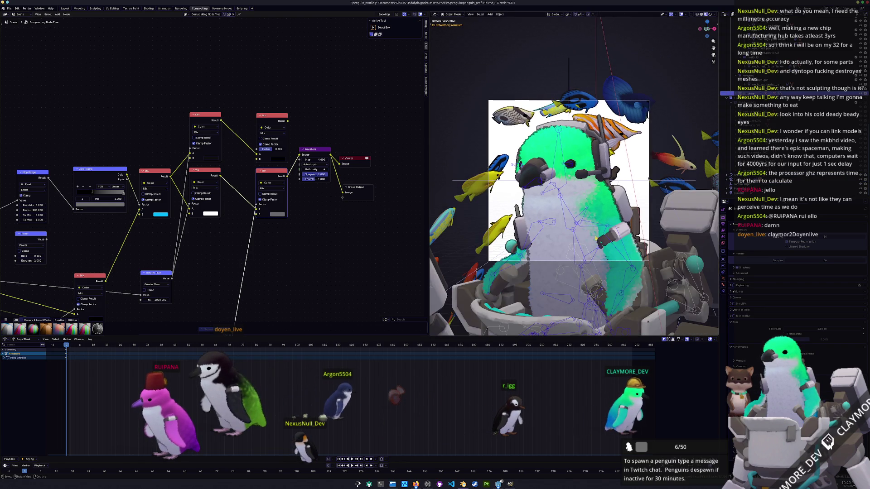
scroll(601, 229, up, 5)
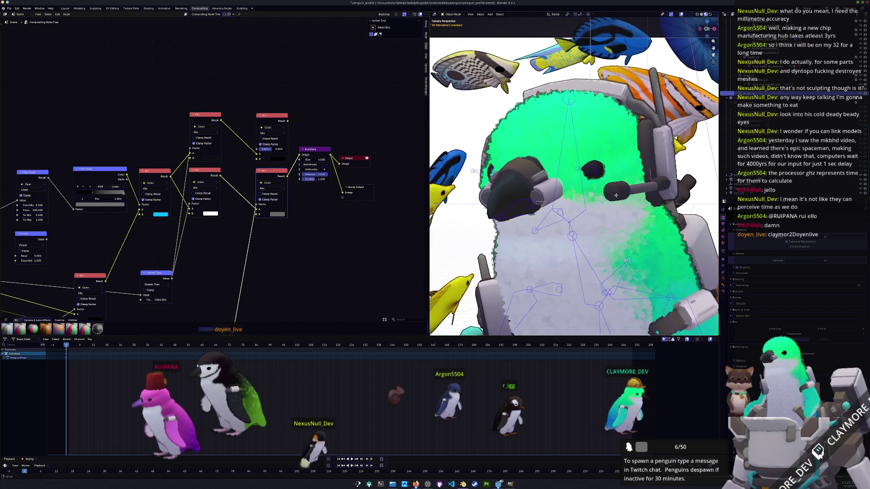
scroll(577, 191, down, 3)
scroll(631, 214, up, 2)
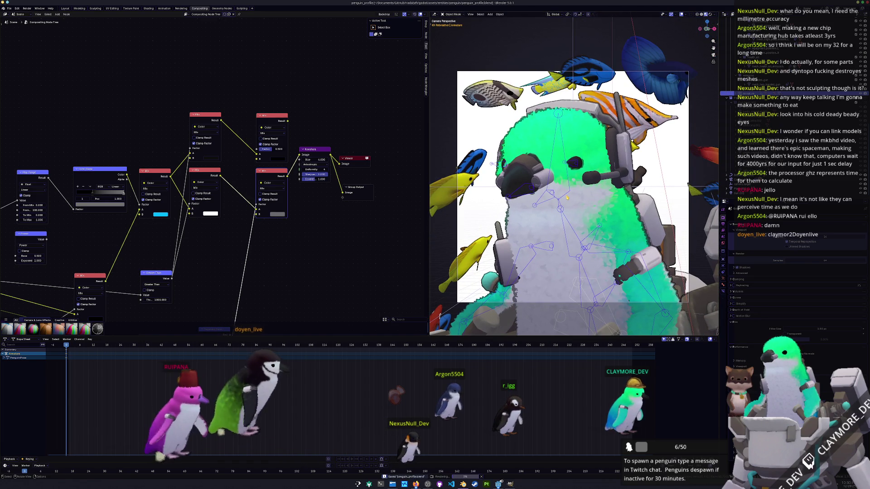
click(184, 10)
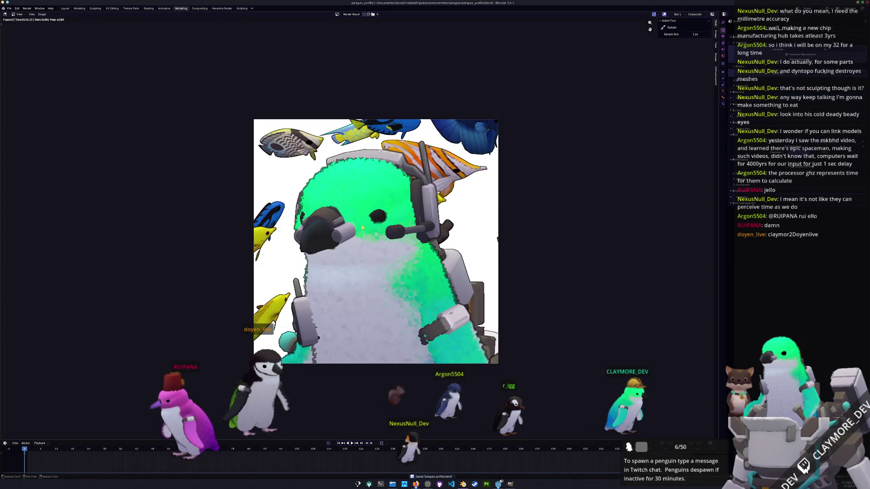
Save the render result over penguin_profile.png in the art folder via Image > Save As.
scroll(334, 251, up, 1)
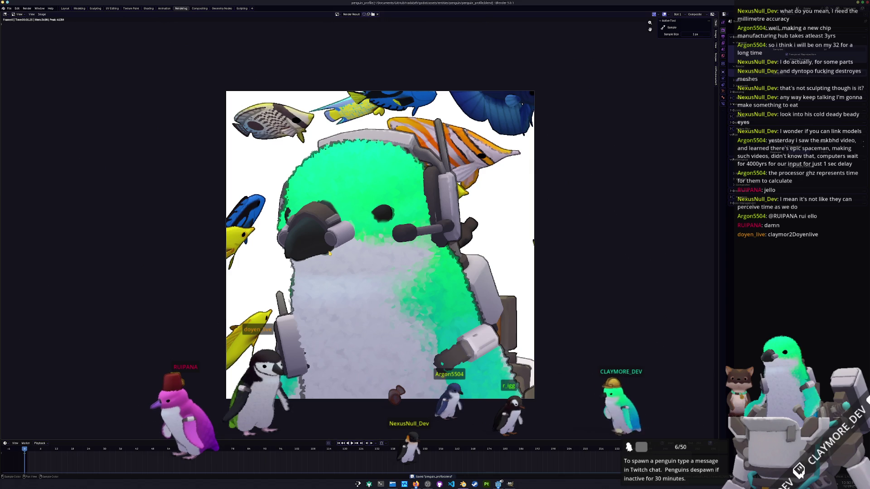
click(41, 14)
click(53, 57)
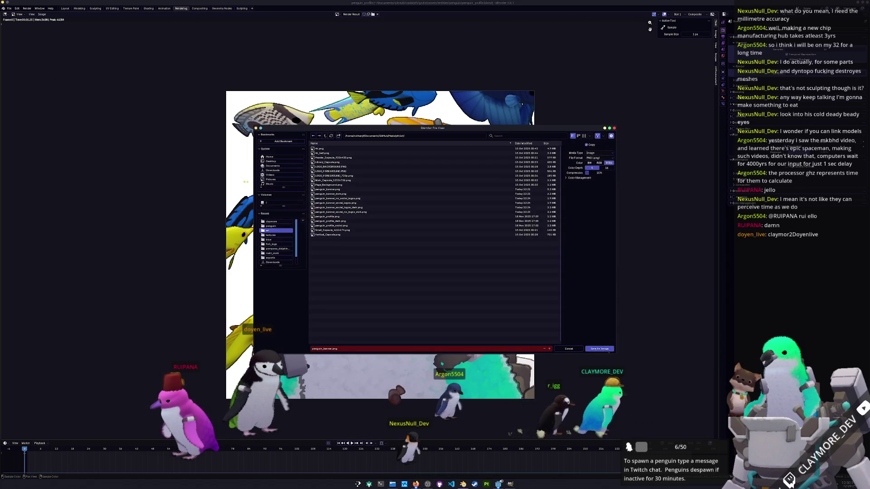
click(583, 136)
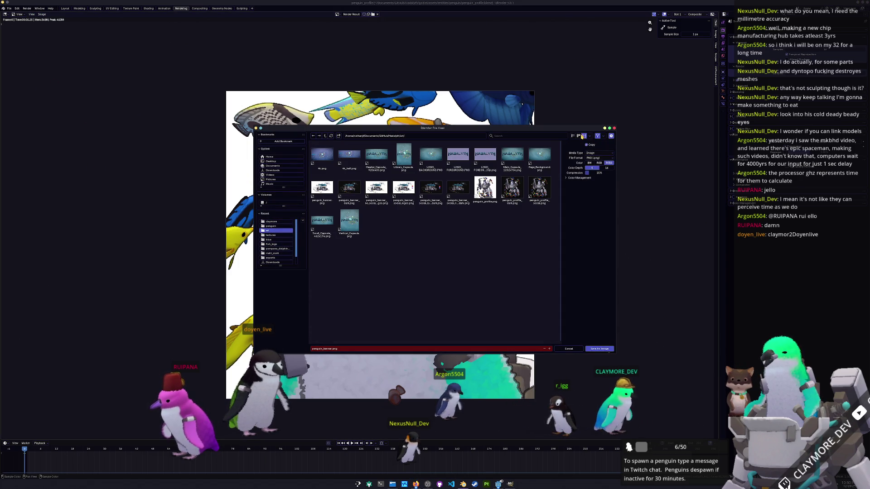
click(485, 188)
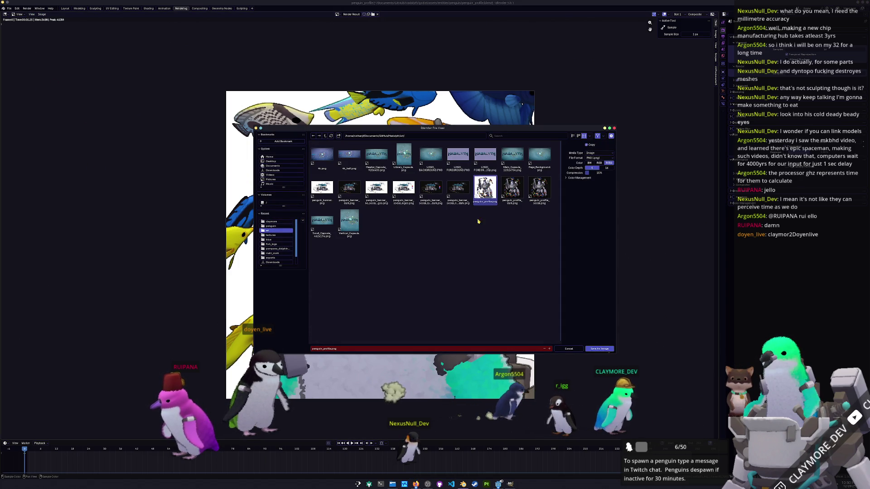
click(597, 349)
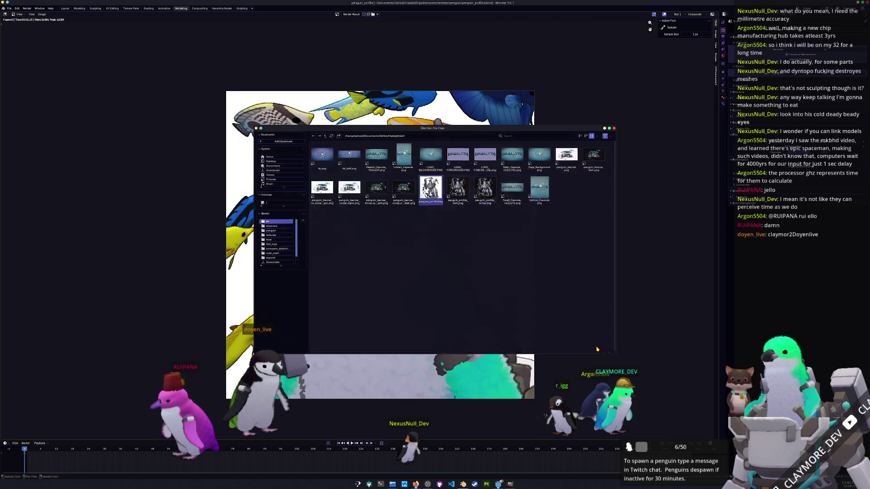
click(200, 8)
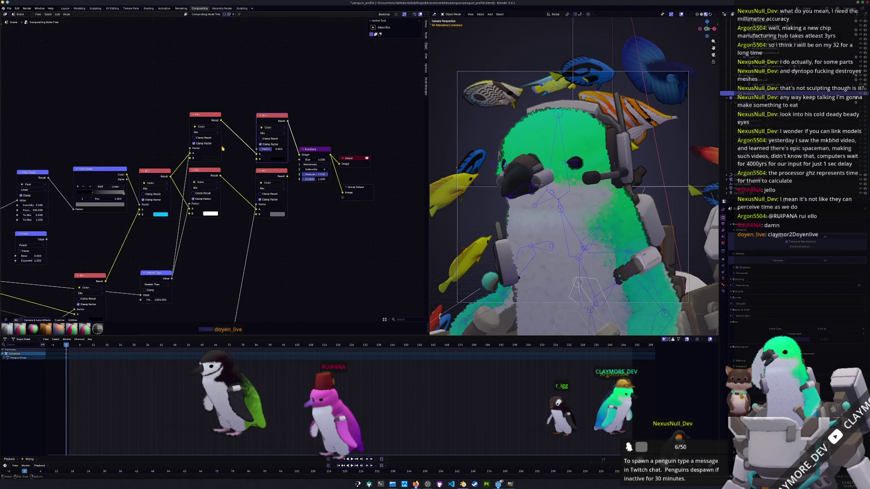
Shift the middle Mix node, relink the Mix inputs, and feed Separate Color into the right Mix B socket, then re-render.
scroll(232, 159, up, 1)
middle_drag(232, 159, 262, 164)
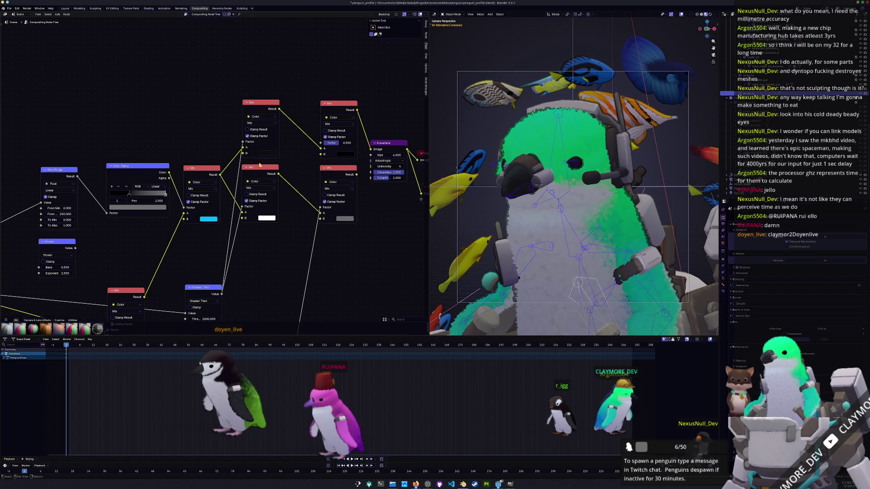
drag(258, 170, 281, 174)
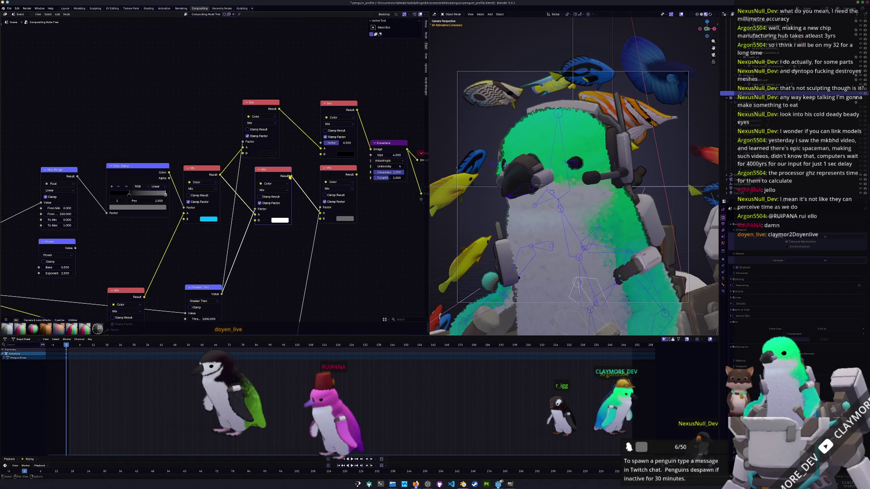
drag(323, 150, 321, 148)
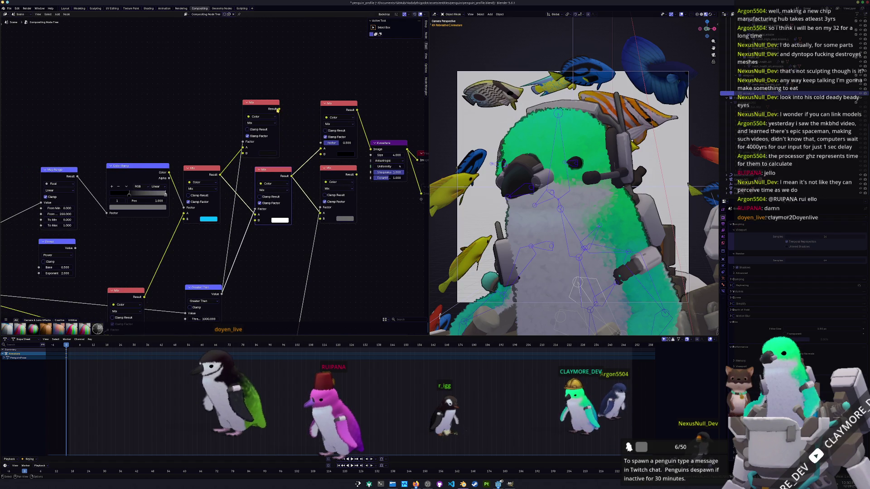
drag(318, 151, 320, 154)
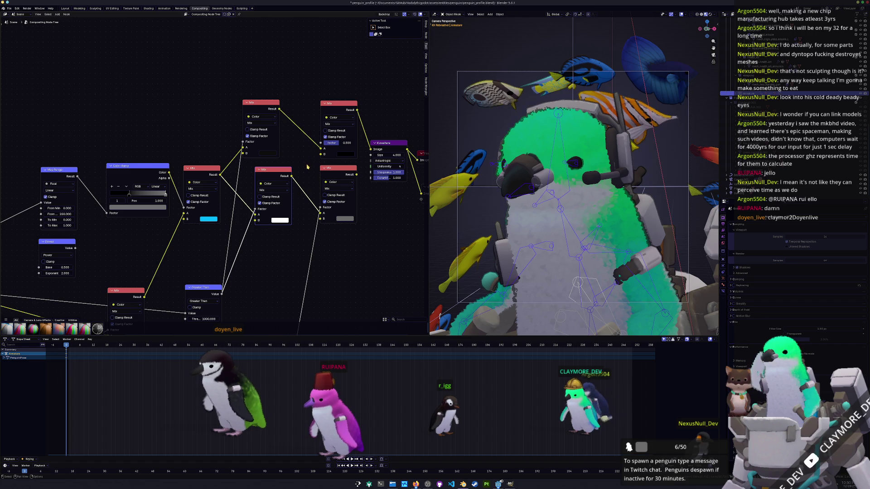
scroll(304, 169, down, 1)
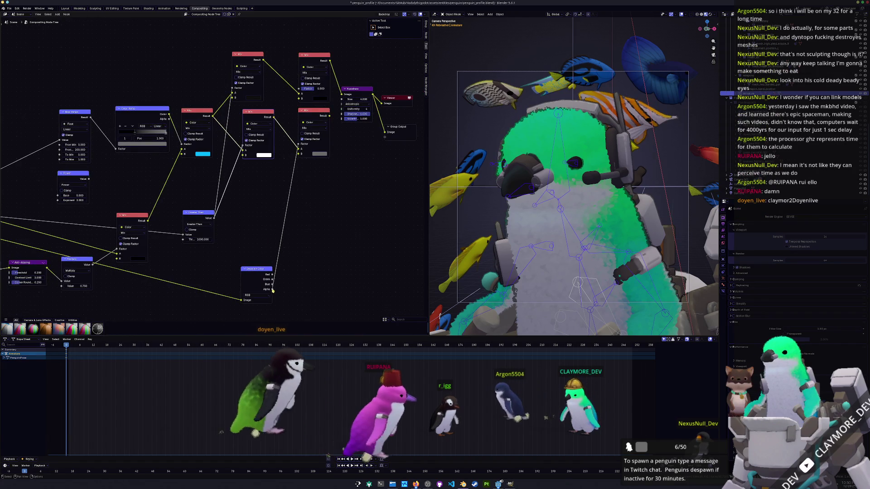
drag(273, 292, 301, 155)
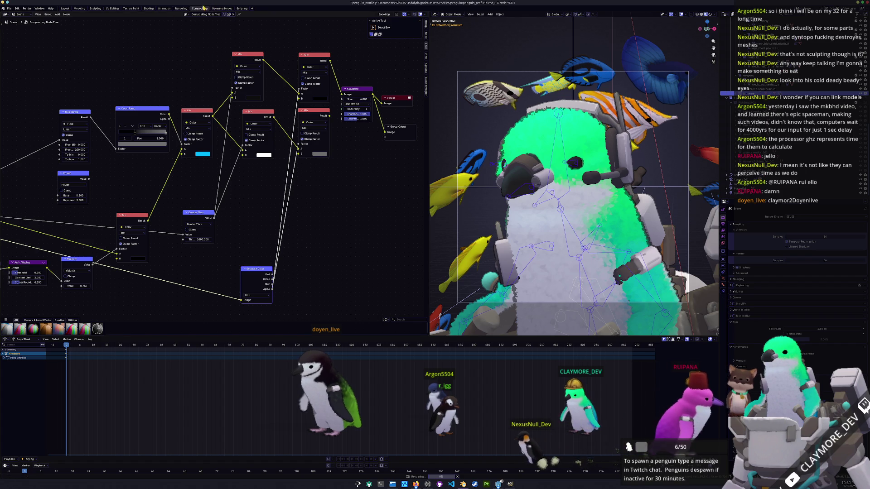
key(ctrl+Page_Up)
Save the render result as penguin_profile_dark.png.
click(42, 14)
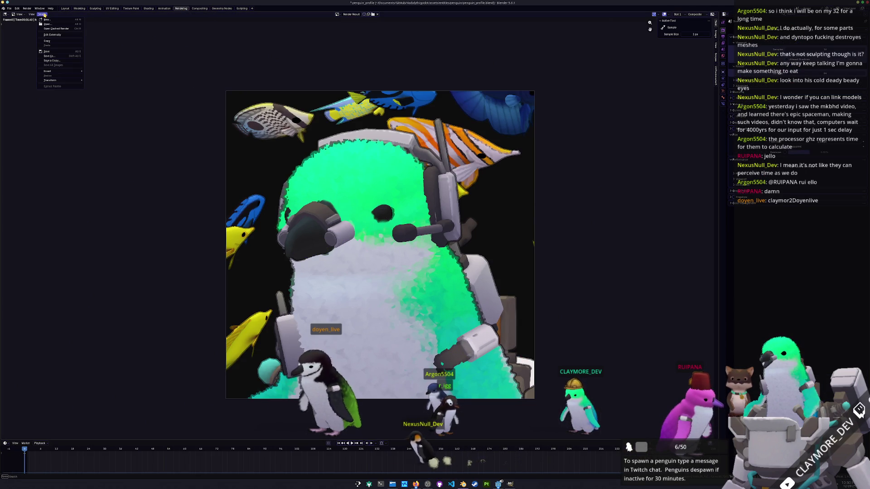
click(52, 55)
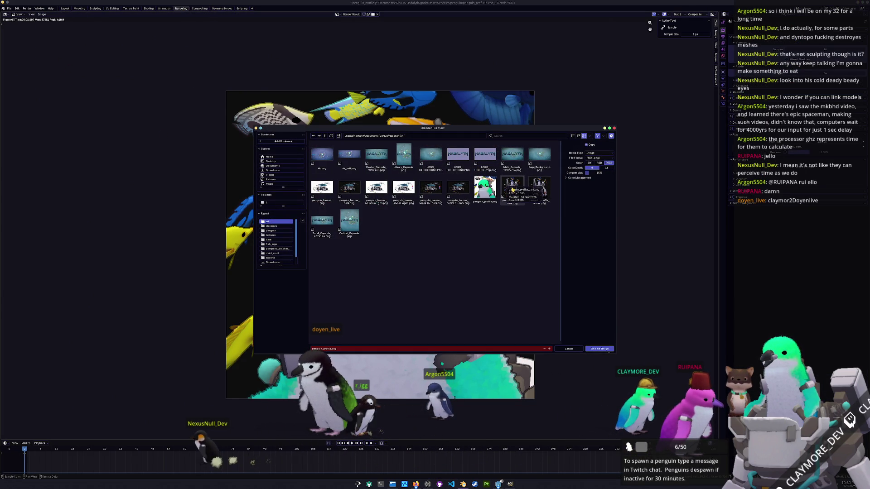
click(513, 190)
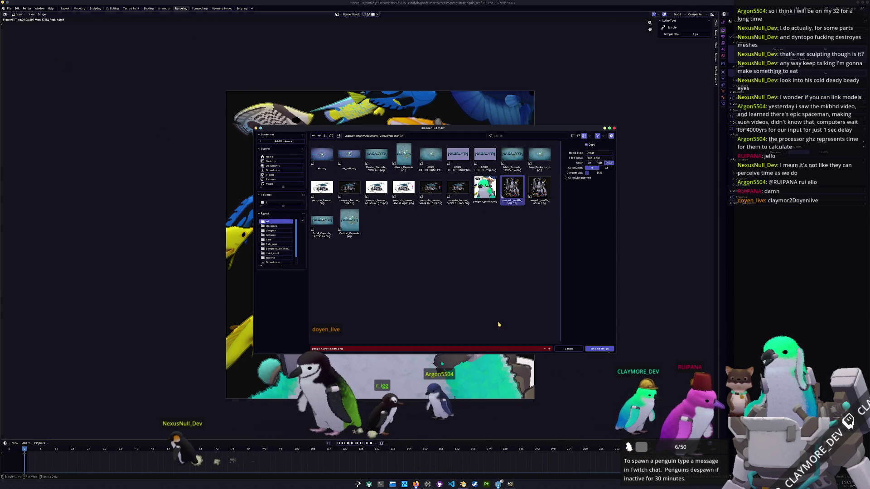
click(600, 349)
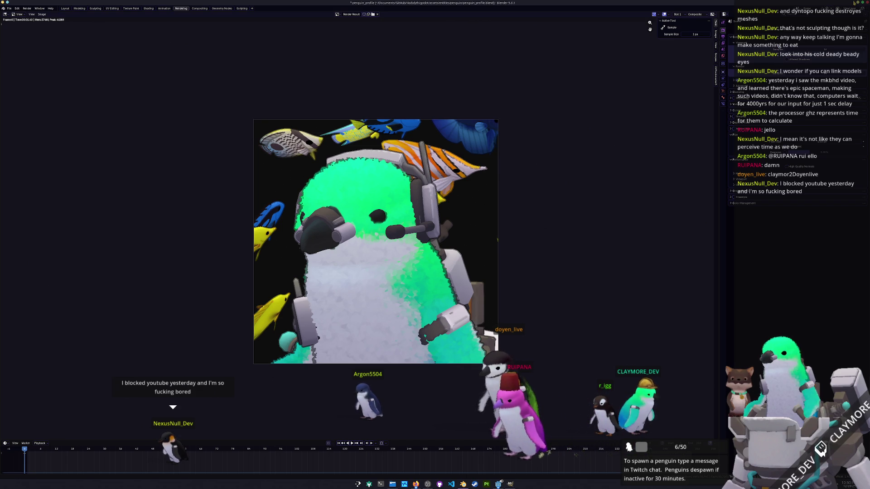
Minimize the GIMP window and launch Godot Engine from the taskbar.
key(alt+Tab)
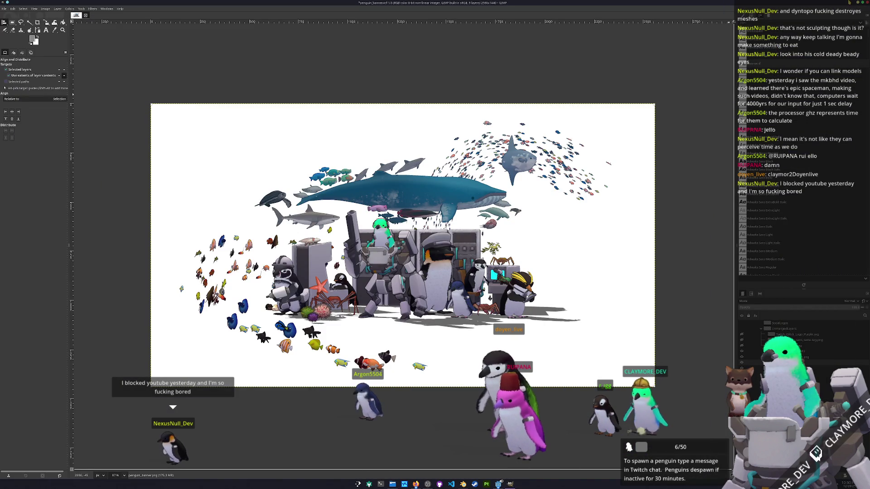
click(502, 480)
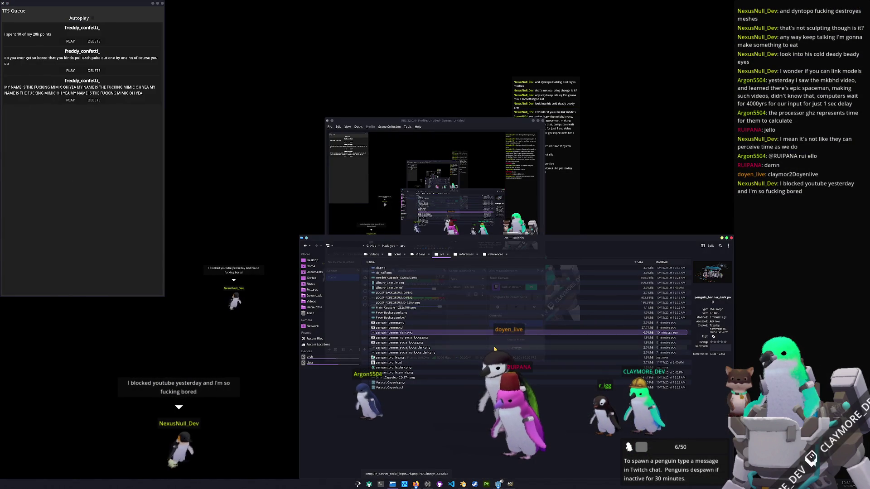
right_click(500, 481)
click(505, 438)
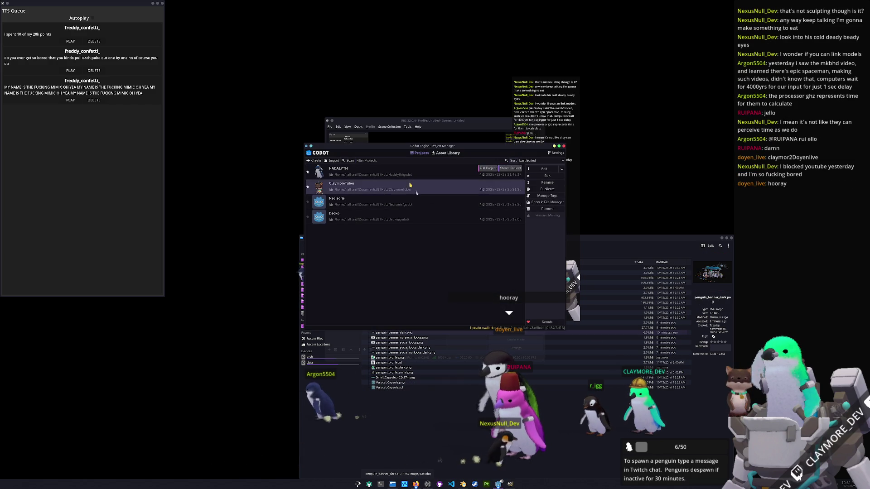
Select HADALYTH in Godot's Project Manager, click Edit, and switch back to Blender.
click(419, 172)
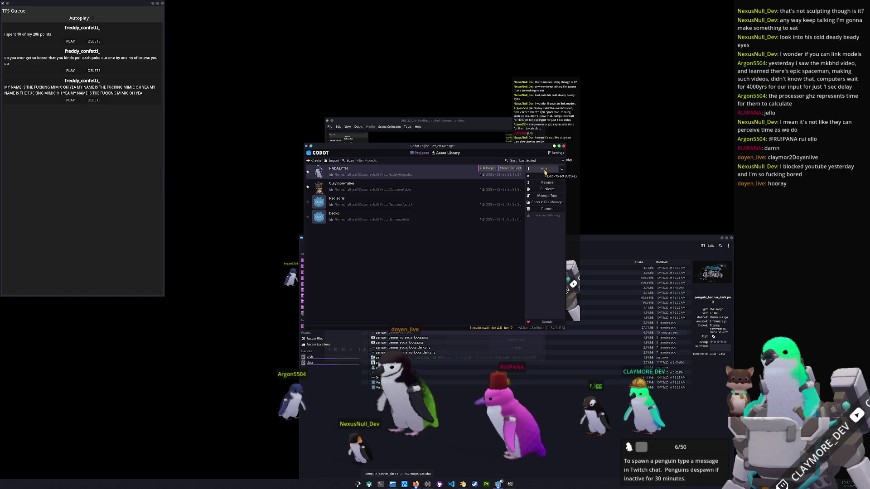
click(546, 172)
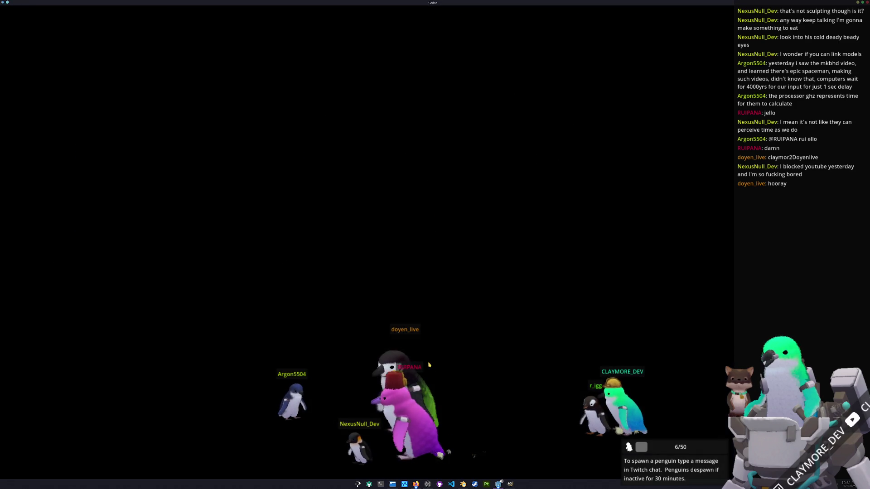
click(461, 484)
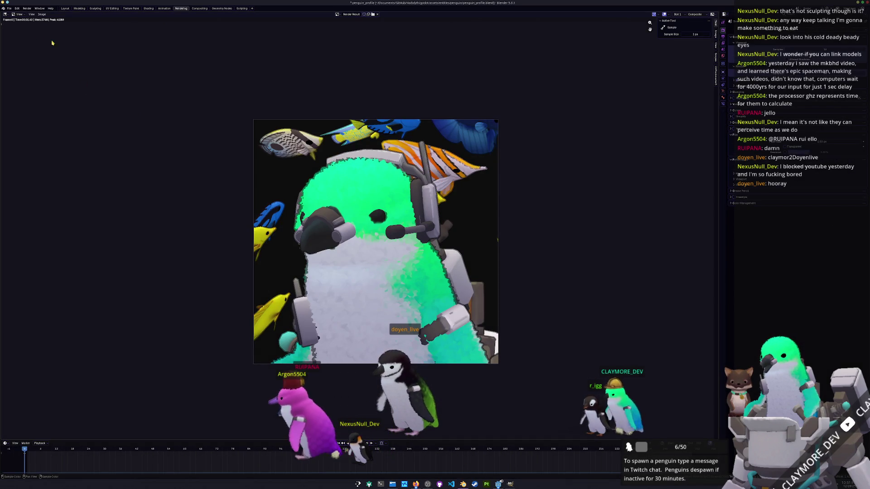
Save the penguin_profile file and open penguin.blend.
click(10, 9)
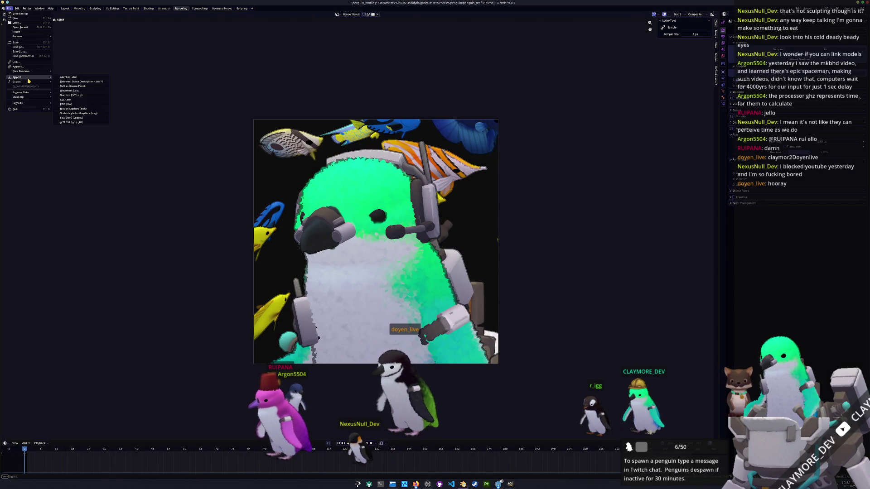
click(21, 24)
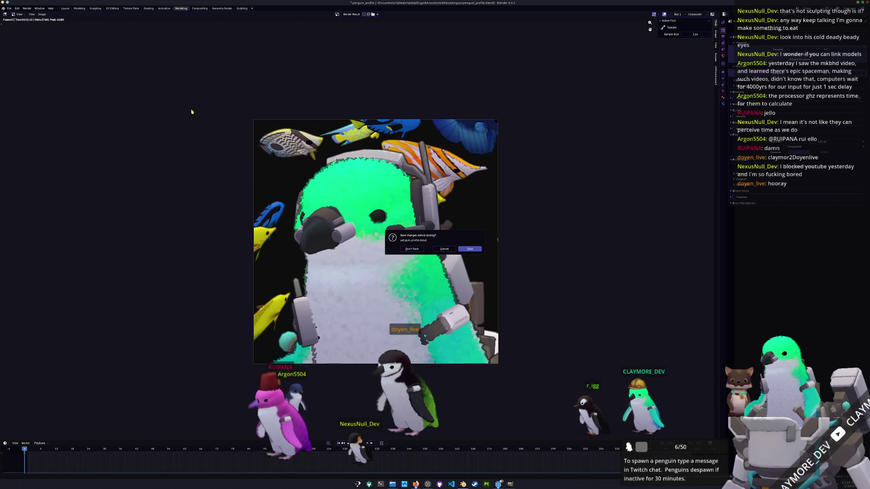
click(469, 249)
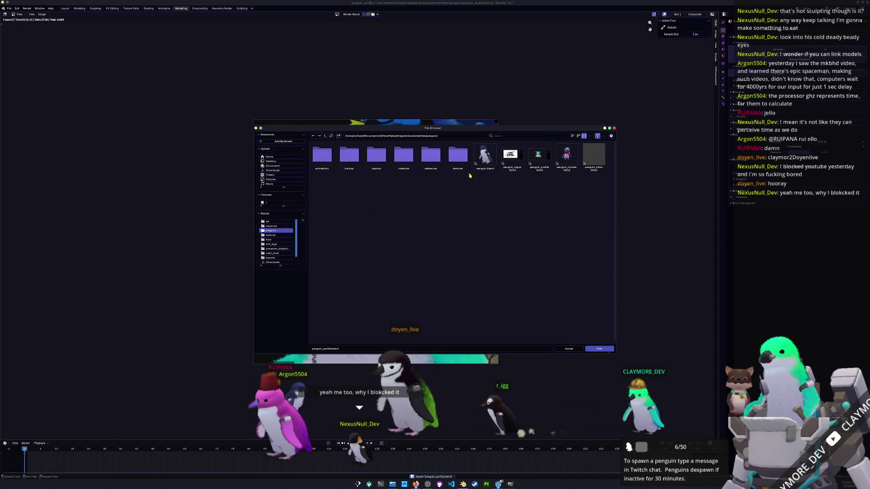
double_click(484, 159)
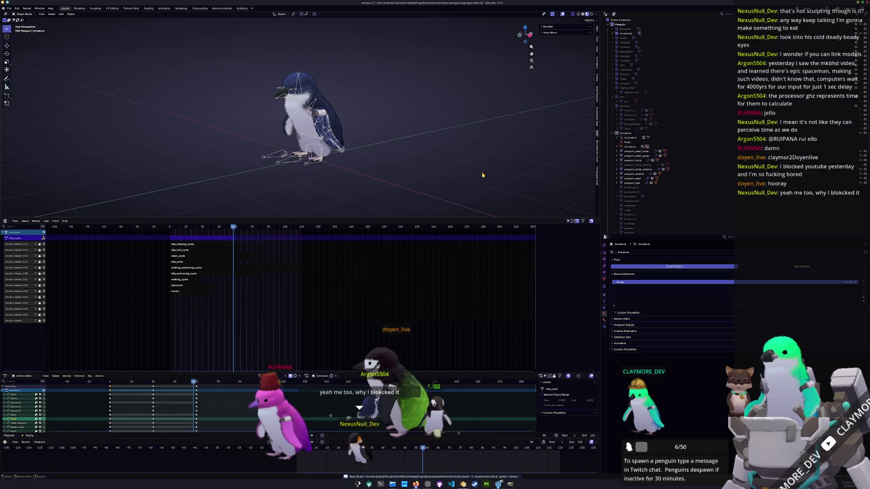
View through the scene camera, enlarge the 3D view, and select the penguin_body mesh.
key(KP_0)
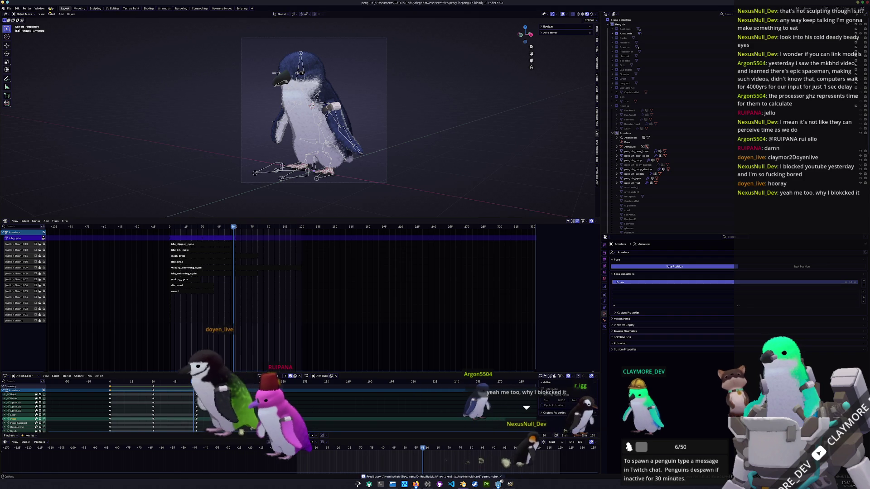
drag(369, 217, 370, 311)
scroll(473, 165, up, 1)
click(330, 130)
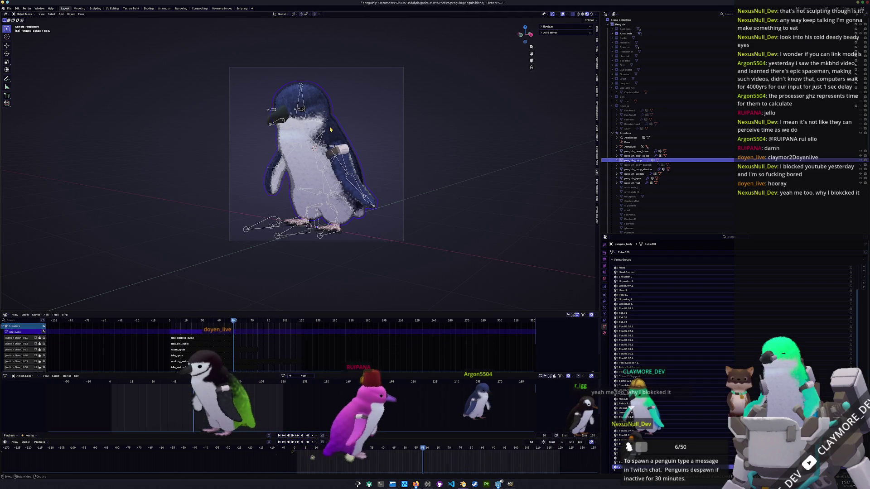
click(148, 8)
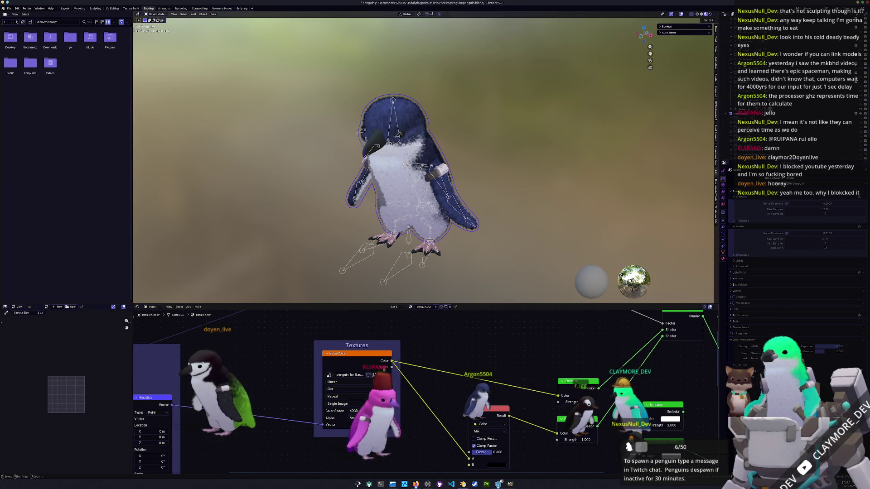
Load penguin_fur_Base_color.png from textures/claymore into the fur's Image Texture node.
click(374, 375)
click(375, 375)
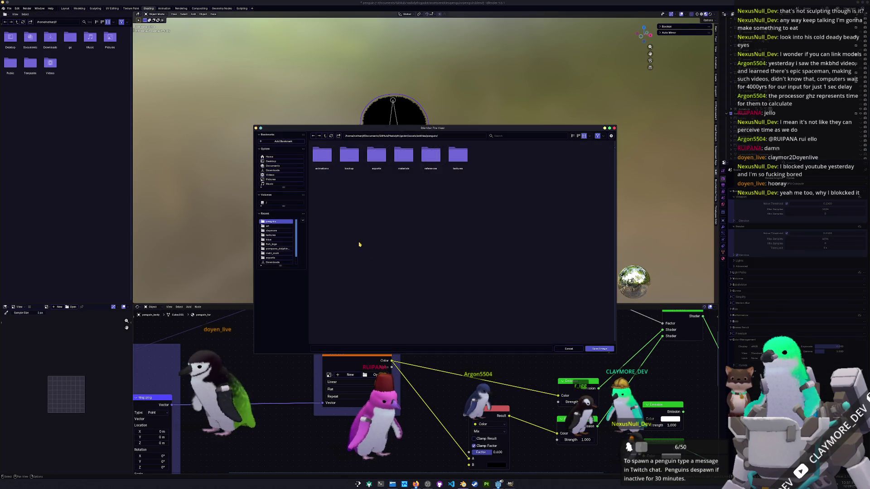
double_click(456, 162)
click(574, 135)
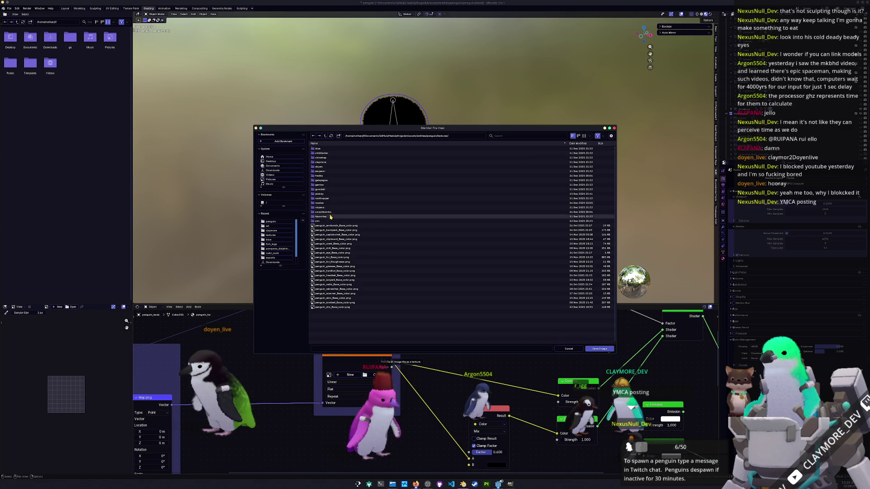
double_click(323, 163)
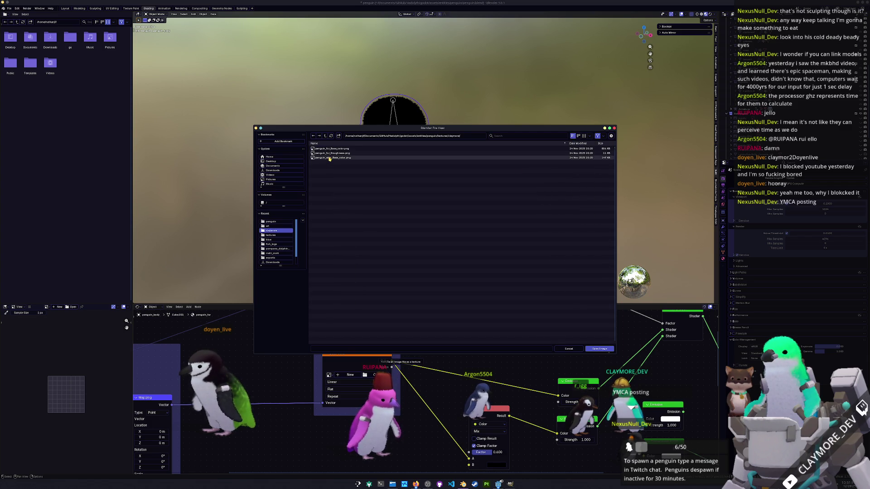
double_click(335, 149)
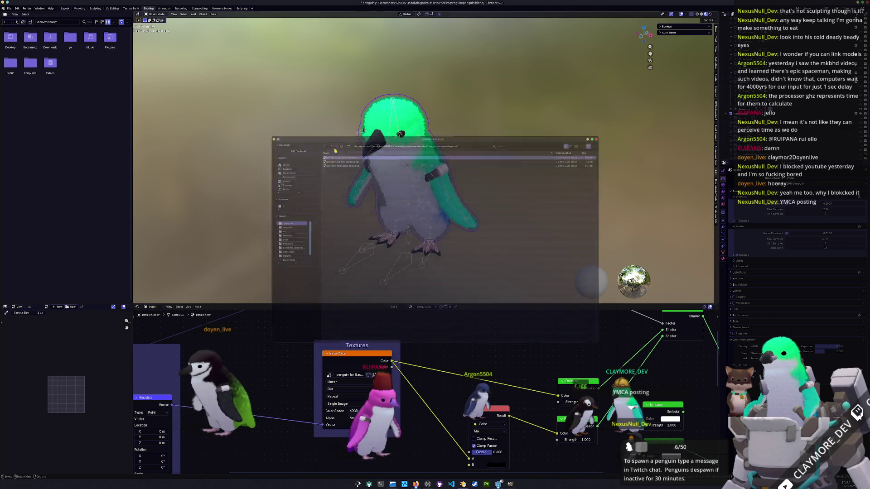
View through the camera, enlarge the Outliner, select the glasses, and unhide hidden objects like the backpack.
key(KP_0)
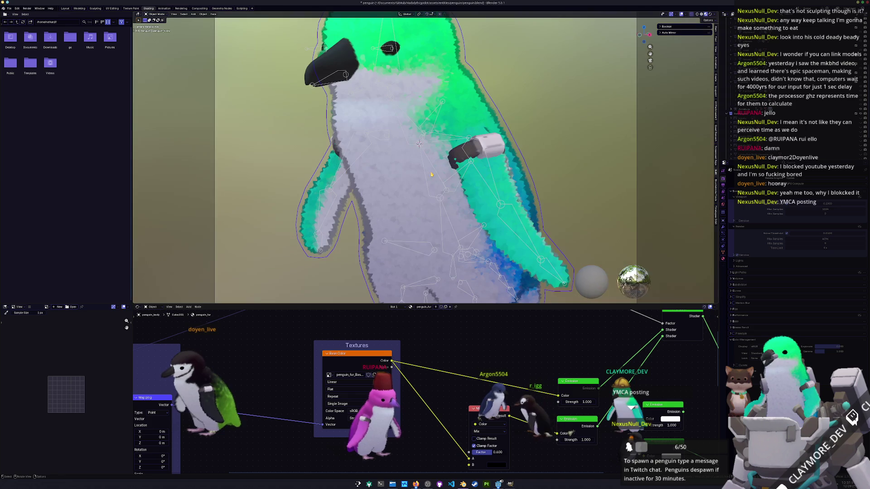
scroll(432, 174, down, 1)
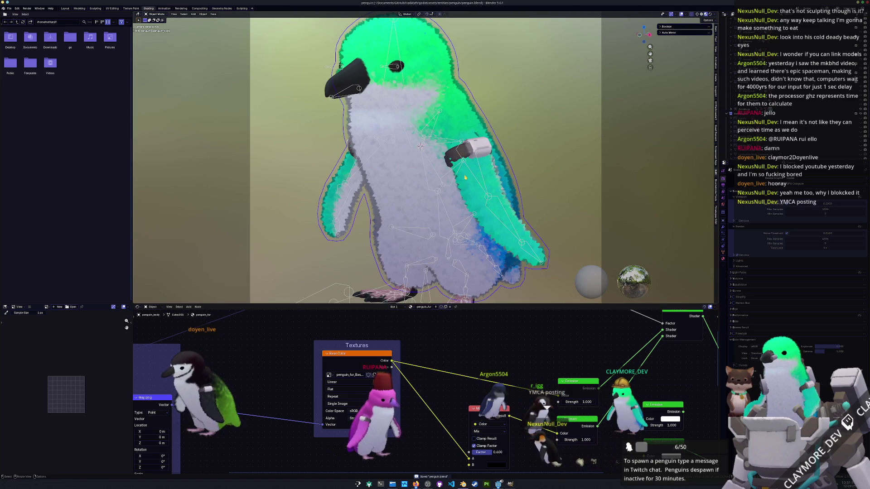
scroll(465, 178, down, 1)
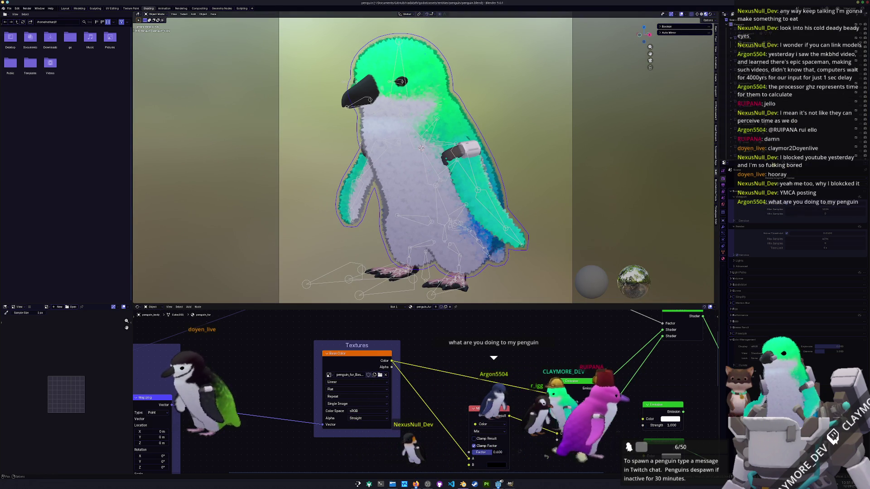
drag(767, 166, 767, 225)
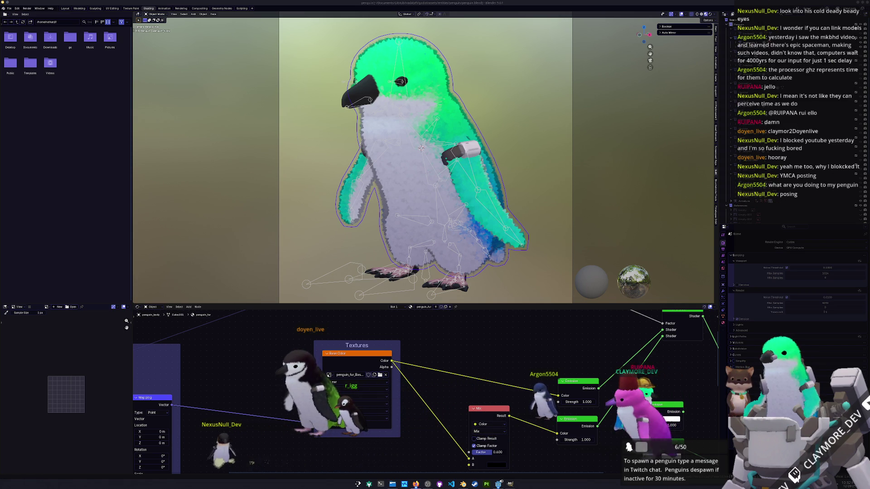
click(820, 132)
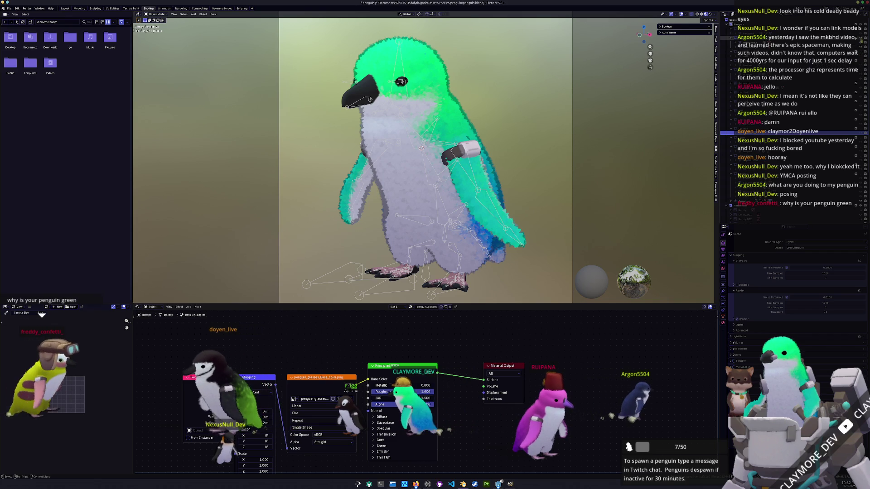
key(alt+h)
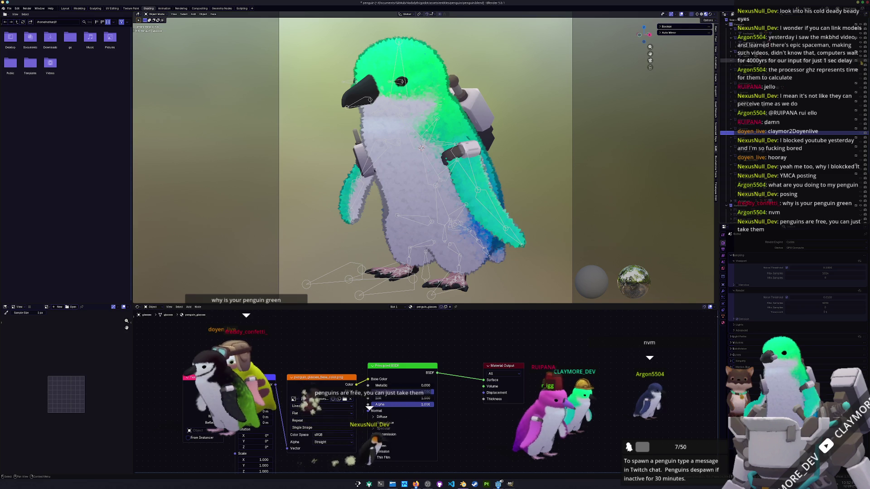
Show the headset, helmet, belt, glasses, neck strap and grey cap, leaving the horns hidden.
click(860, 66)
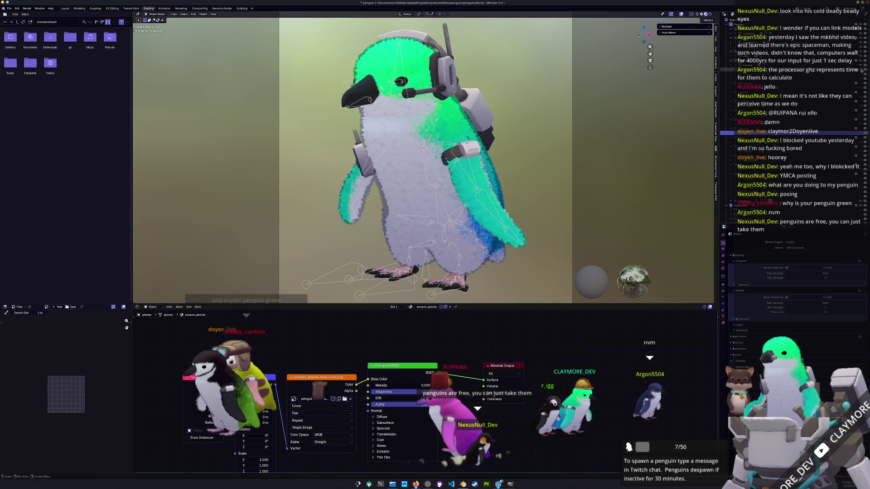
click(860, 91)
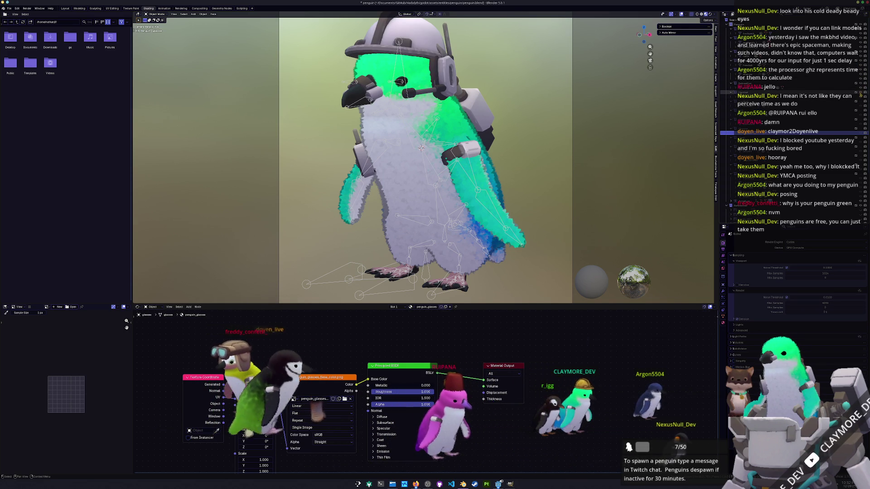
click(861, 90)
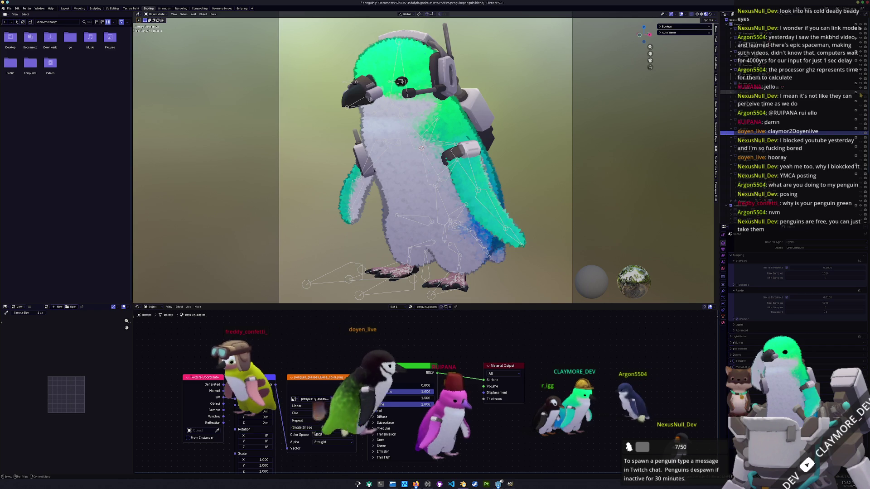
click(861, 93)
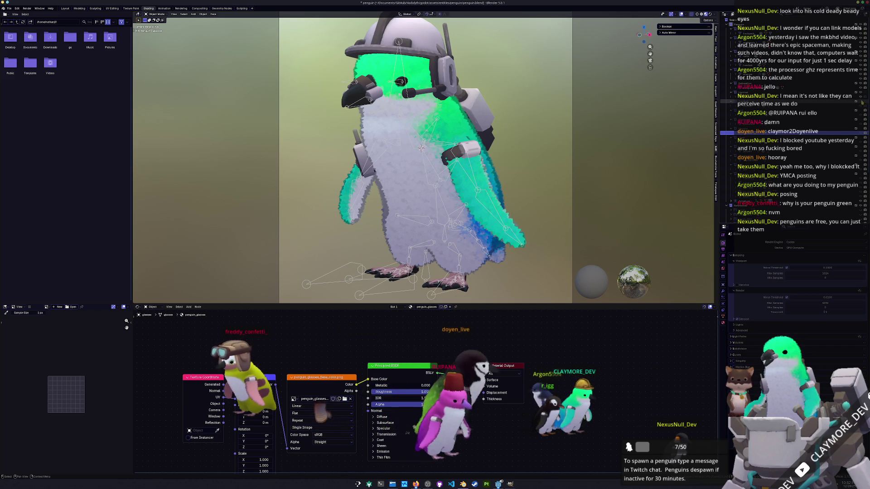
click(863, 109)
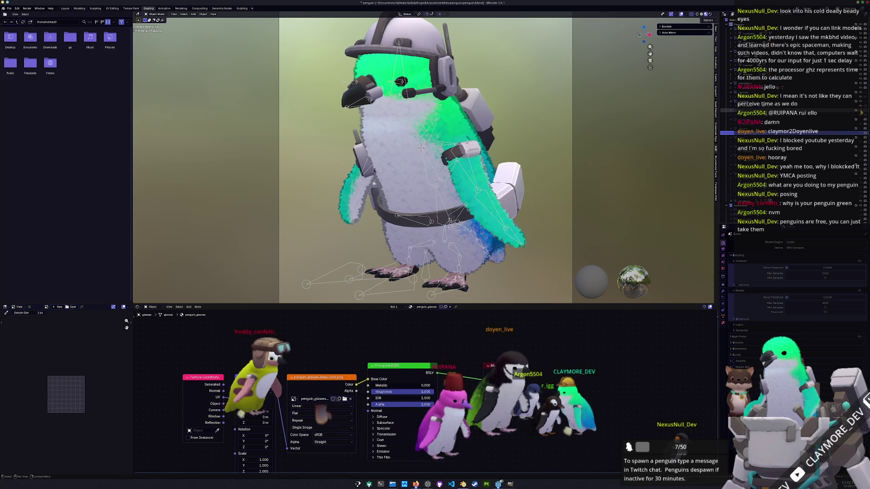
click(862, 132)
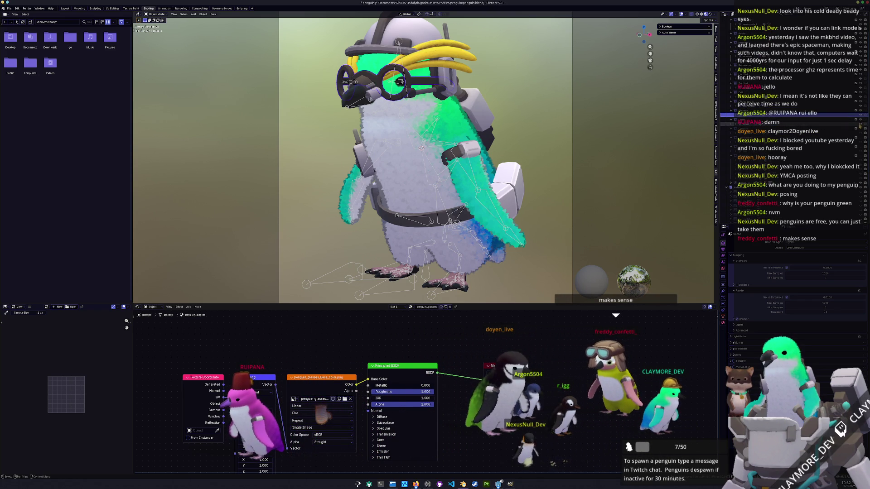
click(860, 131)
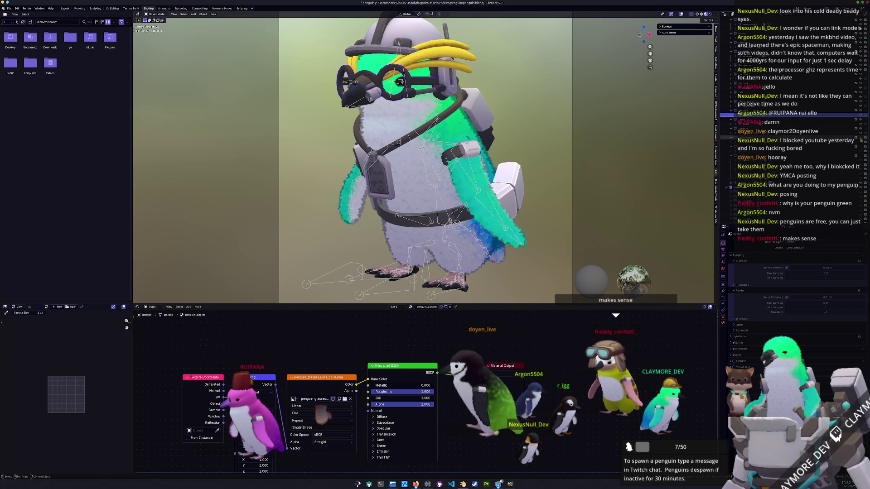
click(861, 140)
click(860, 149)
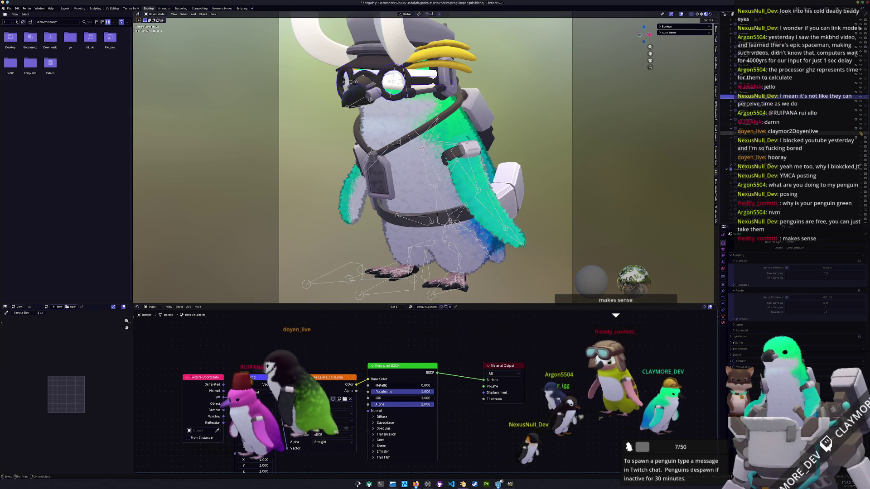
click(860, 130)
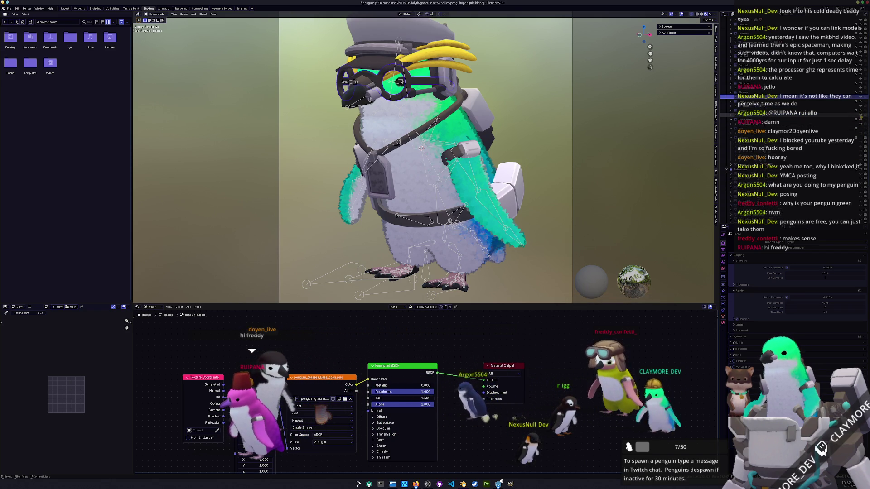
Step up through the Outliner objects and return to the Layout workspace.
click(770, 132)
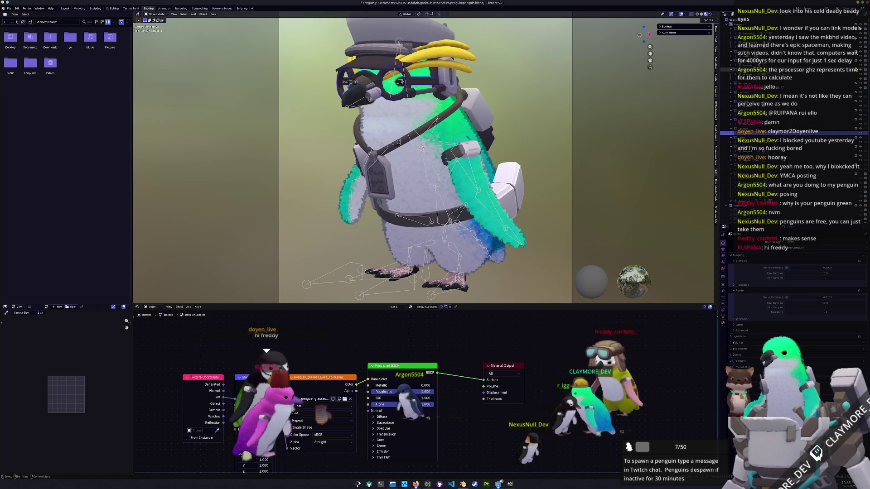
key(Up)
key(Up)
key(Up)
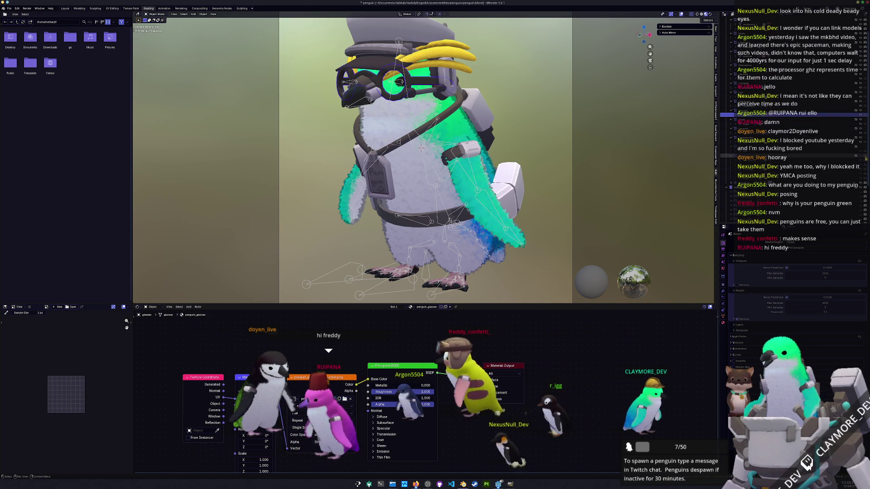
key(Up)
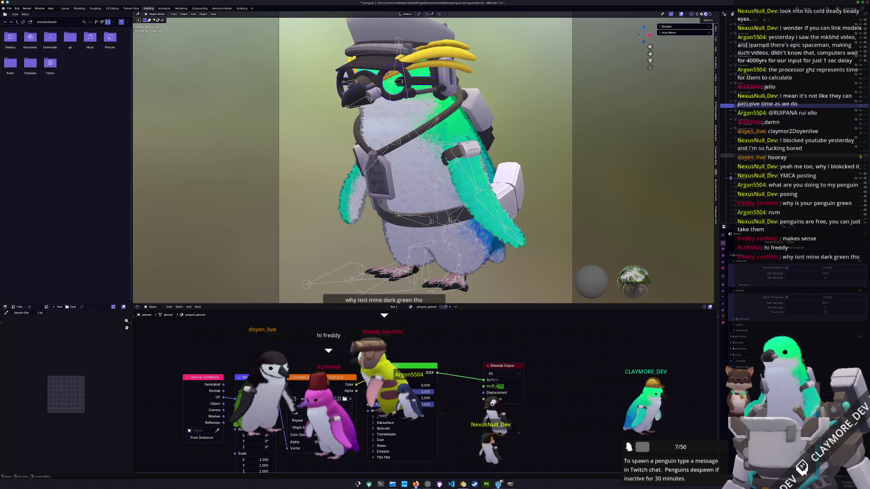
key(Up)
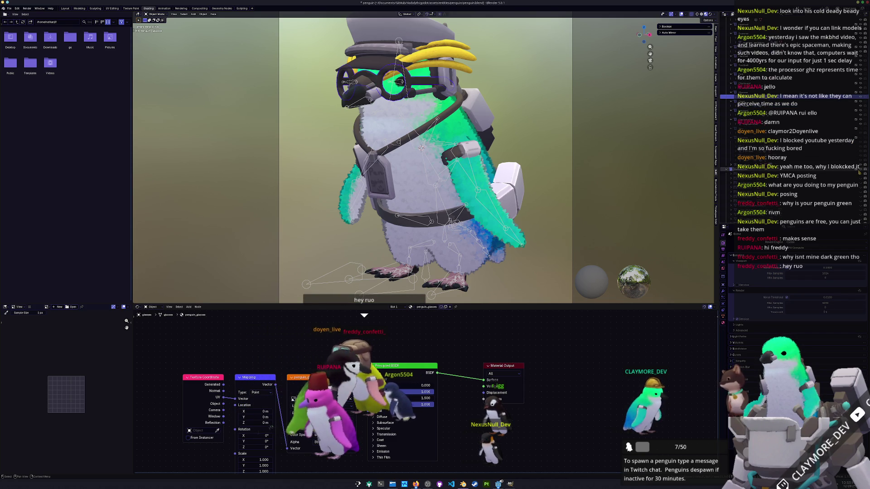
key(ctrl+Page_Up)
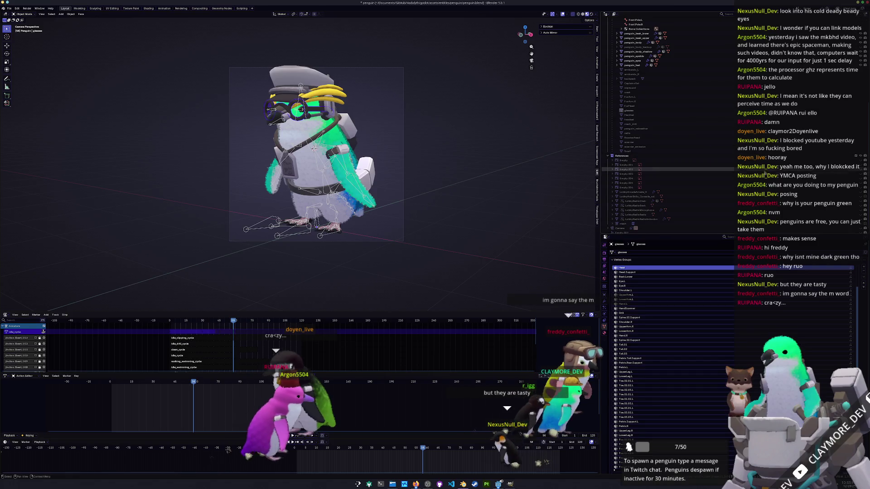
Render the current frame of the geared-up penguin scene with F12.
scroll(666, 148, up, 5)
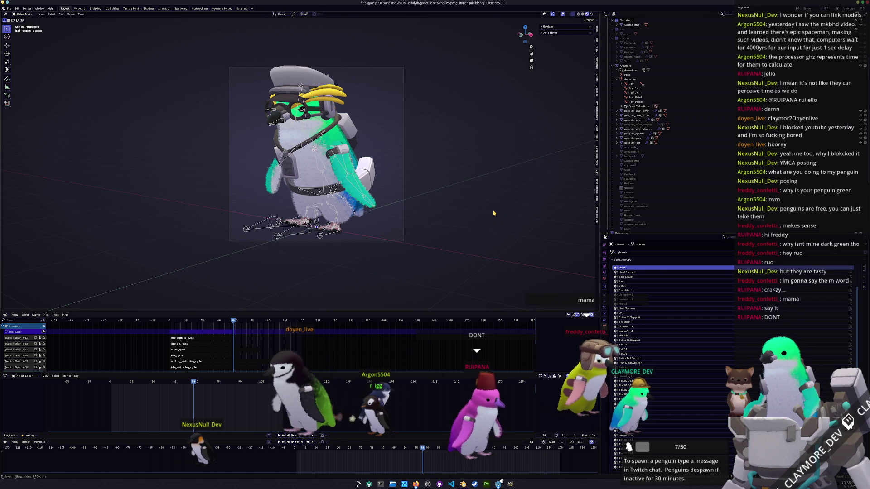
key(F12)
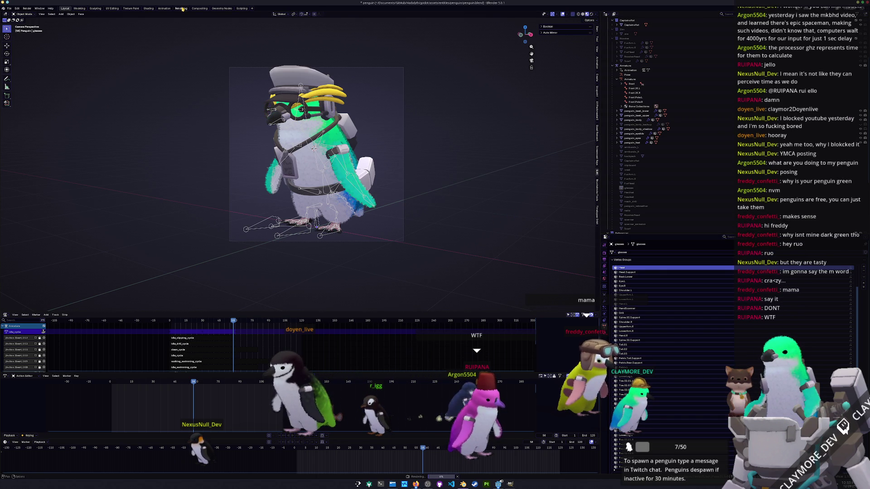
click(199, 8)
click(222, 9)
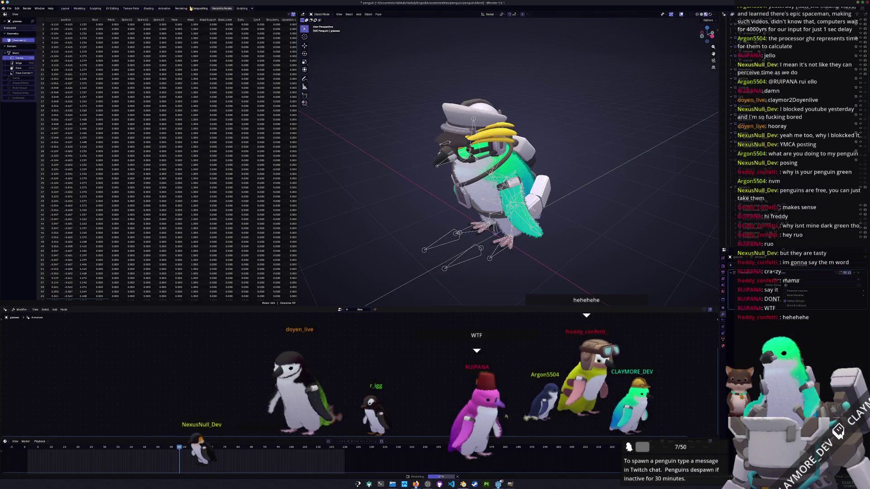
click(183, 8)
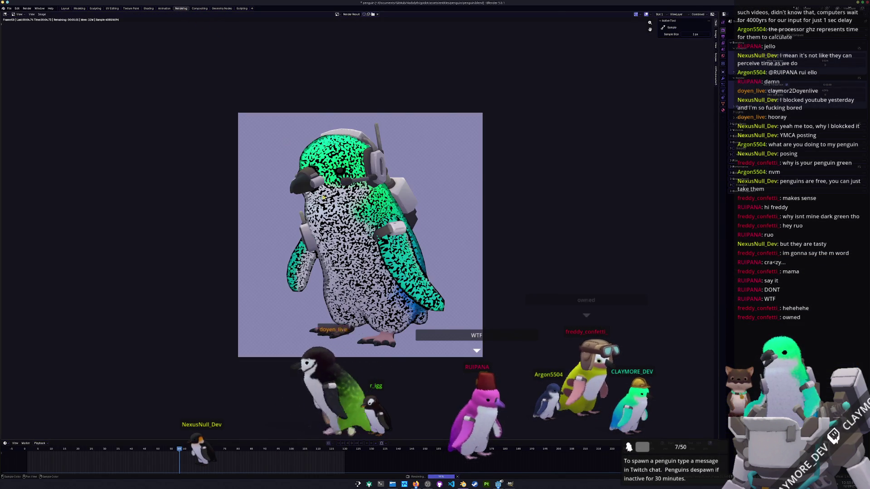
scroll(360, 212, up, 2)
scroll(352, 212, down, 1)
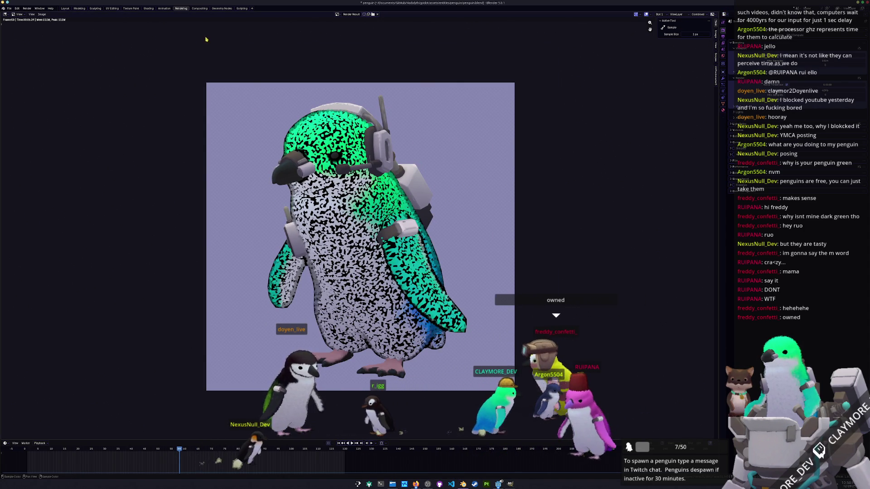
click(65, 9)
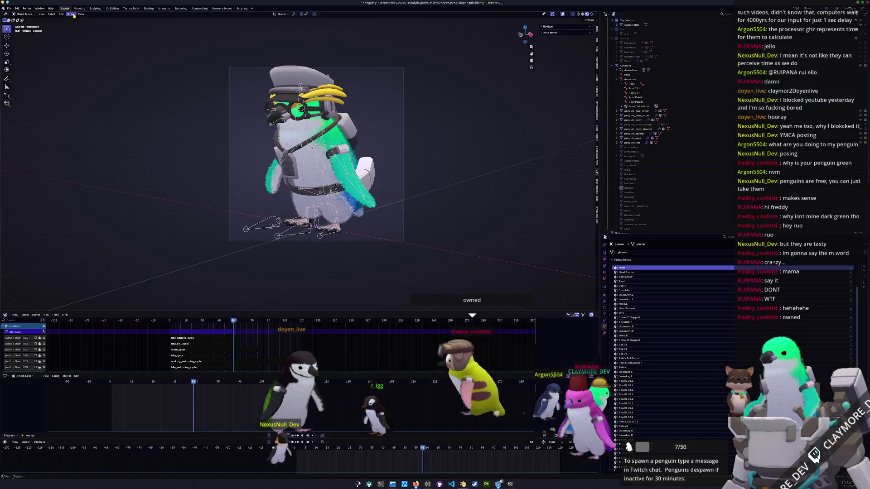
Inspect penguin_body_backup, penguin_body_shadow and penguin_body by selecting each in the Outliner.
click(733, 126)
click(847, 130)
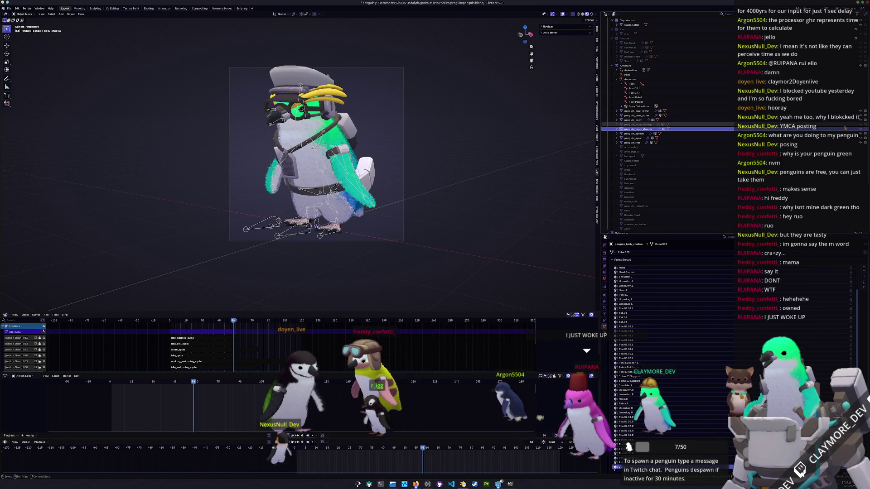
scroll(834, 145, up, 5)
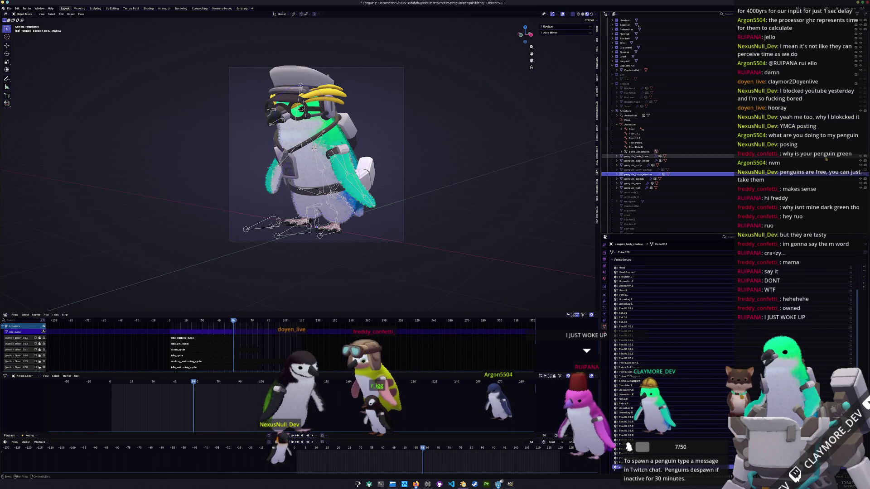
click(821, 171)
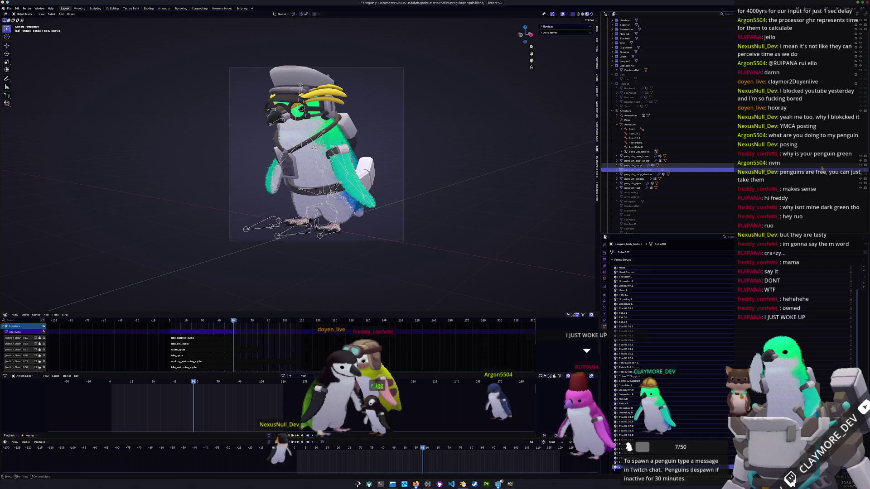
click(822, 166)
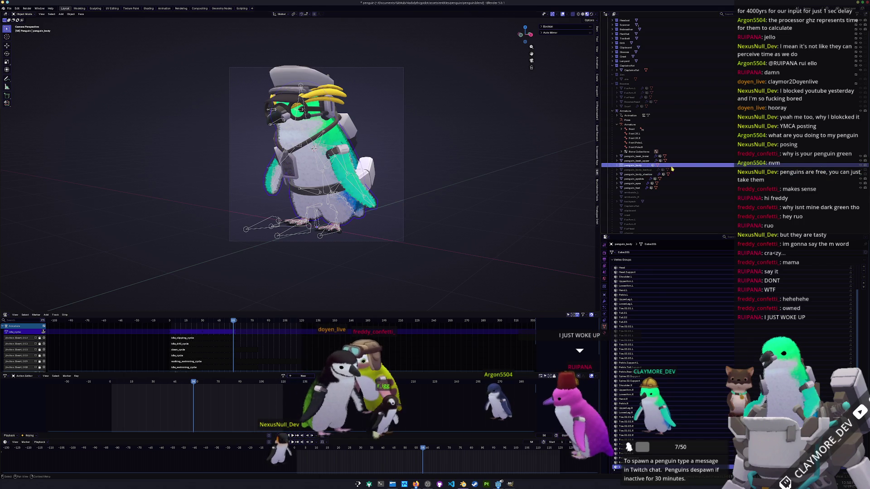
scroll(502, 130, up, 2)
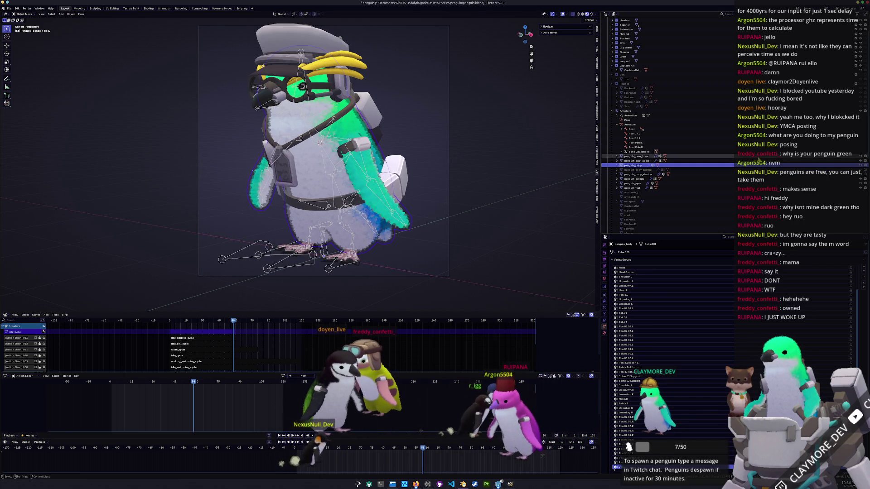
scroll(725, 156, up, 2)
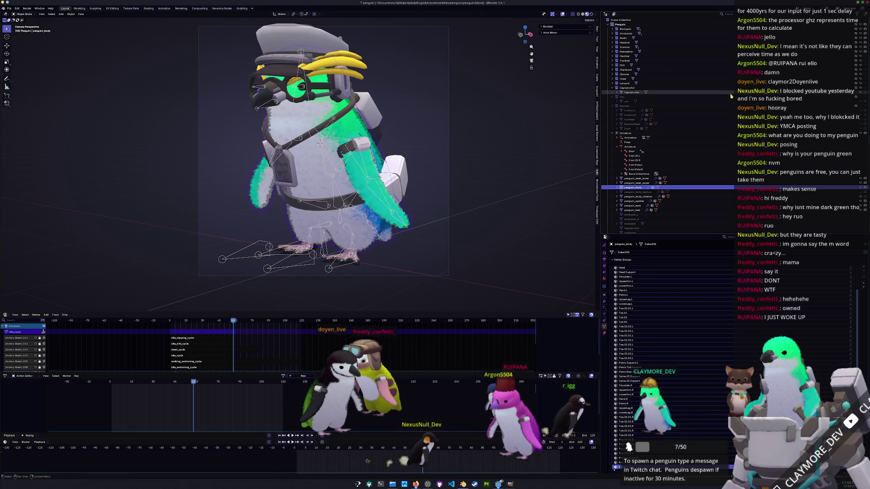
scroll(728, 154, down, 10)
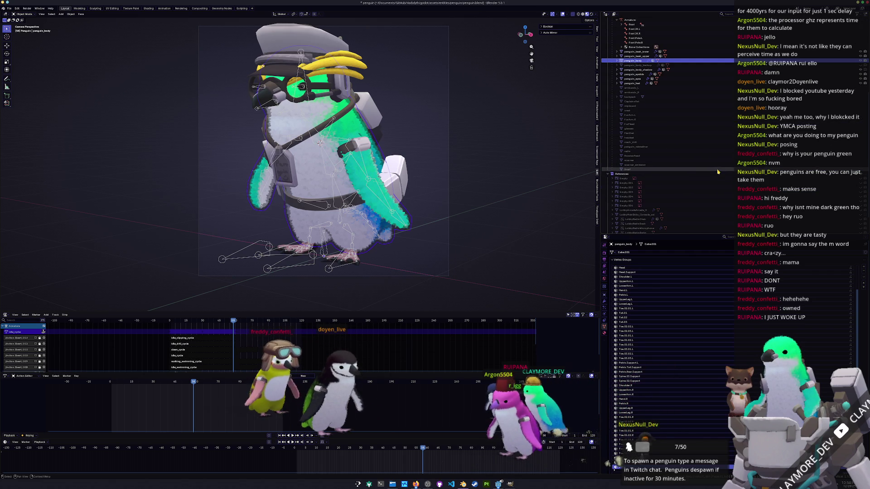
scroll(714, 176, down, 2)
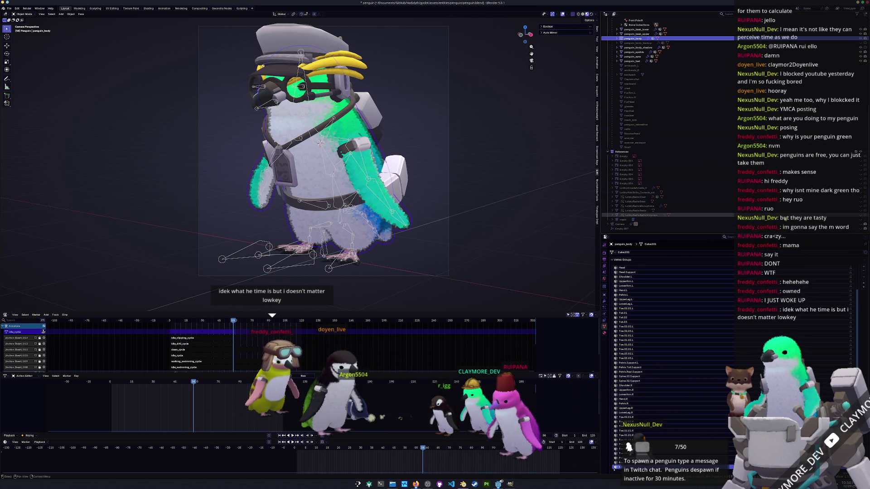
scroll(769, 169, up, 8)
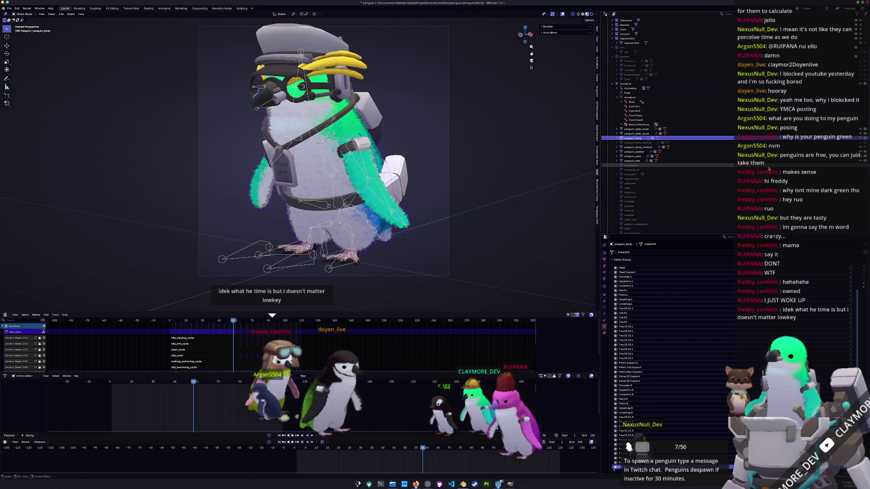
scroll(769, 168, up, 3)
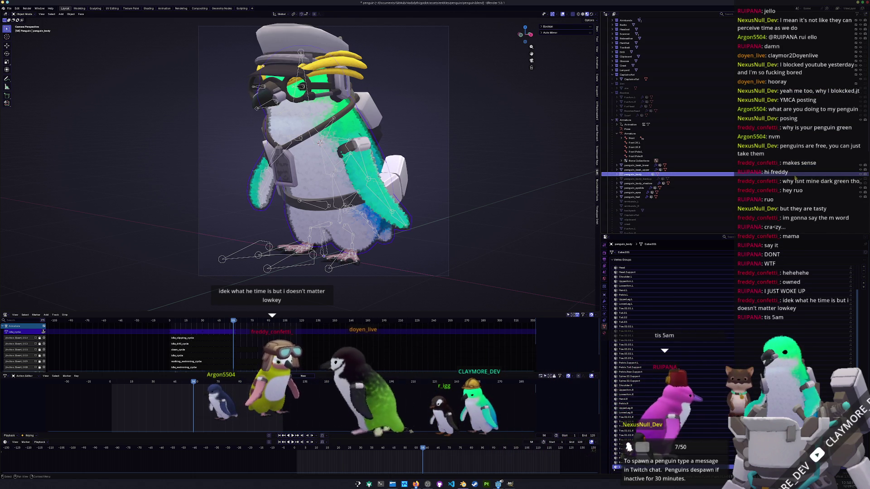
scroll(789, 181, up, 1)
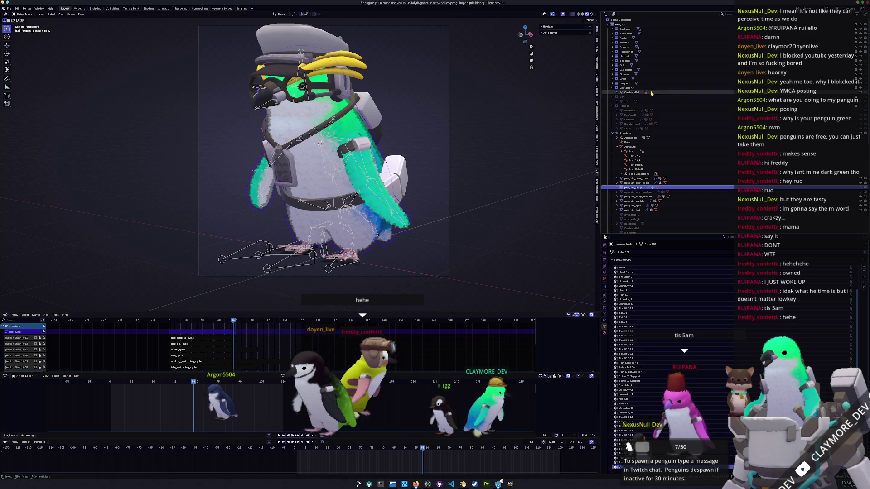
Collapse CaptainsHat, Zim and Rookies in the Outliner, then select Glasses.
click(613, 88)
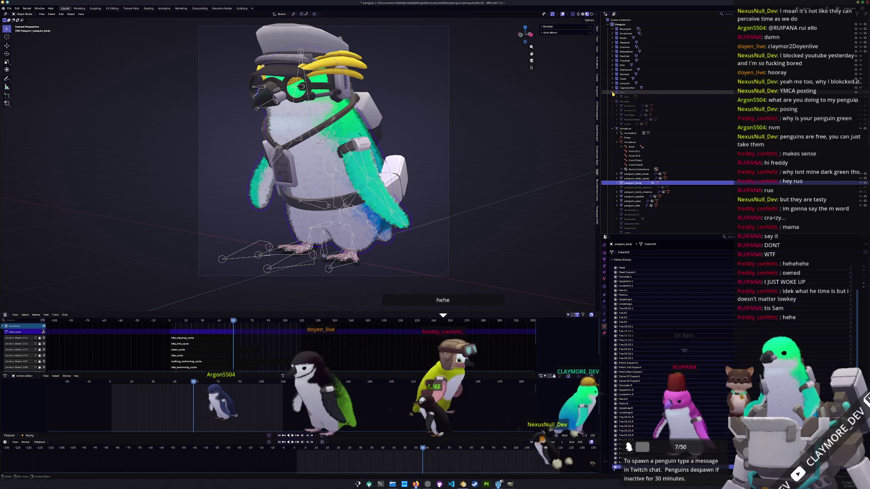
click(613, 93)
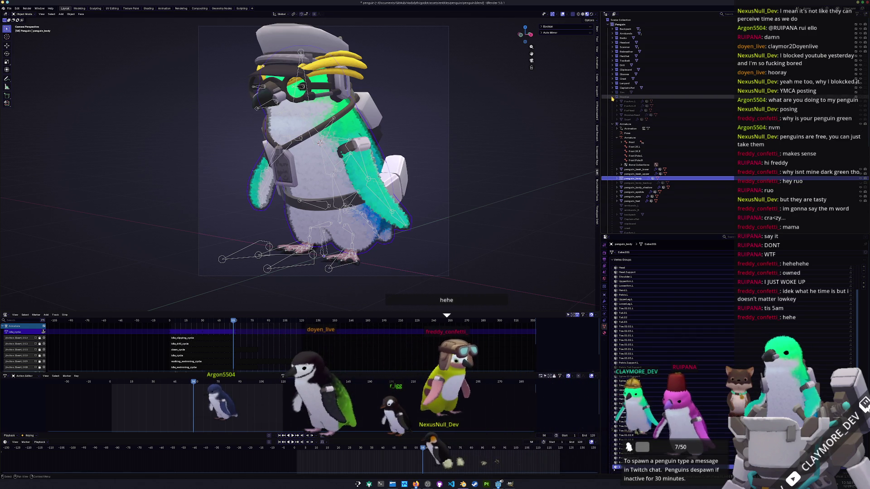
click(613, 97)
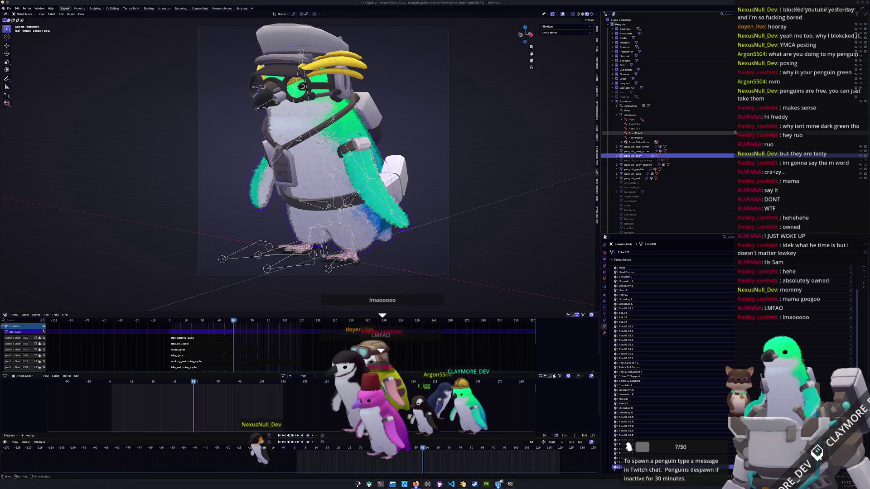
click(691, 74)
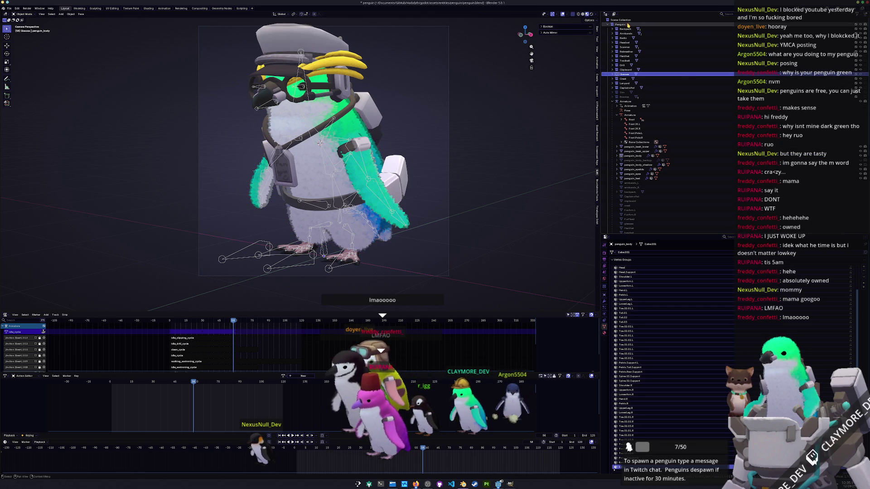
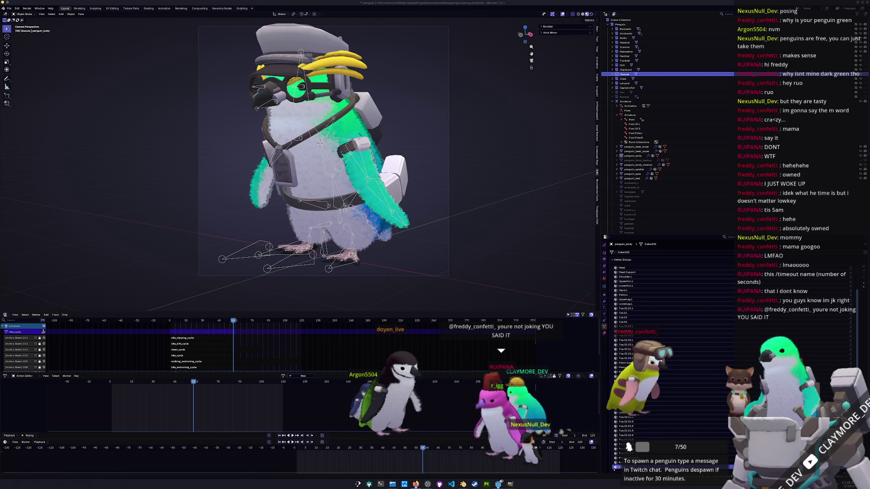
Inspect FurArm.L, penguin_body_shadow, penguin_eyes and penguin_body in the Outliner.
scroll(682, 199, down, 2)
click(682, 194)
scroll(682, 196, up, 1)
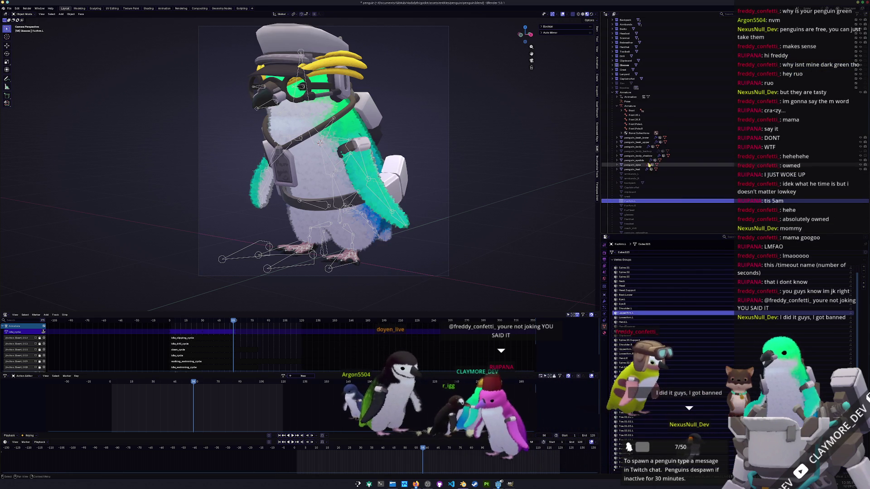
click(641, 156)
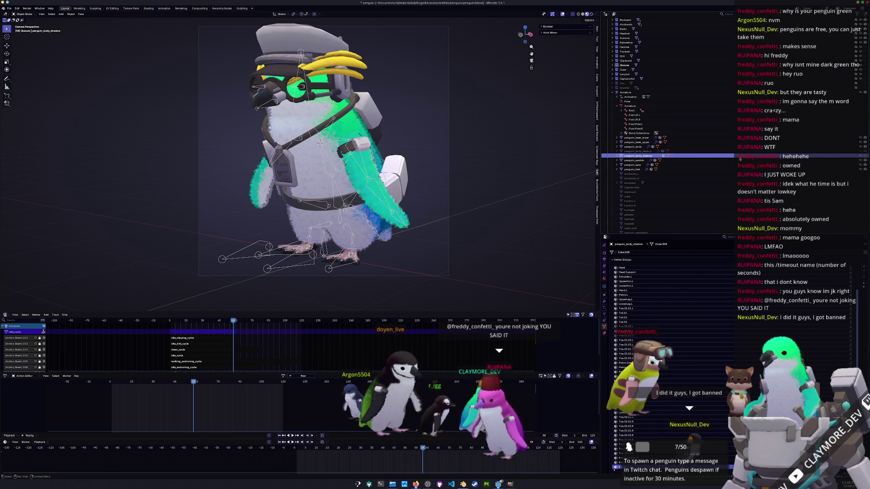
click(635, 160)
click(634, 165)
click(634, 160)
click(636, 156)
click(633, 146)
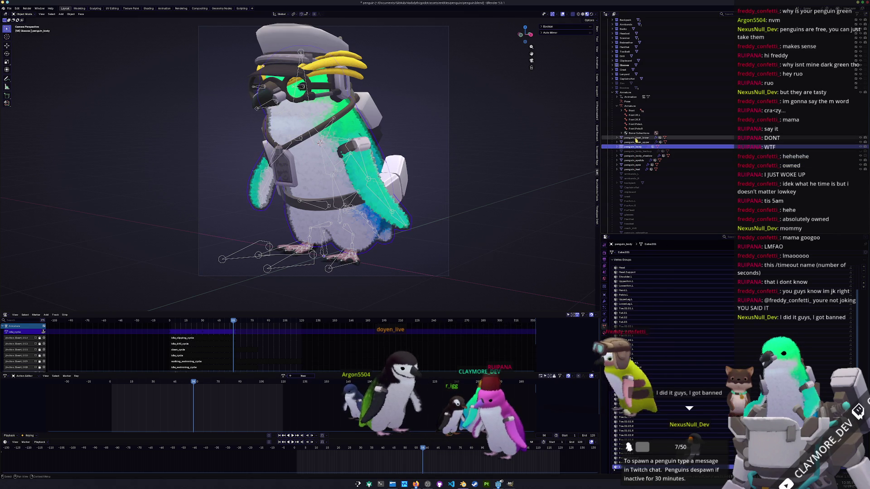
scroll(635, 136, up, 1)
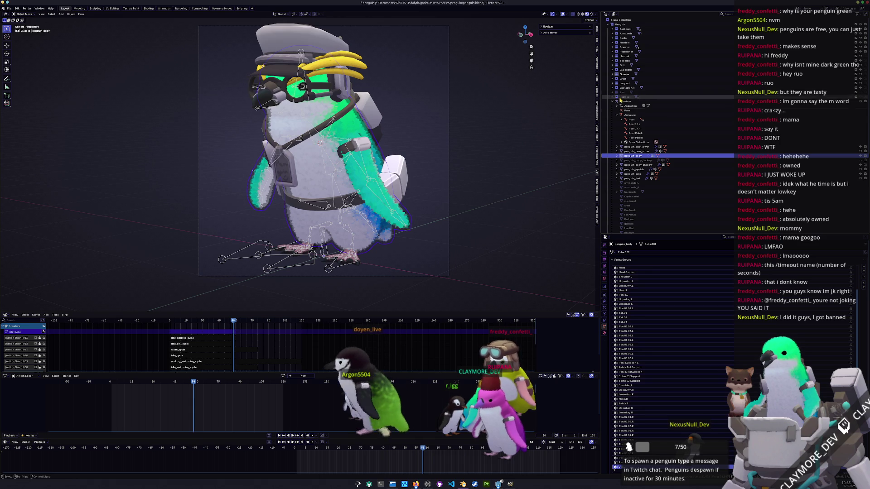
Compare penguin_body_backup with penguin_body in the Outliner.
scroll(703, 191, down, 5)
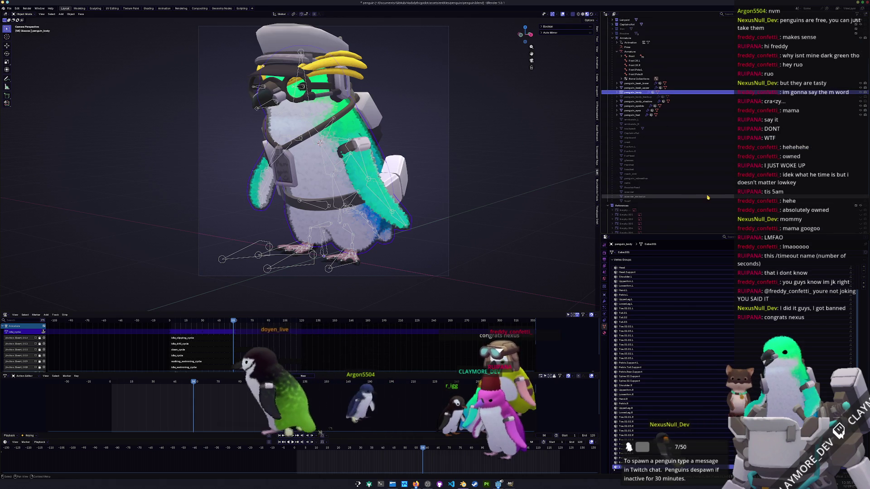
scroll(705, 195, down, 4)
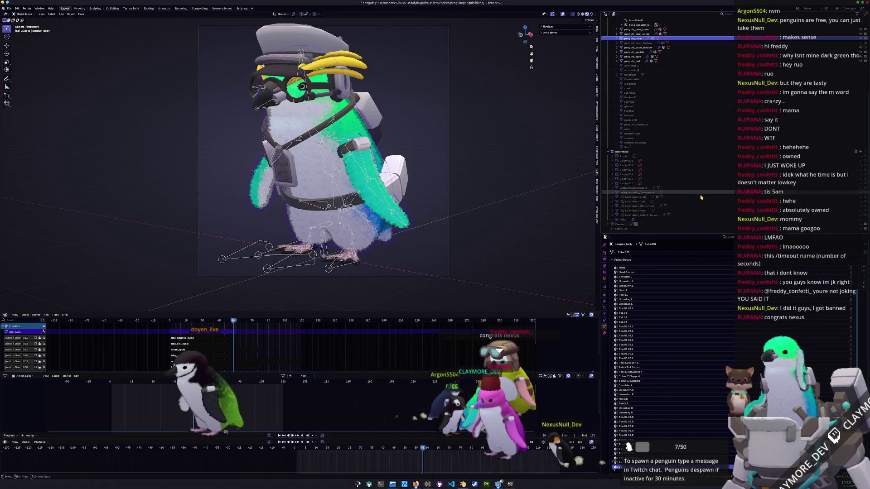
scroll(689, 208, up, 6)
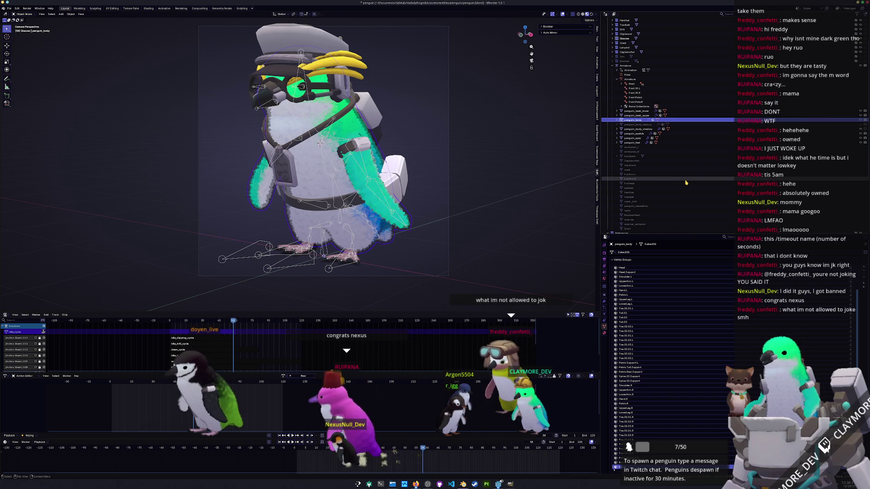
scroll(675, 181, up, 1)
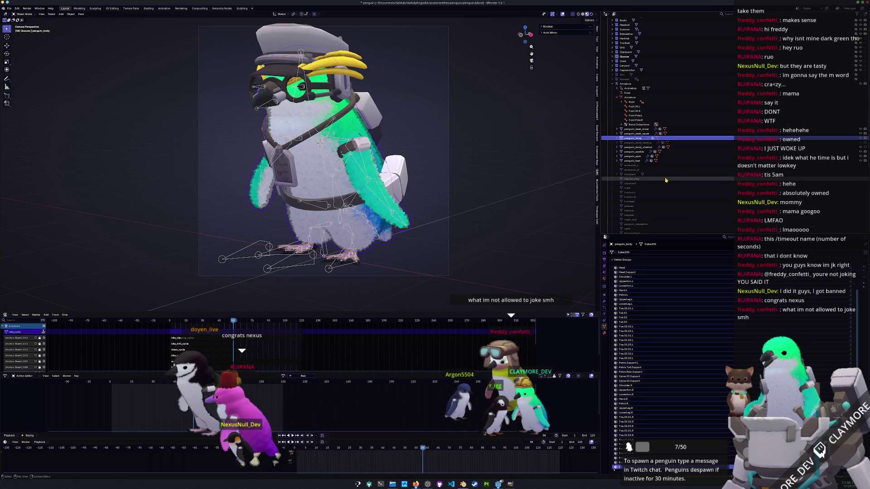
scroll(667, 180, up, 1)
click(638, 160)
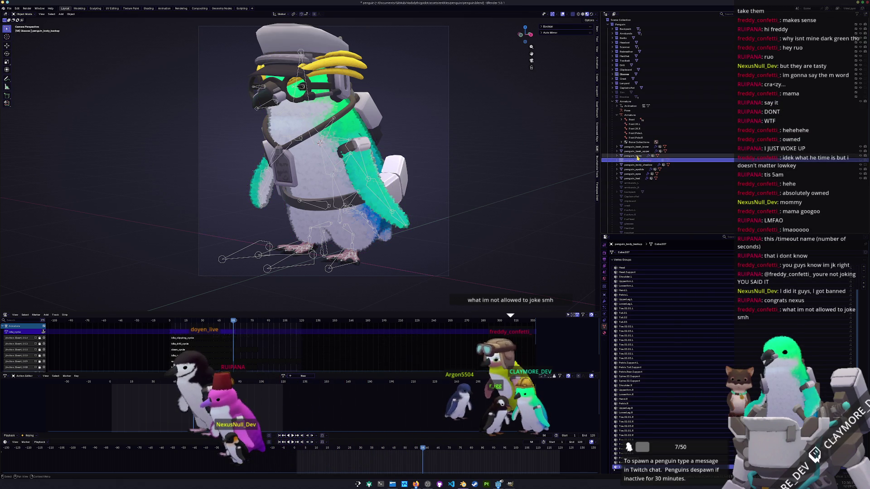
click(635, 156)
Hide and unhide penguin_body to compare the fur body with the smooth body beneath.
key(h)
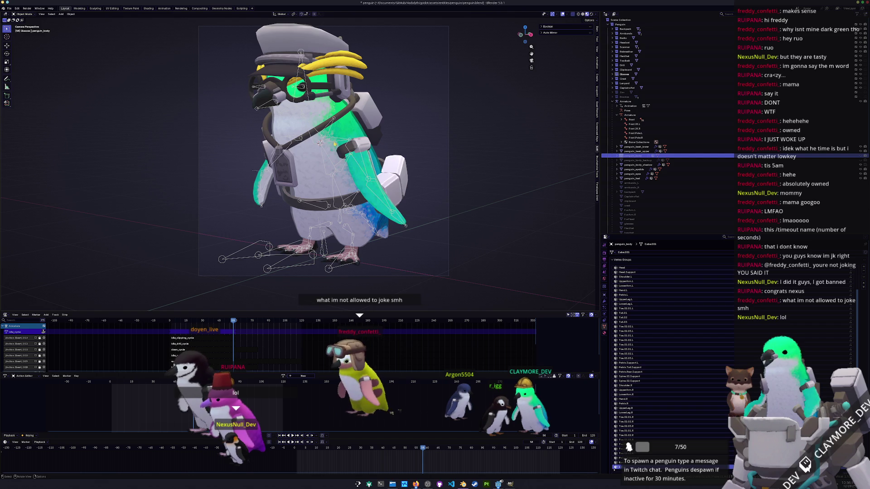
click(639, 164)
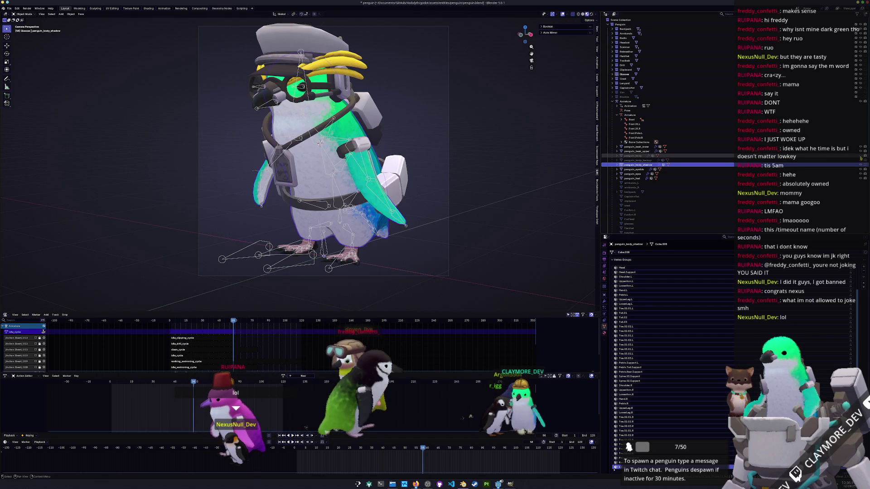
click(861, 156)
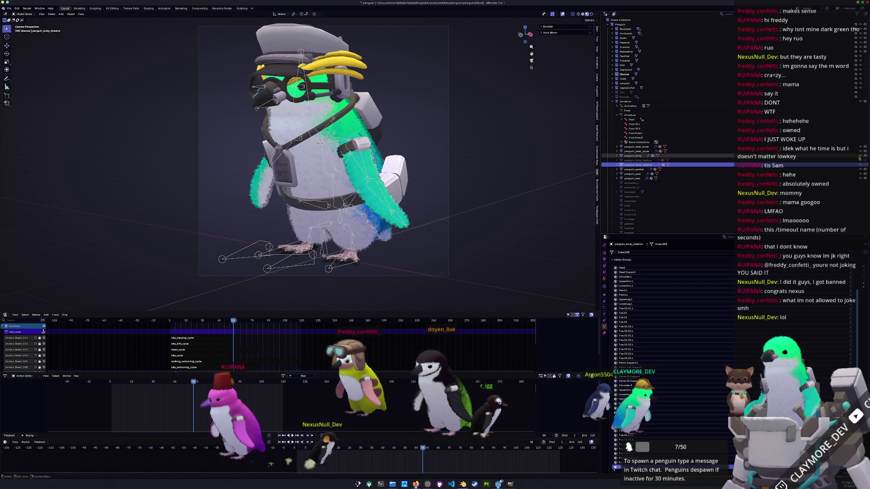
click(860, 156)
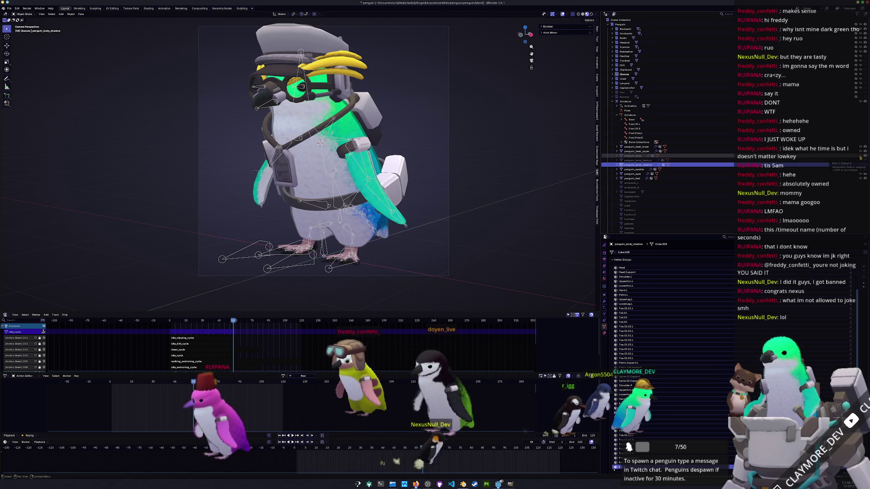
click(860, 157)
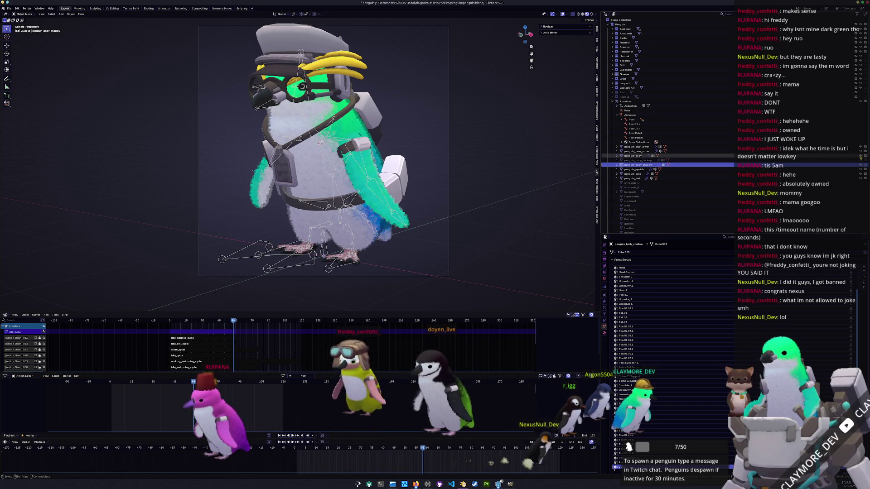
Check the in-progress render in the Rendering workspace, then switch to the Shading workspace.
click(182, 9)
scroll(380, 227, up, 6)
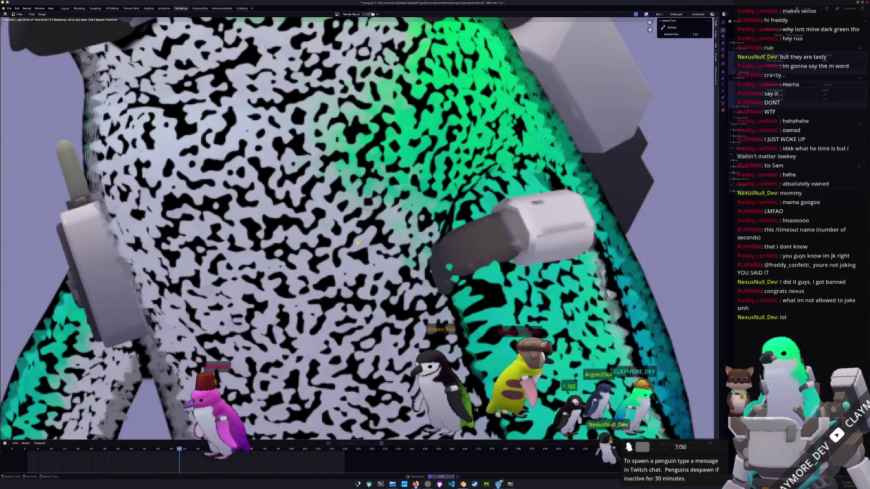
scroll(356, 249, down, 5)
scroll(356, 250, up, 1)
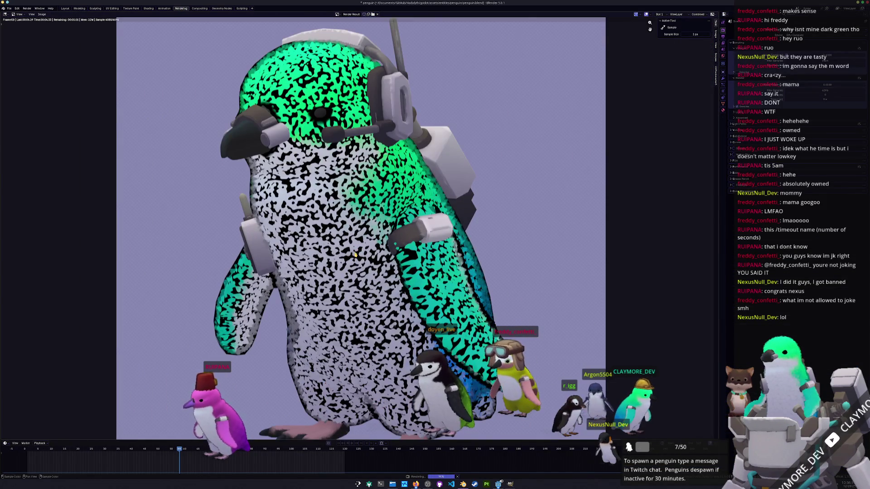
scroll(355, 256, down, 1)
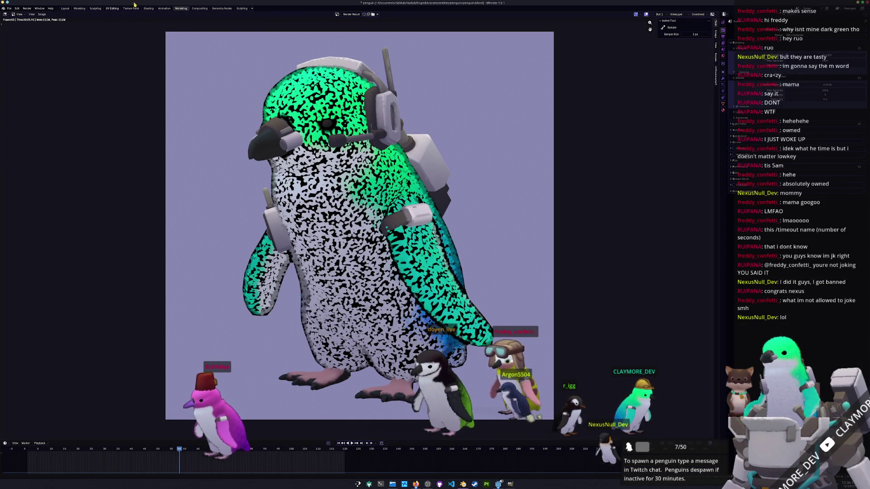
click(148, 8)
shift+scroll(434, 468, down, 5)
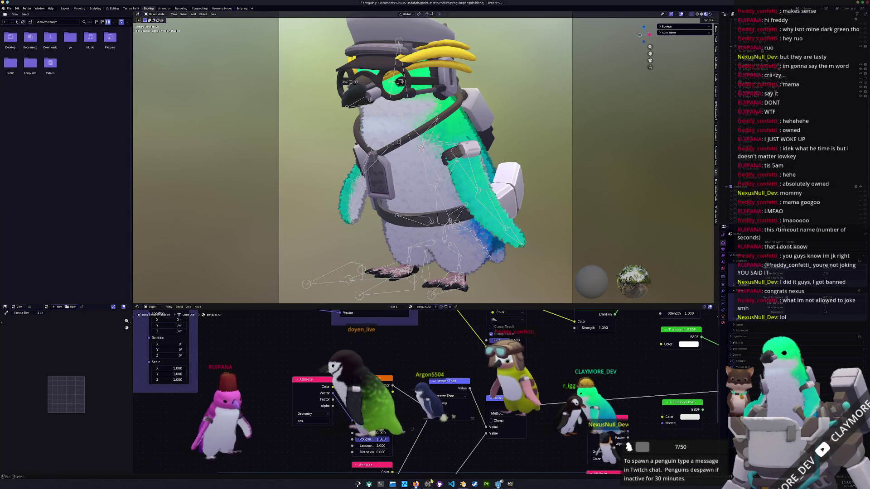
Pan to the Mapping and Textures frames and select penguin_body to show its material nodes.
shift+scroll(435, 468, up, 4)
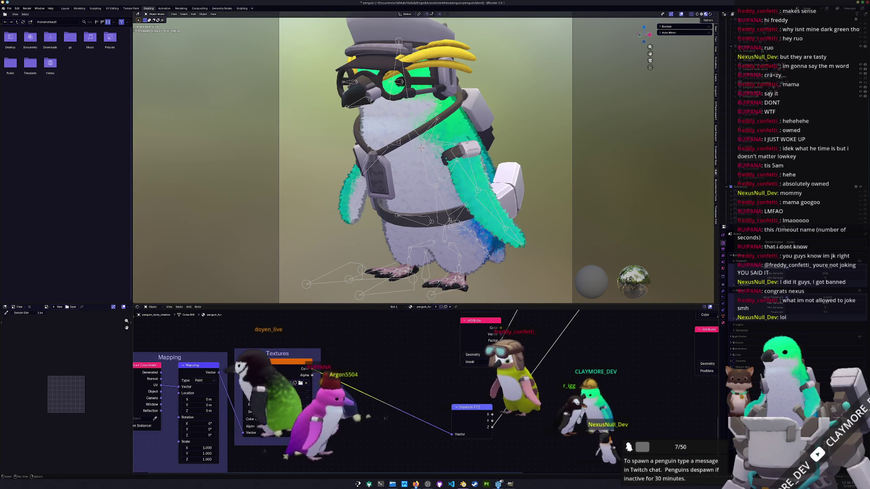
scroll(381, 409, down, 3)
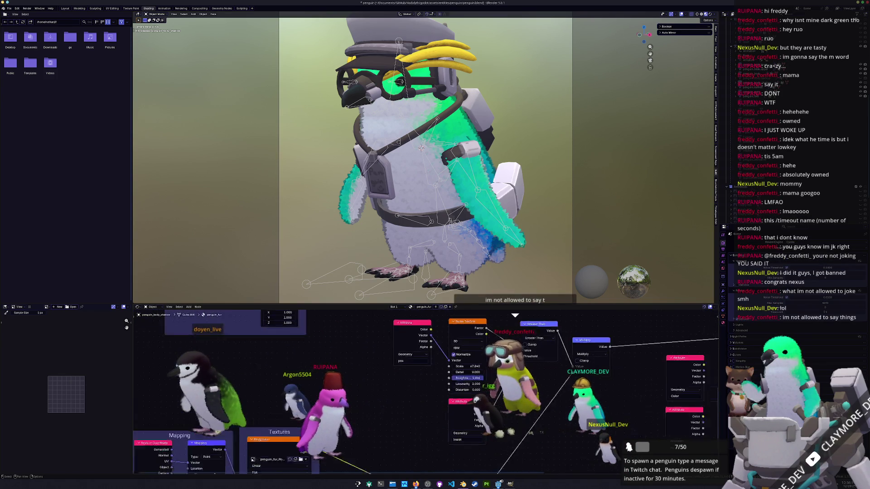
mouse_move(394, 367)
middle_down()
mouse_move(334, 367)
mouse_move(316, 397)
middle_up()
scroll(316, 397, up, 3)
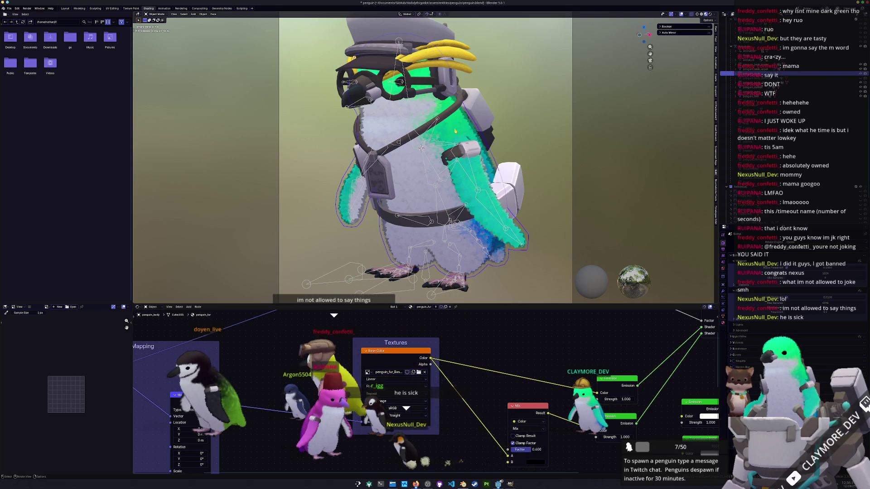
click(780, 109)
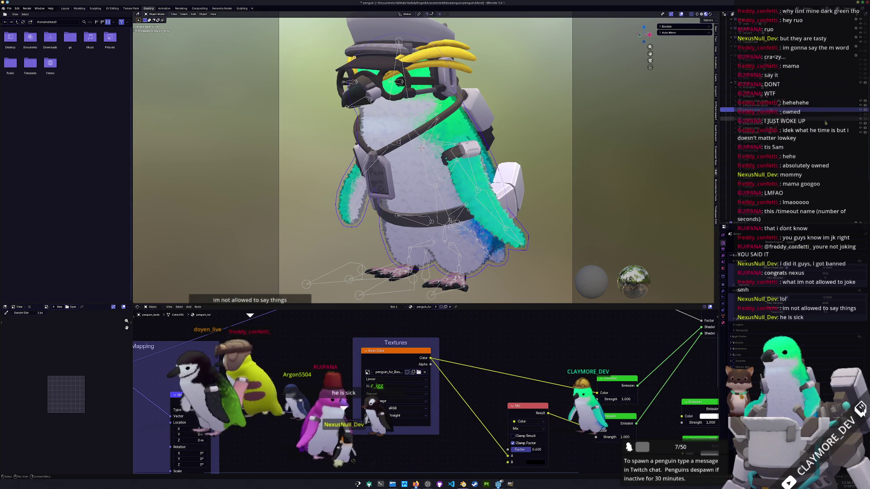
key(KP_Add)
key(KP_Add)
key(KP_Add)
key(KP_Add)
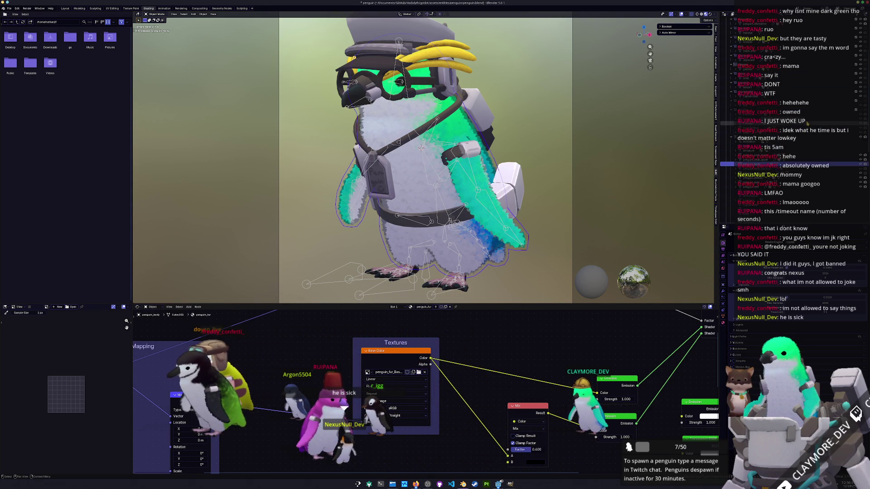
scroll(807, 124, up, 3)
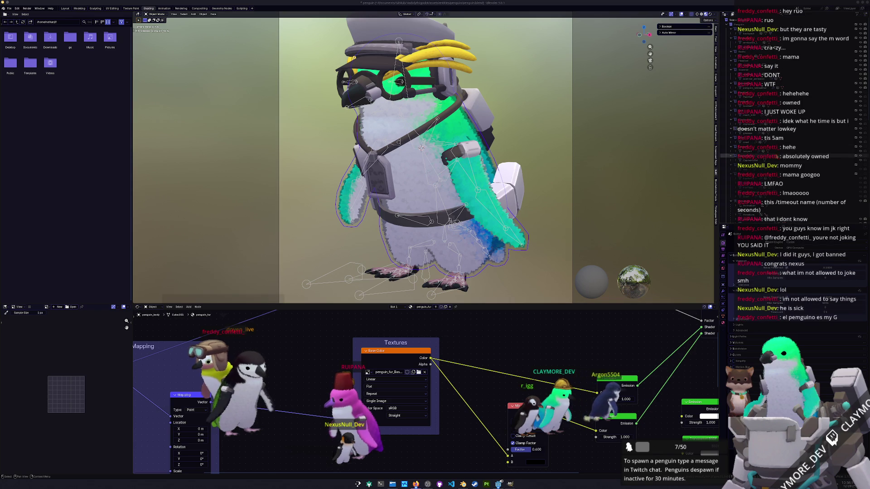
Browse the penguin_crest, penguin_glasses, penguin_drill and penguin_fur materials.
click(752, 142)
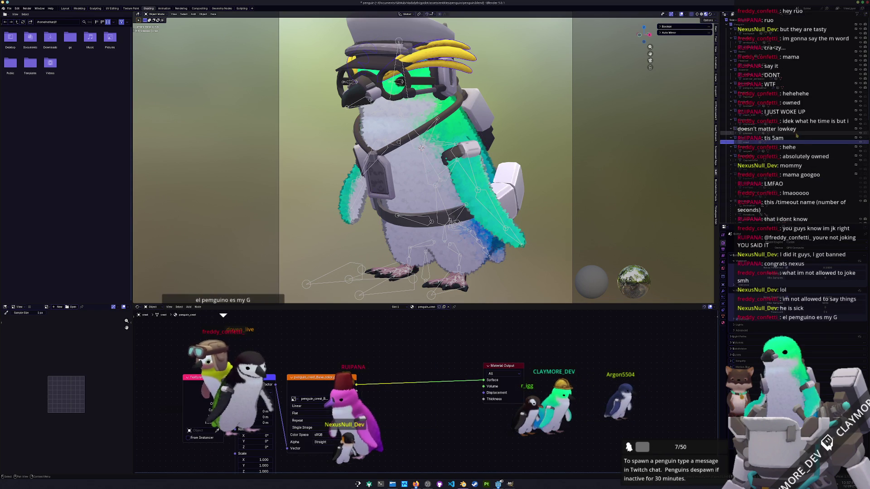
click(801, 131)
click(802, 115)
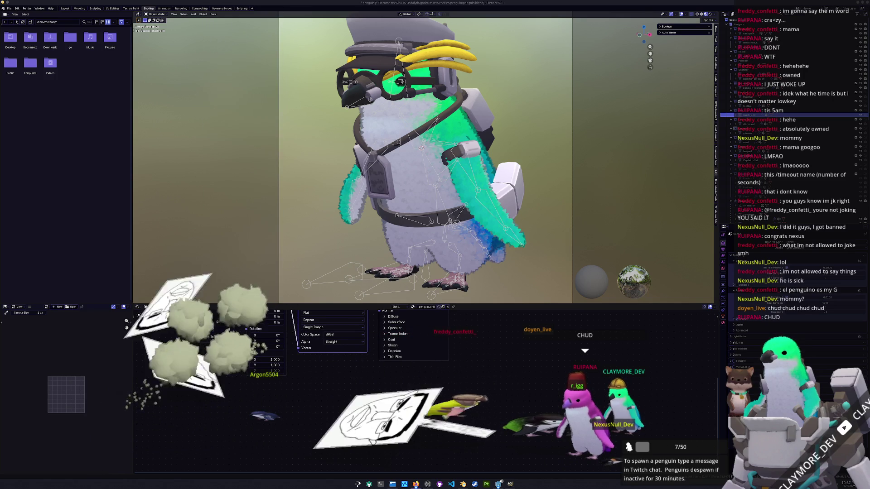
scroll(811, 191, down, 5)
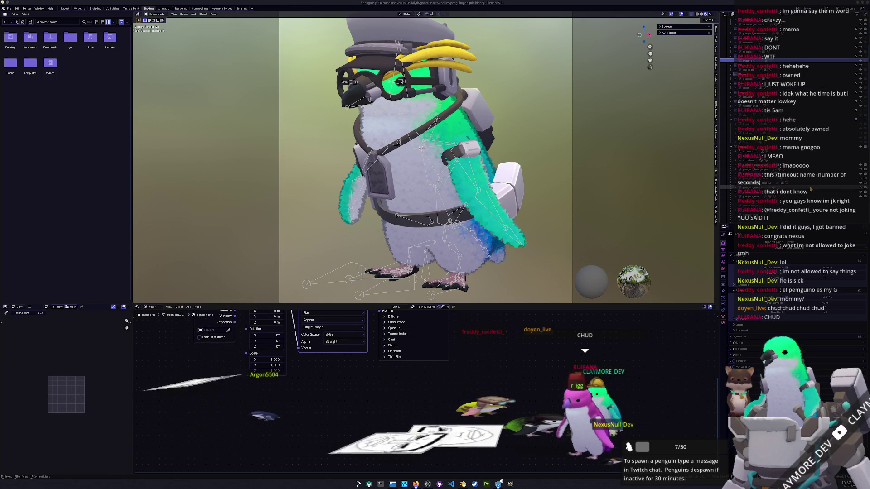
click(814, 180)
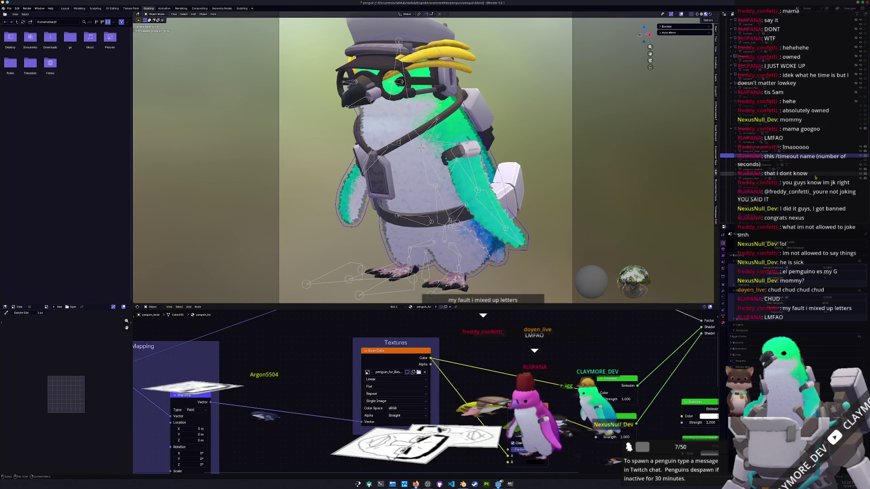
scroll(819, 173, down, 8)
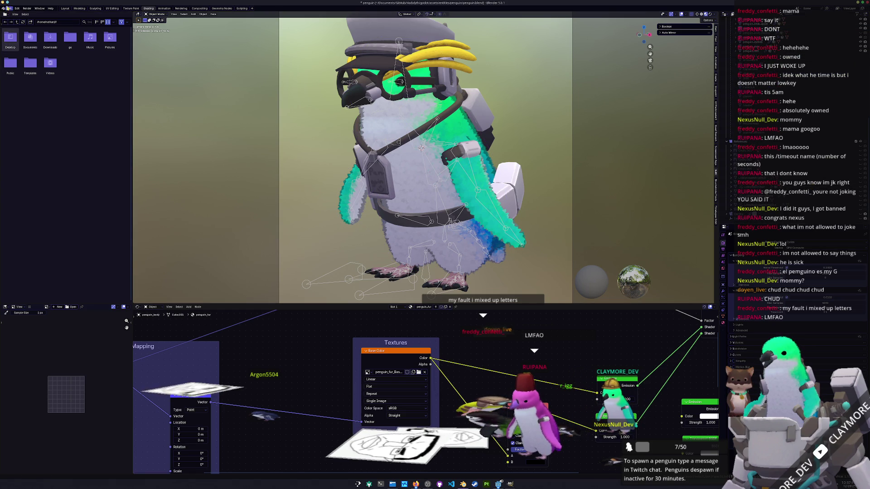
Purge unused data via File > Clean Up and switch to the Compositing workspace.
click(6, 8)
mouse_move(27, 97)
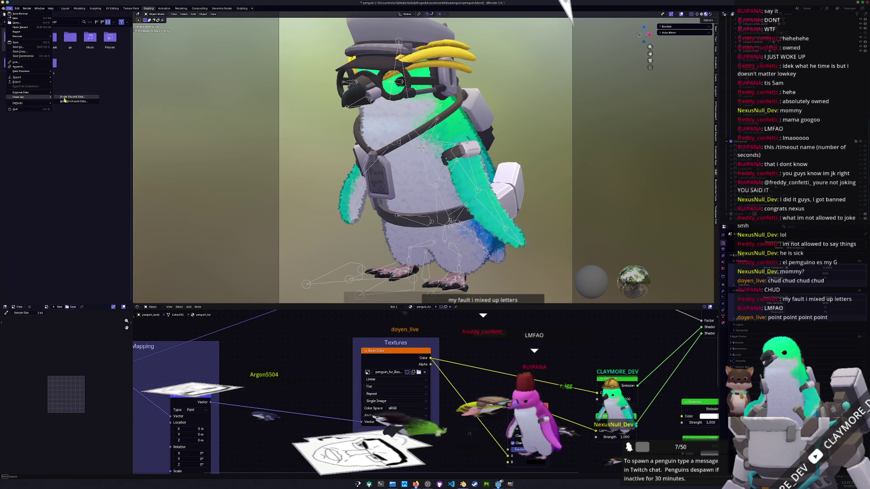
click(71, 97)
click(61, 135)
scroll(492, 145, down, 1)
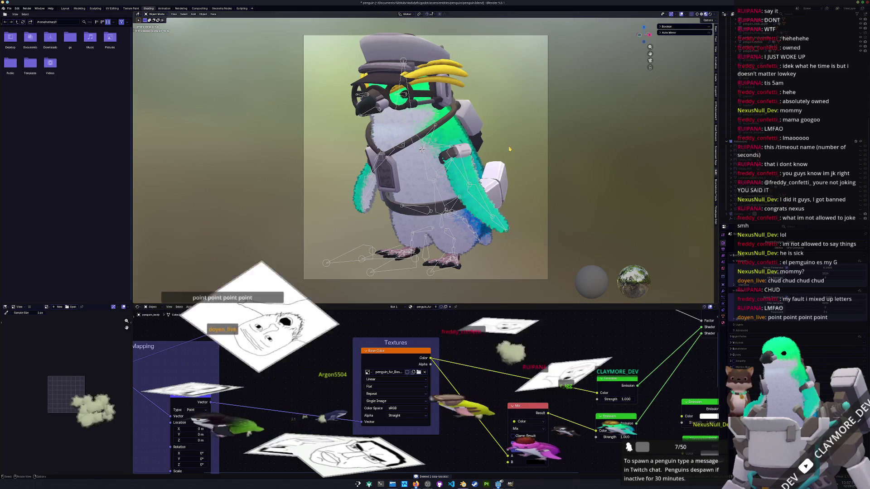
click(181, 9)
click(199, 8)
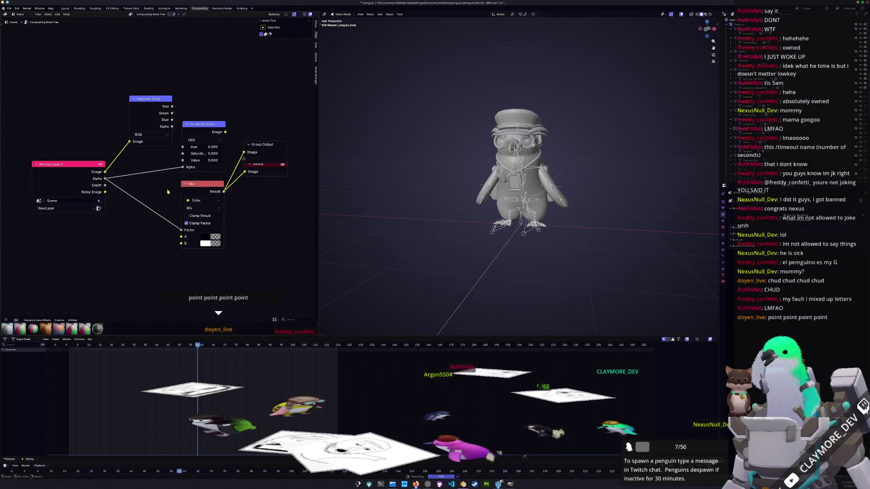
Place the Viewer beside Mix, shift Render Layers left, and set Rendered viewport shading.
drag(255, 184, 253, 201)
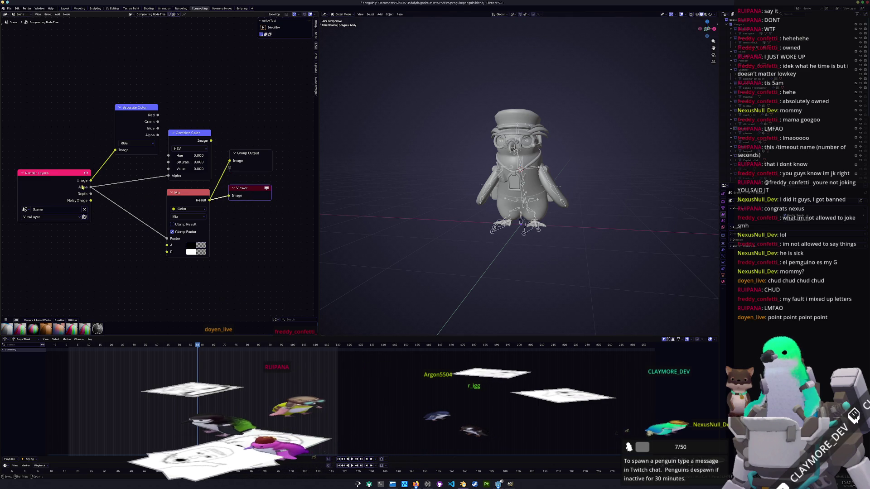
drag(71, 175, 65, 175)
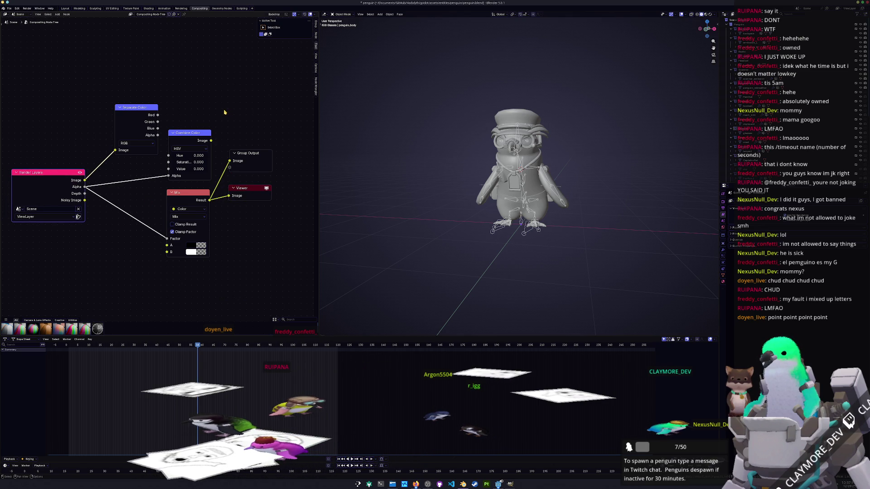
middle_drag(224, 112, 215, 106)
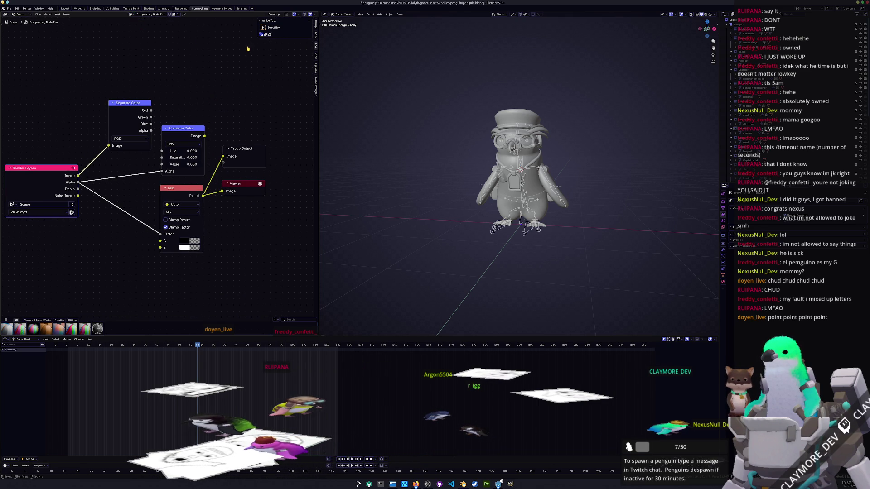
click(710, 15)
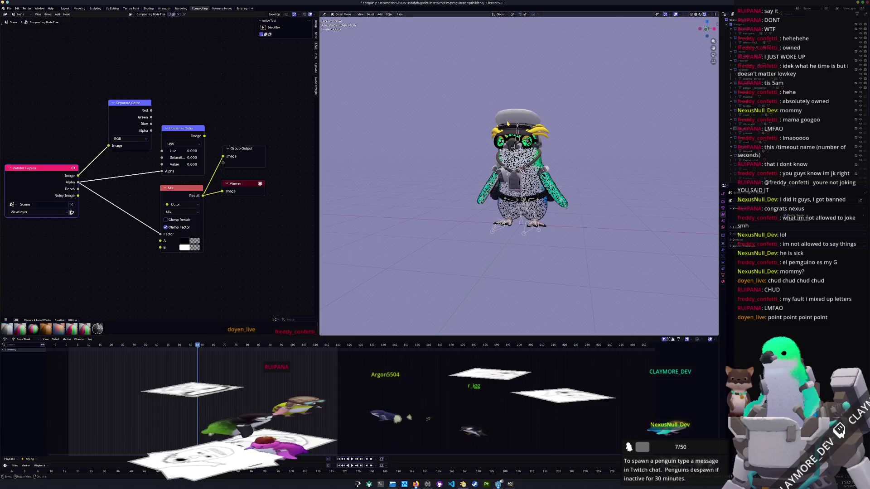
Look through the scene camera and briefly test the viewport compositor preview.
key(KP_0)
key(Home)
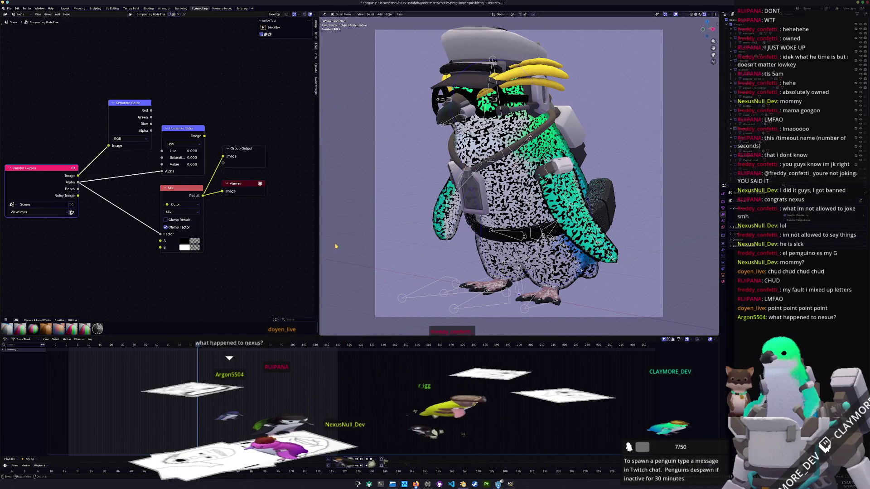
key(g)
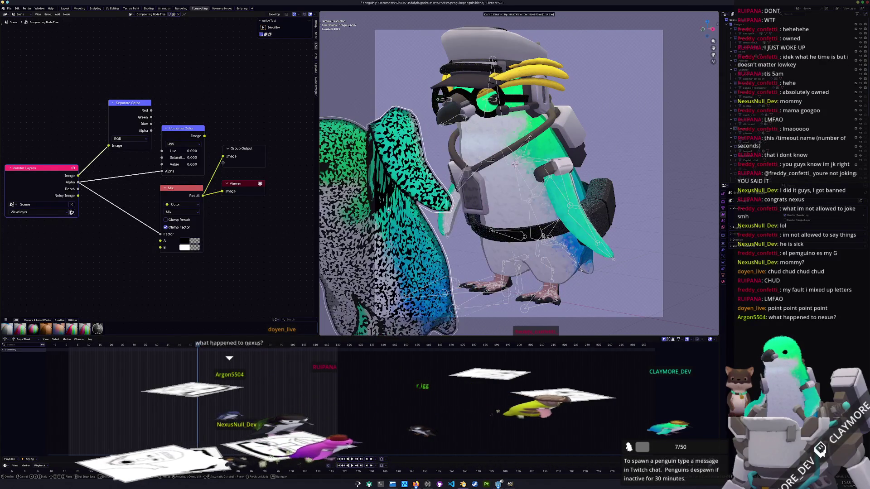
key(Escape)
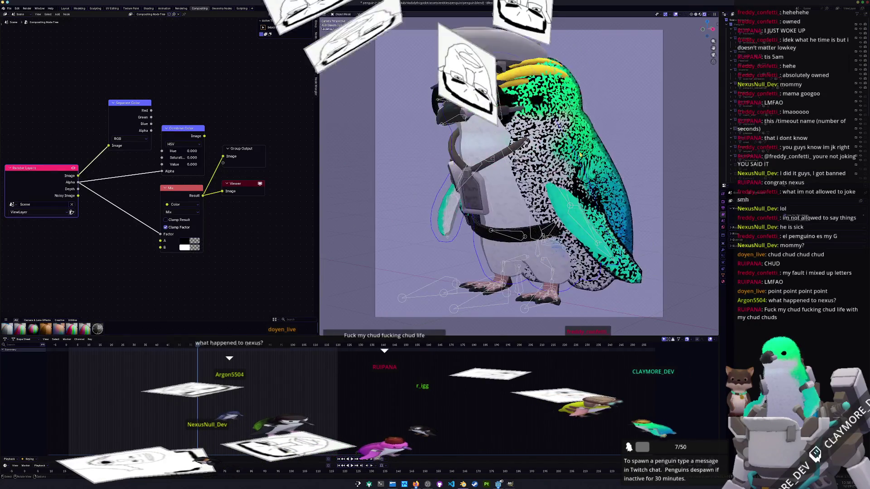
click(710, 14)
click(709, 83)
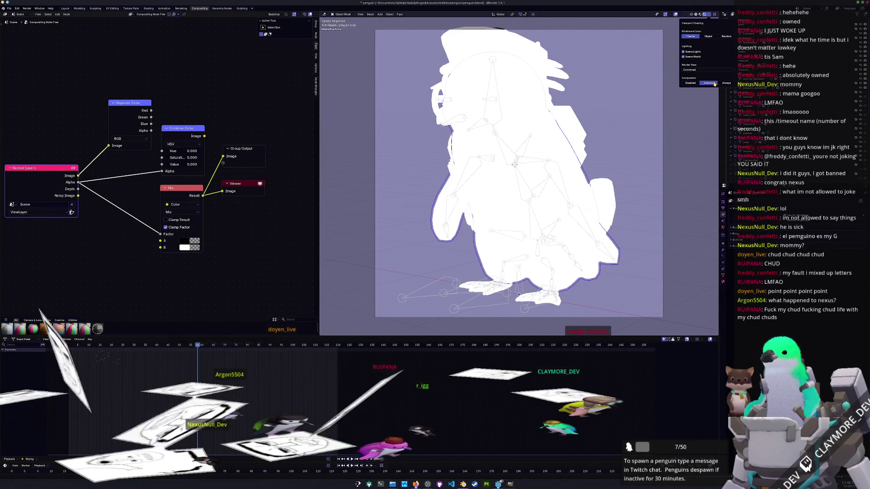
click(689, 84)
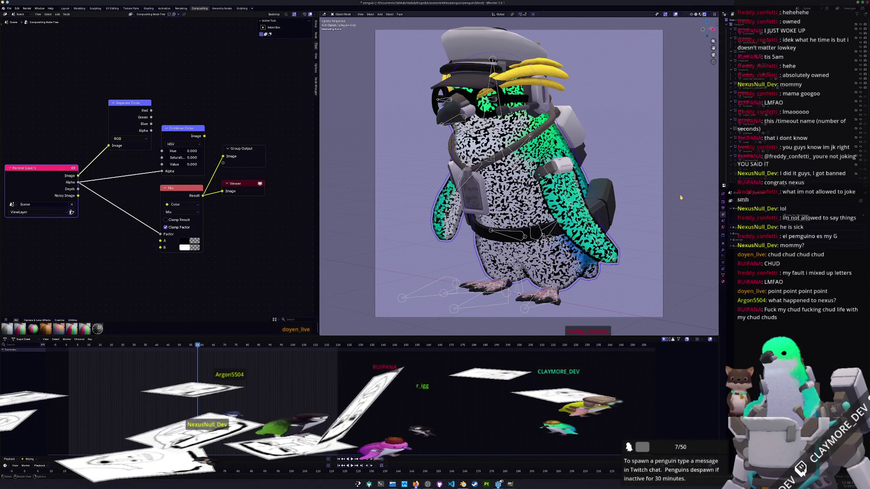
Switch the render engine from Cycles to EEVEE and save penguin.blend.
click(723, 203)
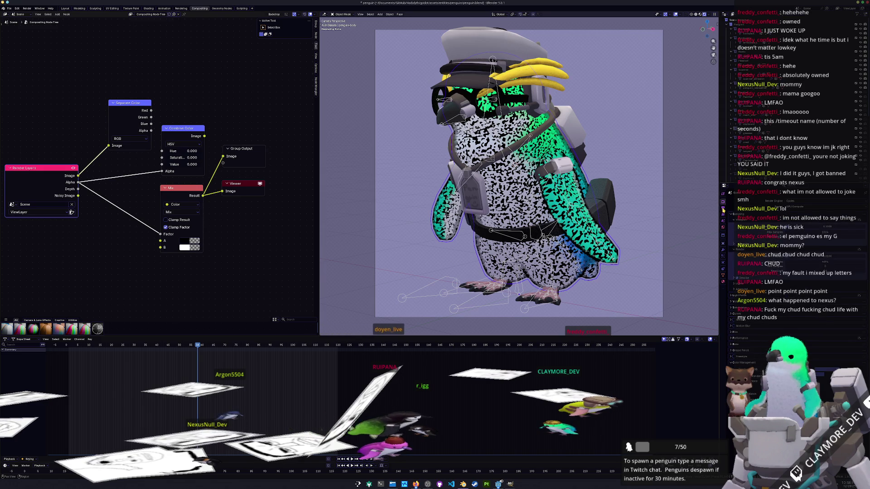
click(724, 210)
click(723, 203)
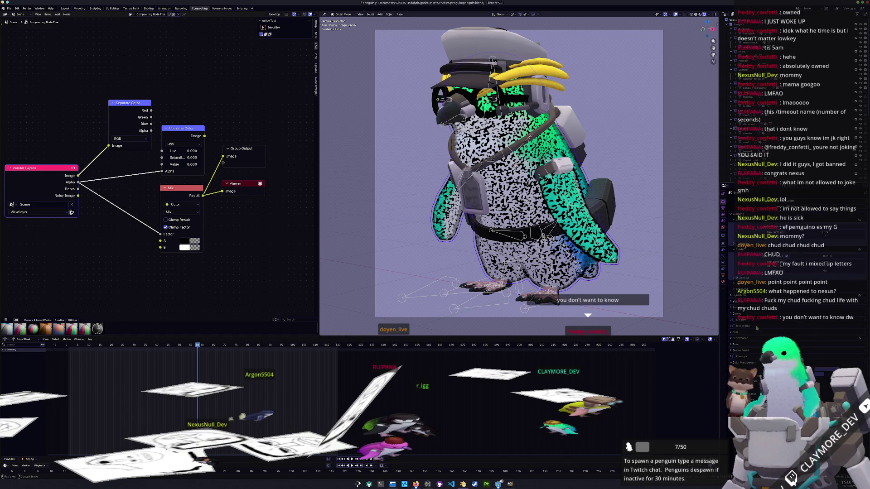
click(771, 207)
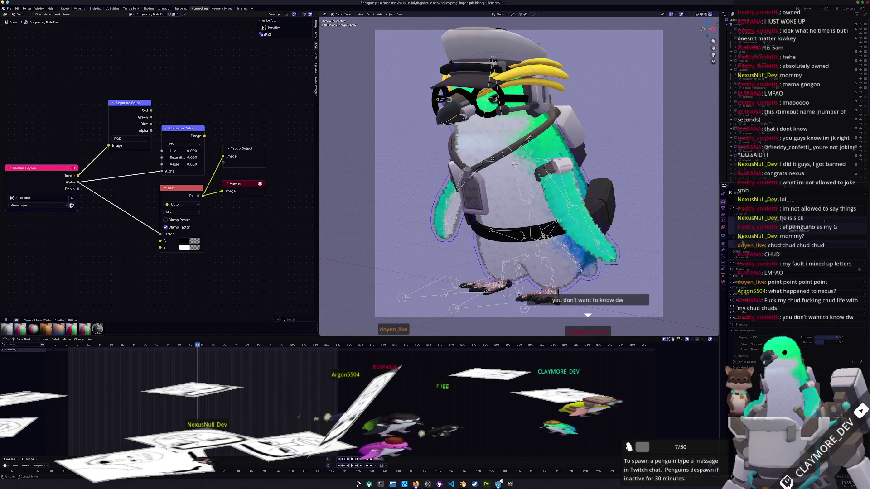
key(ctrl+s)
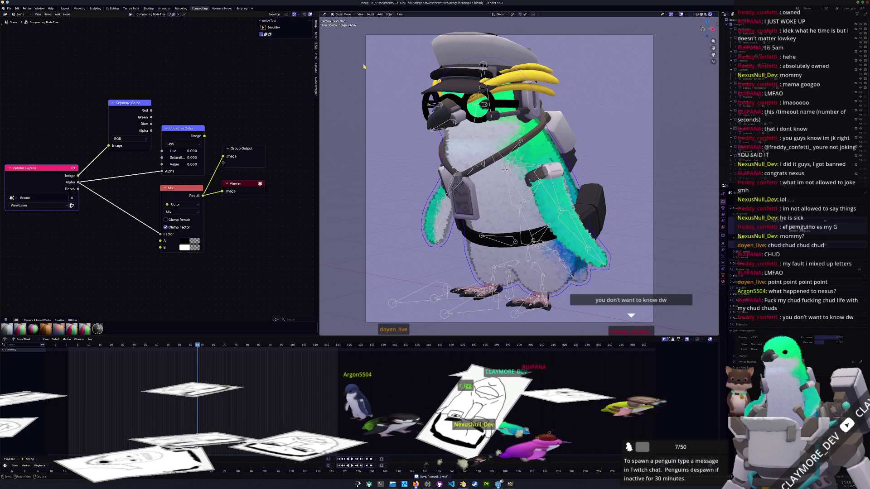
Render the penguin with F12, save the image as penguin.png, and save the blend file.
key(ctrl+Page_Up)
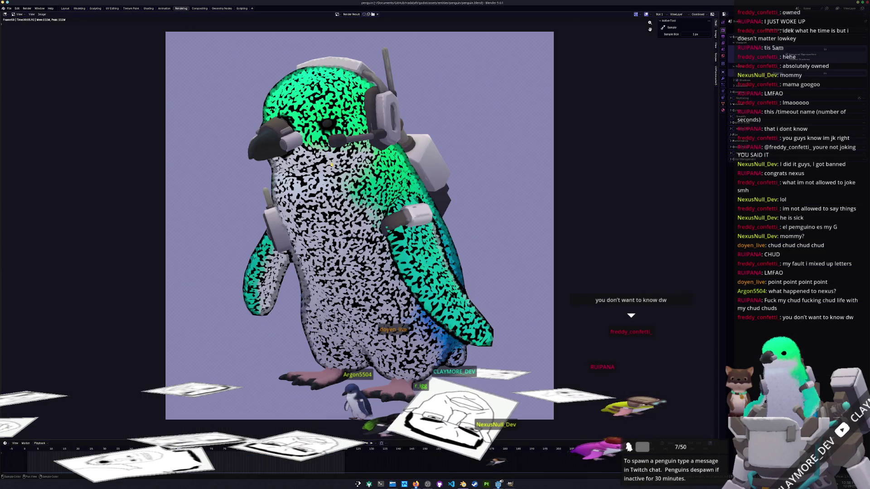
key(F12)
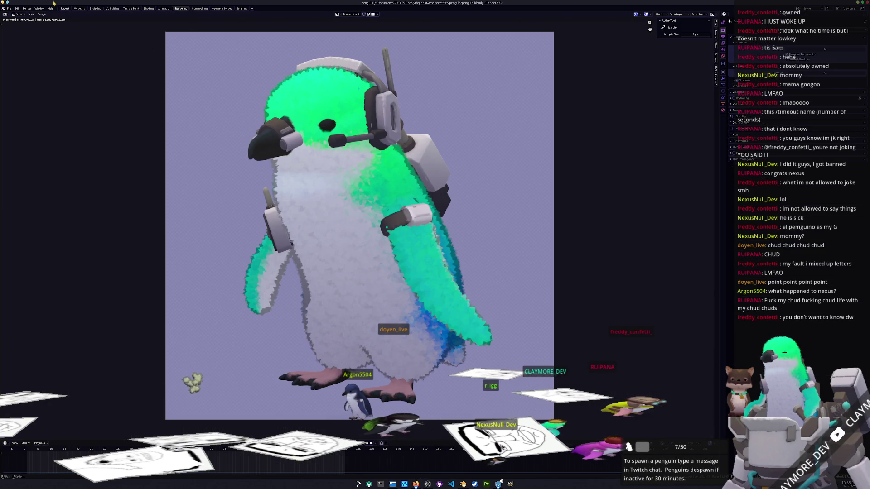
click(42, 15)
click(58, 61)
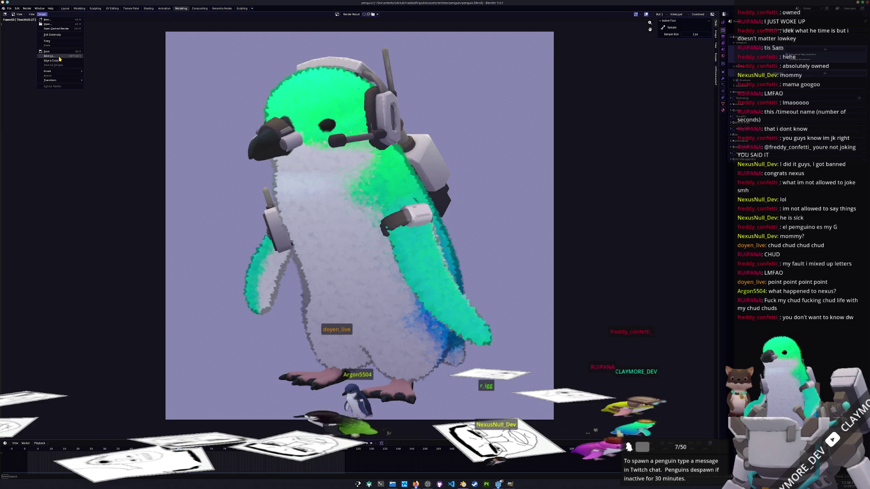
click(584, 136)
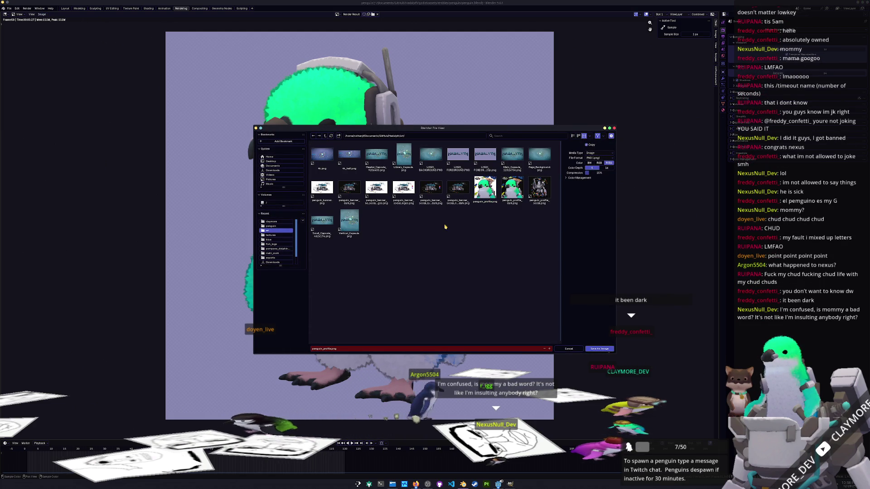
click(354, 348)
text(guin)
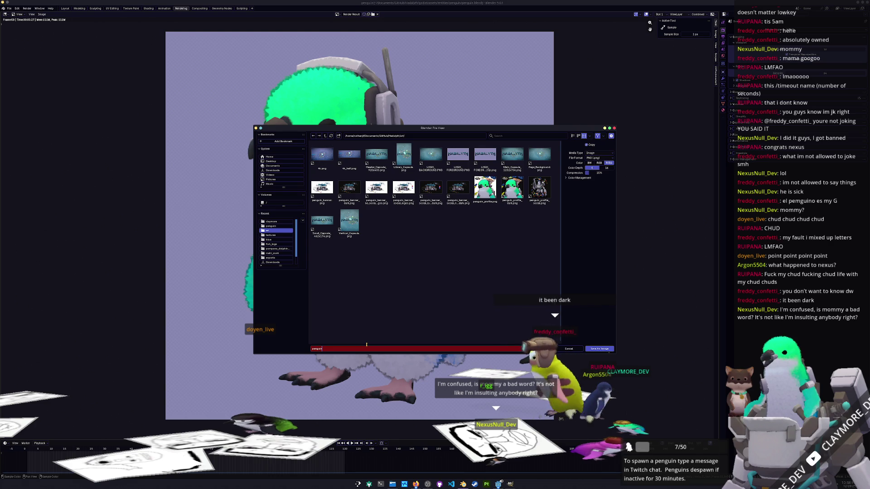
key(Return)
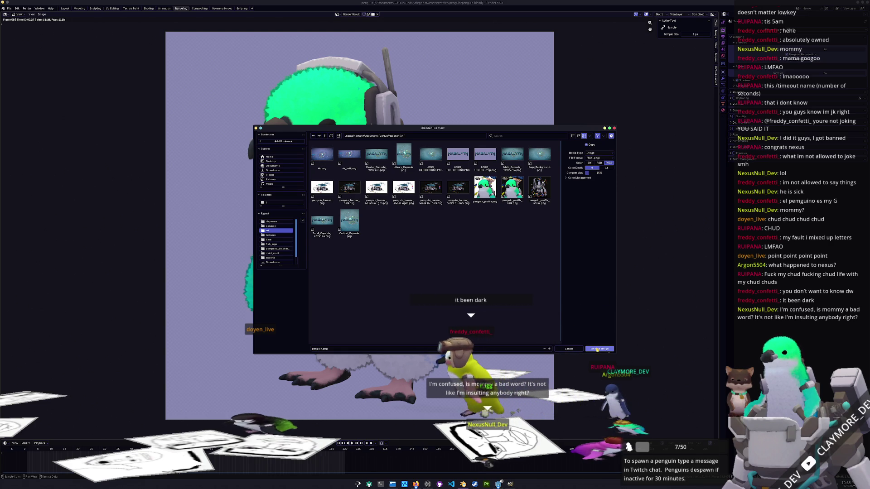
scroll(492, 276, down, 1)
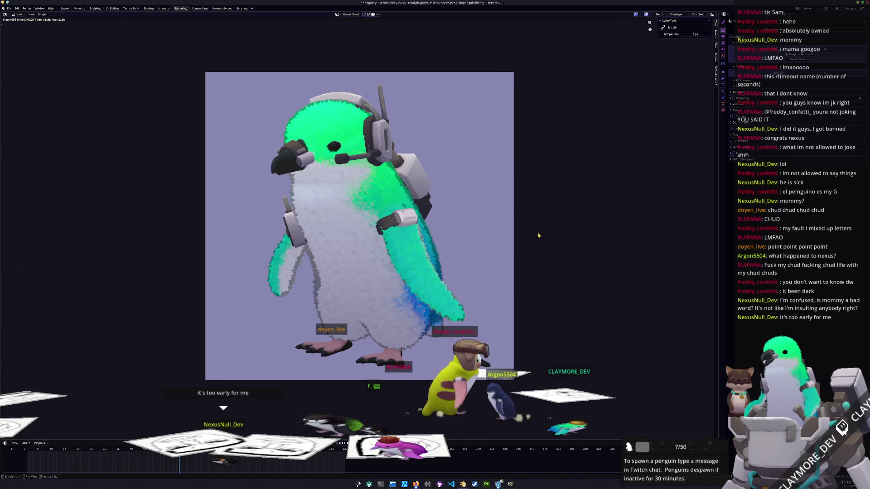
key(ctrl+s)
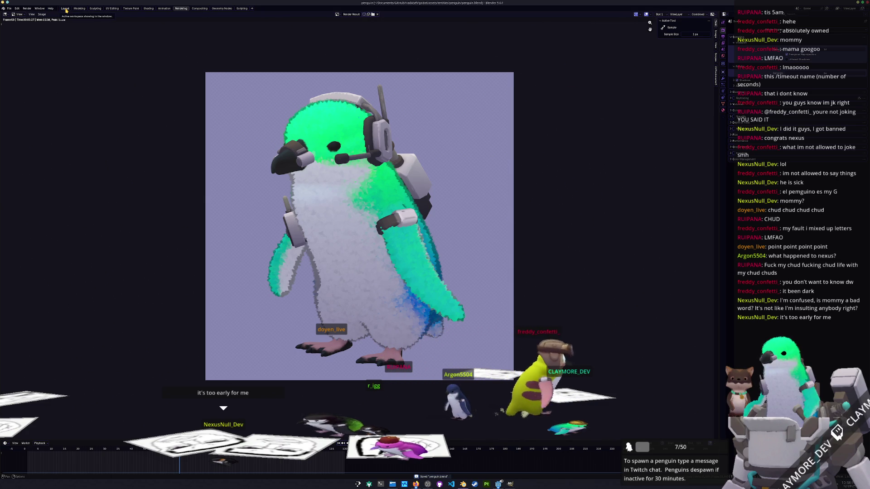
click(65, 9)
Return to the Compositing workspace and briefly open, then cancel, the node search.
click(199, 8)
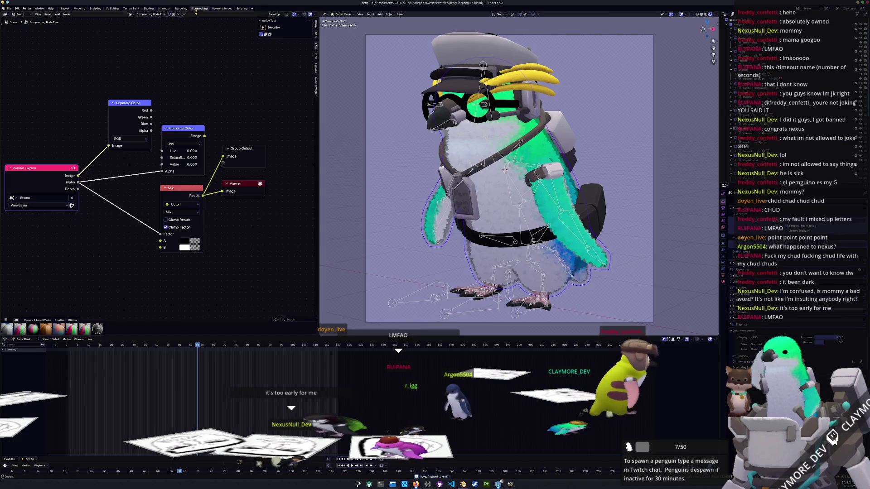
scroll(230, 222, down, 2)
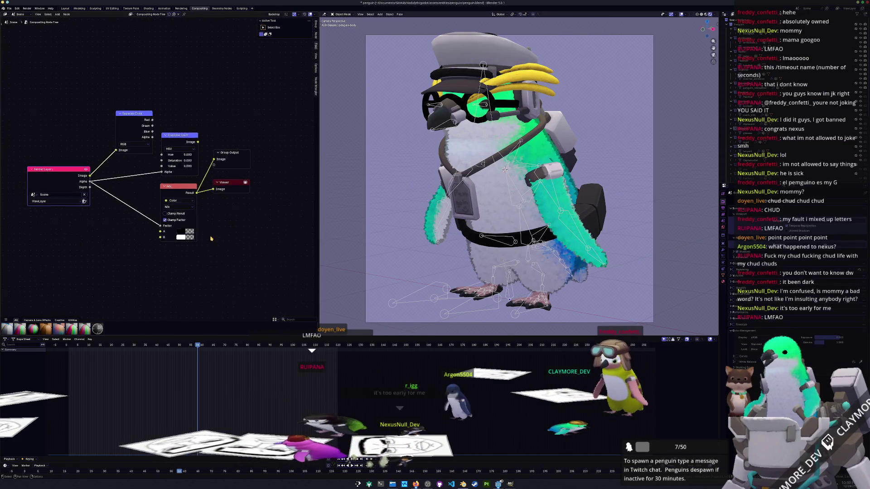
key(shift+a)
click(230, 222)
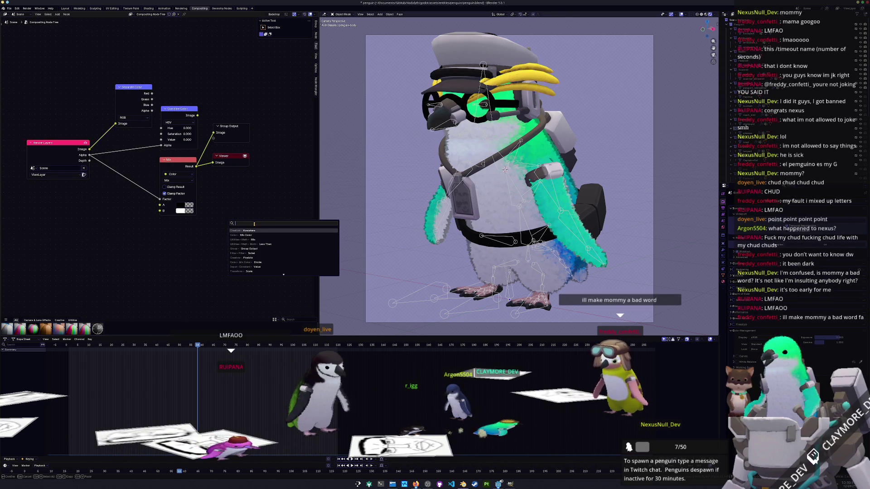
key(Escape)
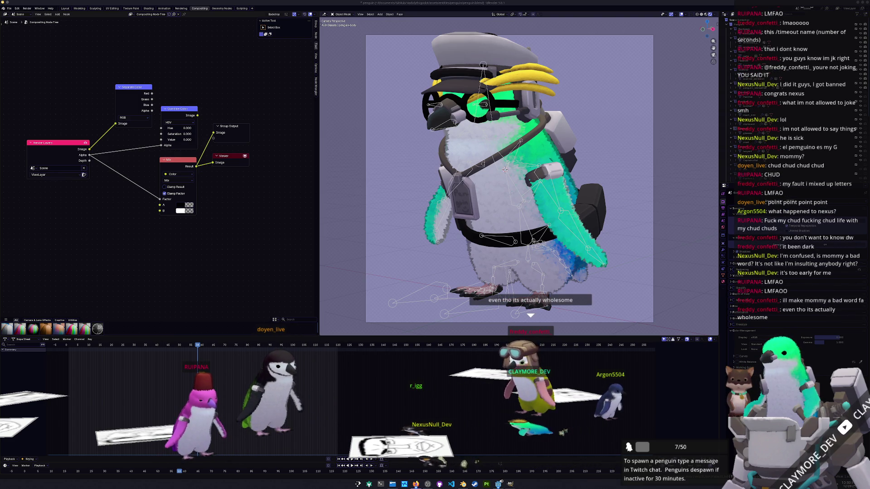
Widen the node editor, pan the tree, and open the Add node search.
scroll(571, 280, down, 2)
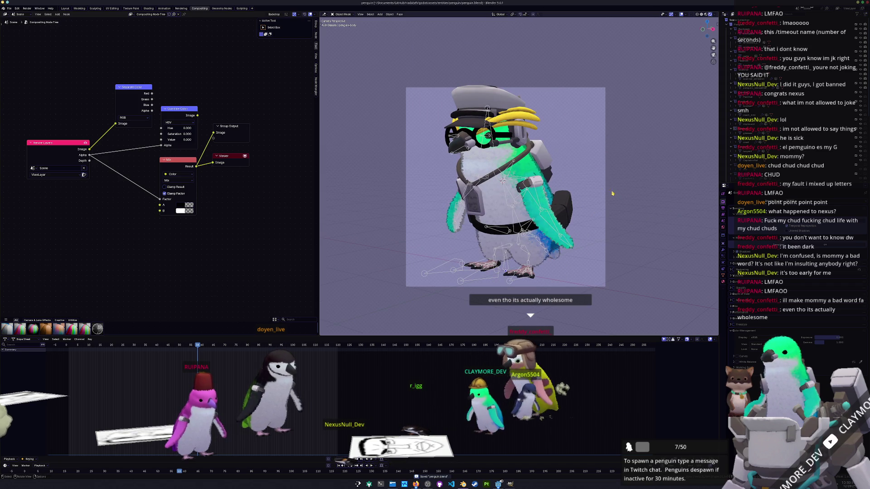
mouse_move(320, 179)
mouse_down()
mouse_move(453, 184)
mouse_move(417, 188)
mouse_up()
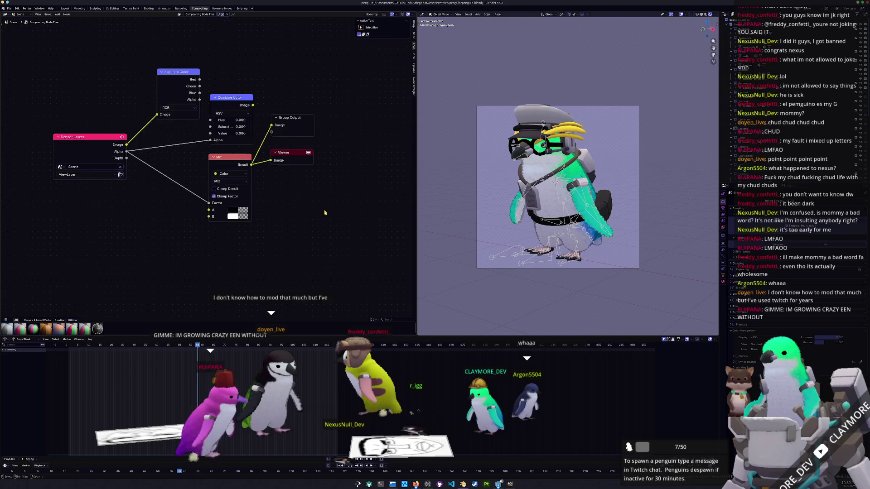
middle_drag(325, 213, 349, 190)
key(shift+a)
Add a Blur node fed by the Depth pass and route its output to the Viewer.
text(b)
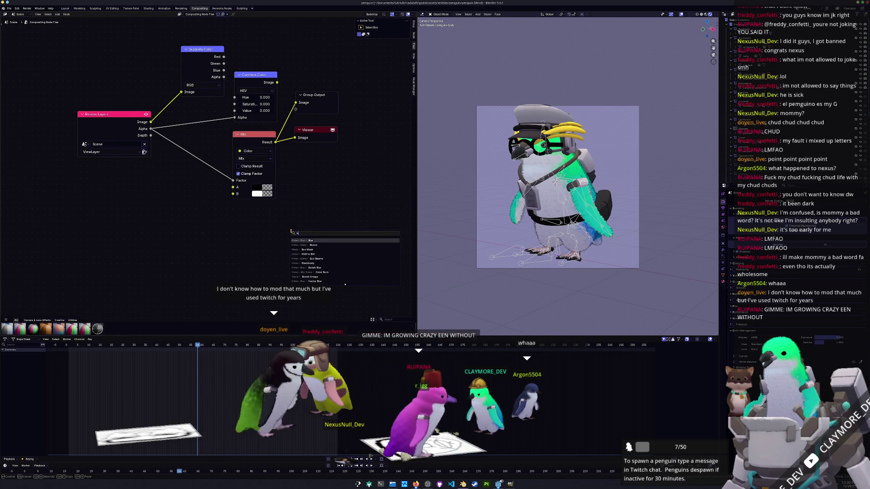
text(lur)
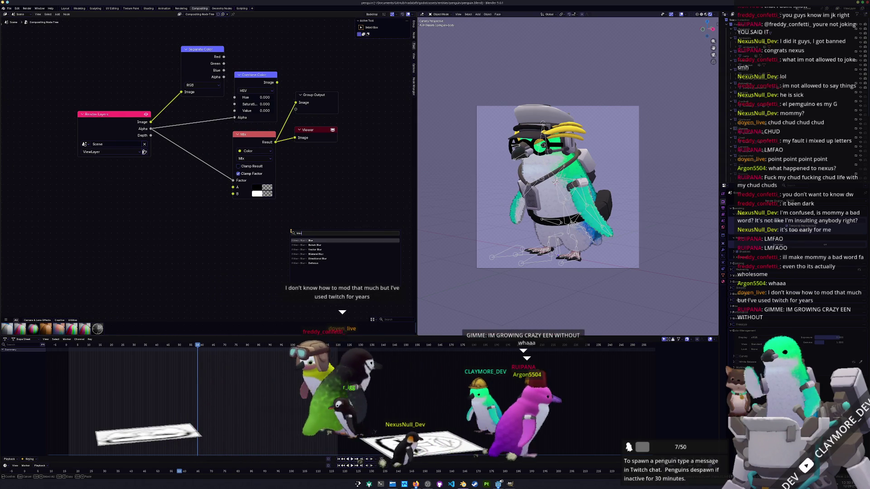
key(BackSpace)
key(BackSpace)
key(BackSpace)
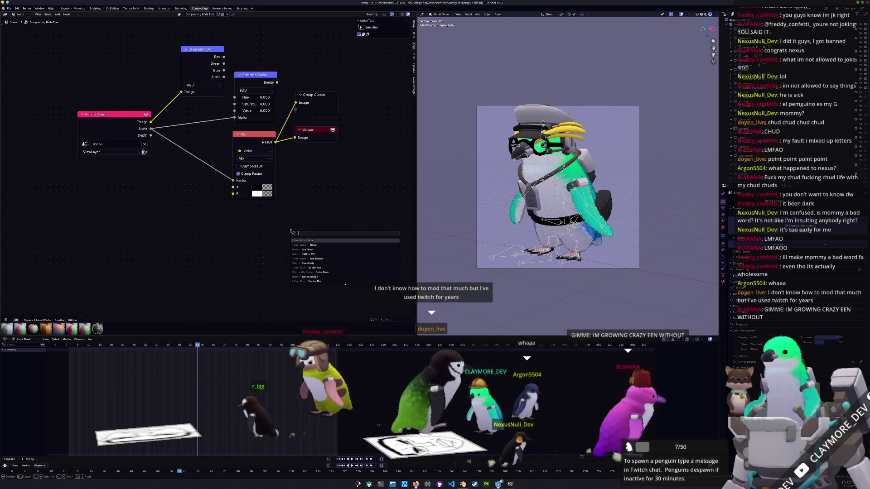
key(Return)
click(249, 219)
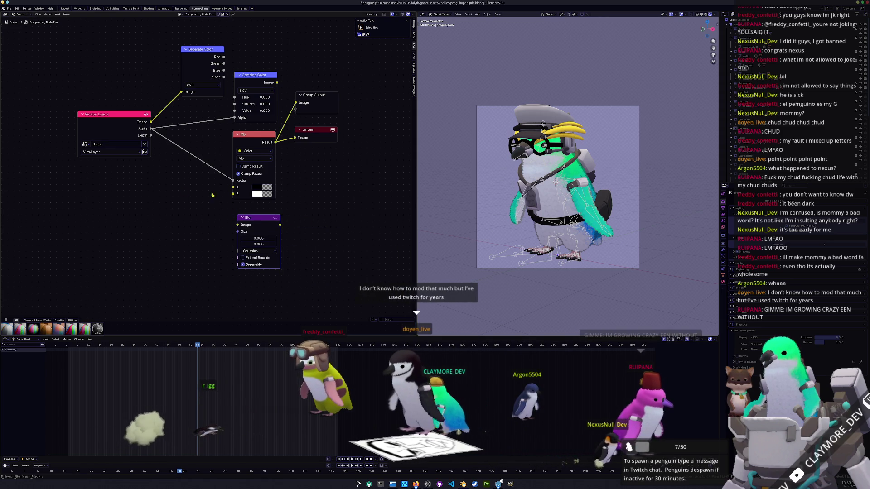
drag(151, 136, 173, 163)
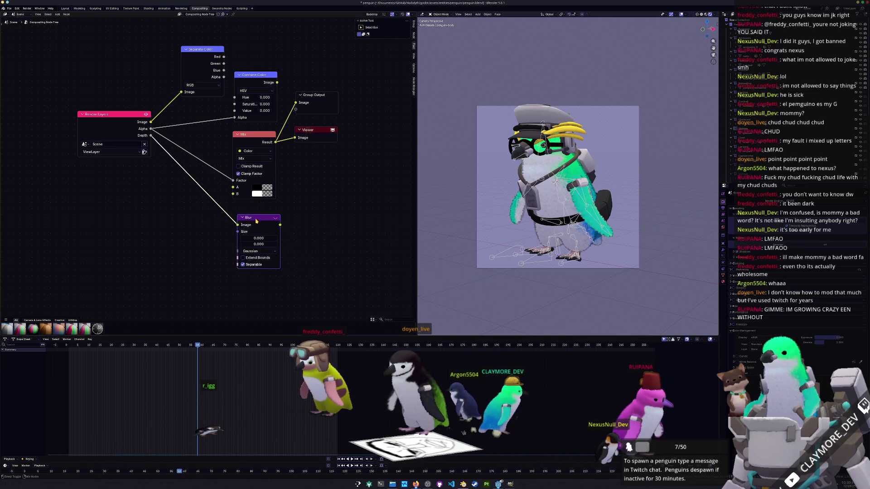
drag(304, 133, 350, 142)
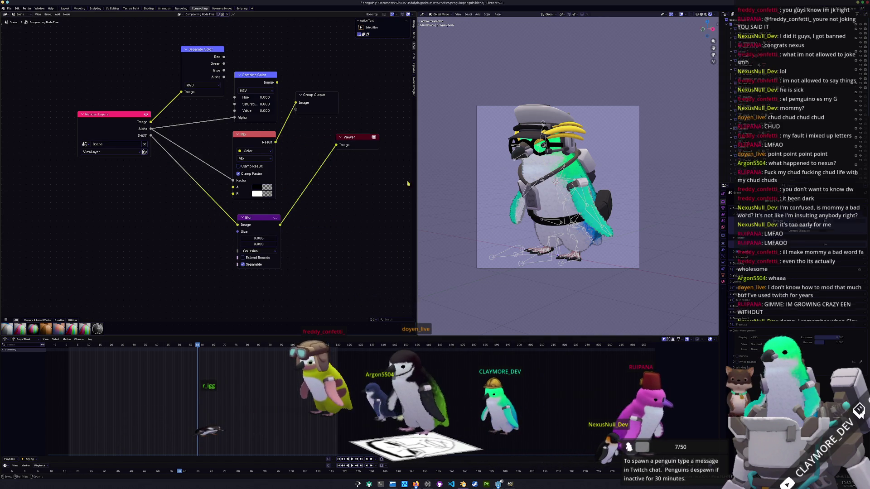
Show the compositor result in the 3D viewport via the shading options.
click(715, 14)
click(713, 83)
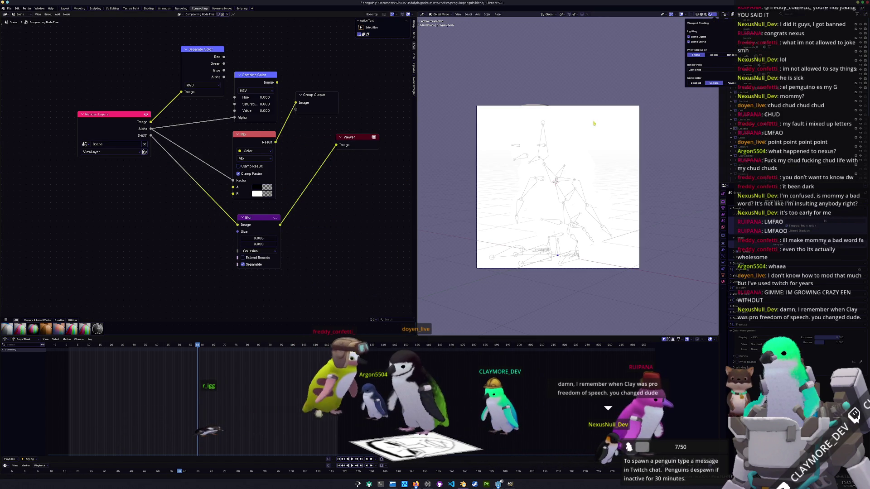
scroll(317, 279, up, 2)
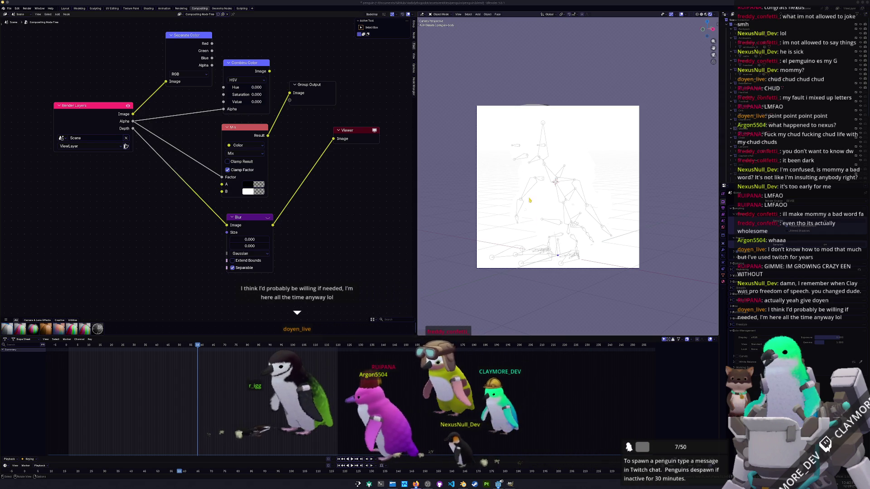
scroll(532, 200, up, 2)
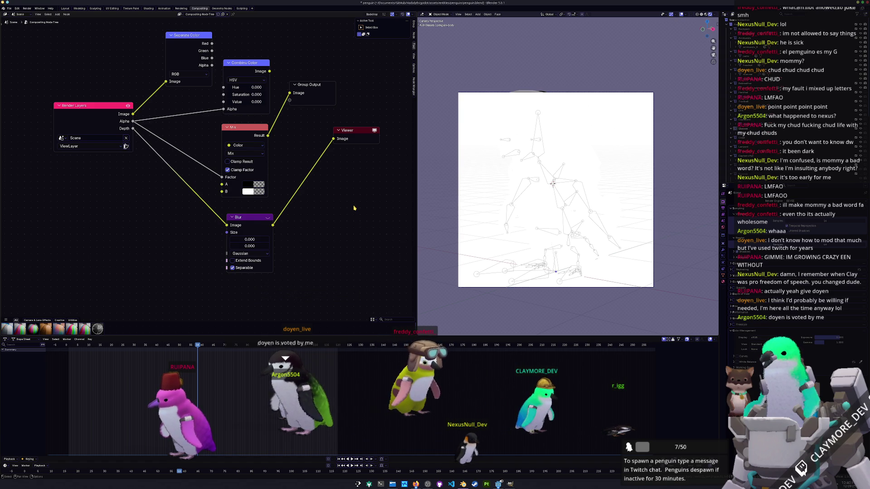
Set the Blur node's Size to 1.
mouse_move(340, 219)
middle_down()
mouse_move(367, 210)
mouse_move(369, 228)
mouse_move(327, 225)
middle_up()
scroll(367, 217, down, 1)
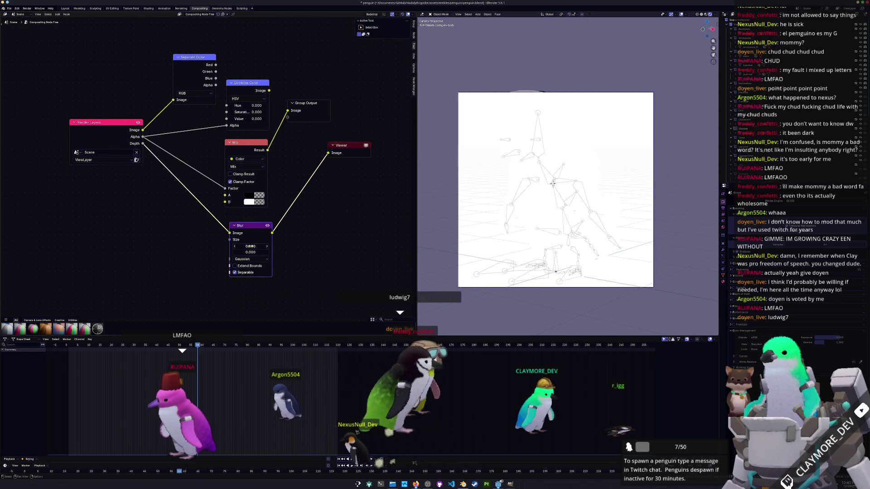
drag(257, 227, 253, 248)
text(10)
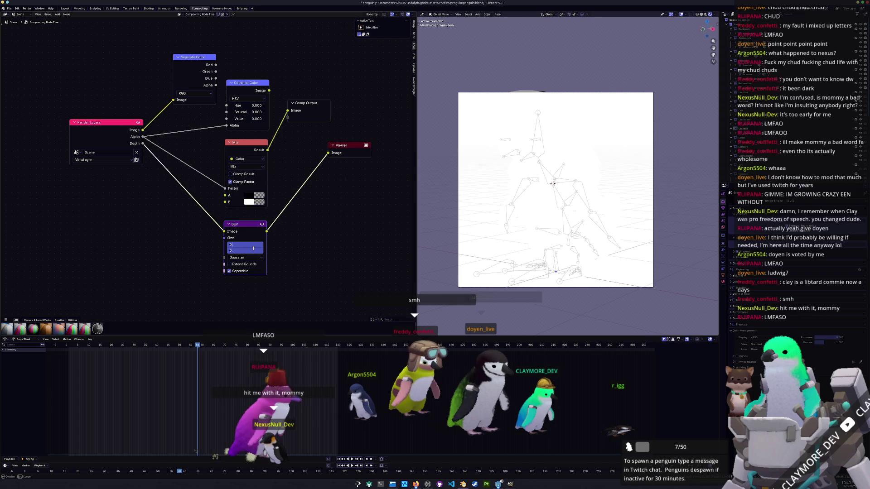
key(Return)
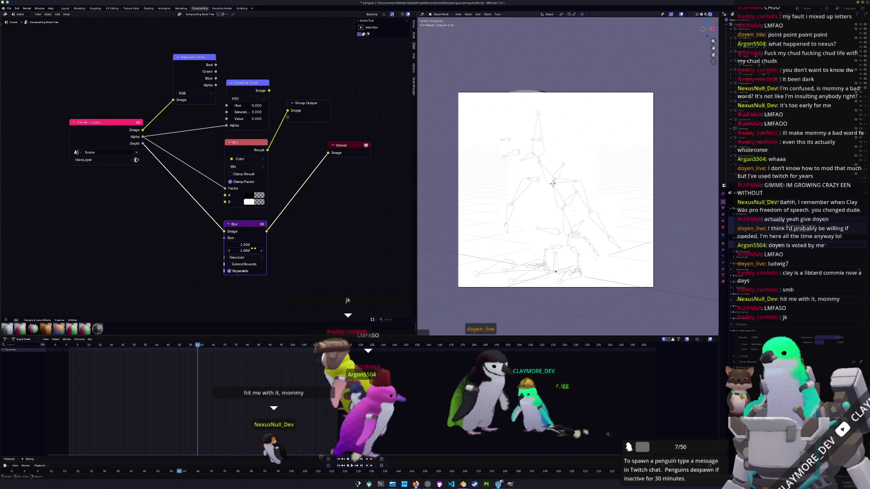
Rearrange the Group Output, Viewer and Blur nodes and check the view layer's render passes.
key(Home)
scroll(364, 219, down, 2)
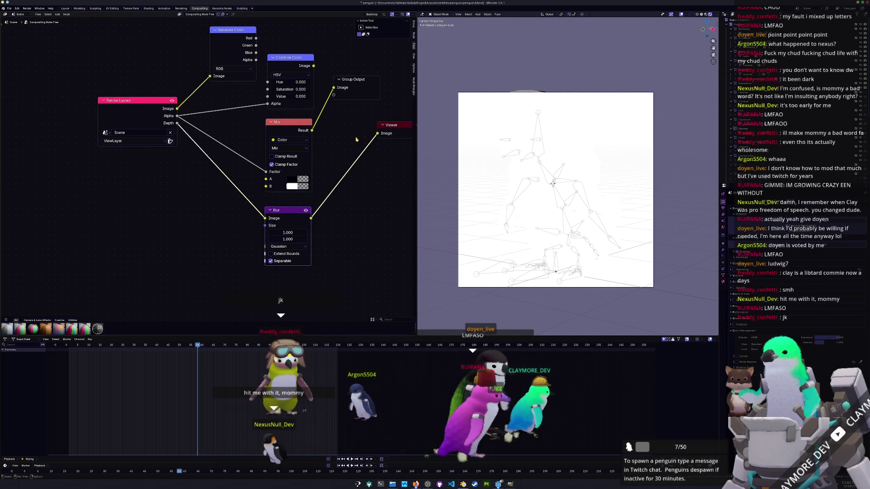
middle_drag(210, 161, 186, 186)
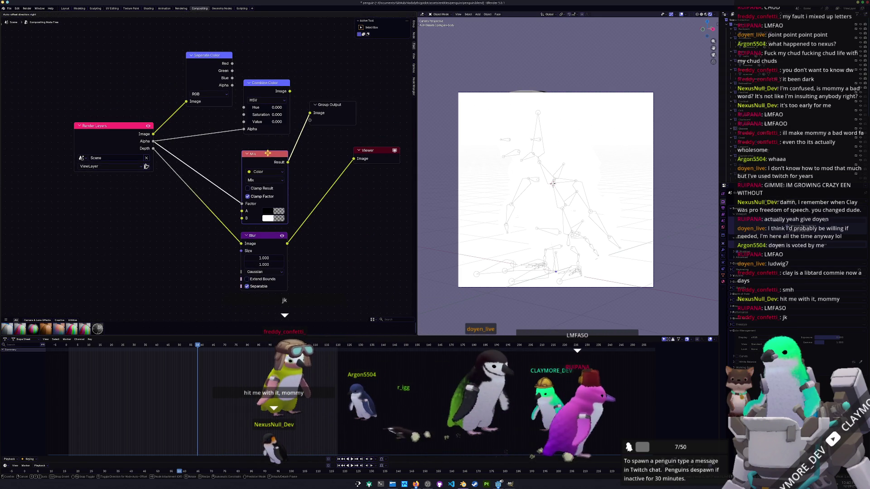
mouse_move(314, 124)
mouse_down()
mouse_move(353, 130)
mouse_move(358, 141)
mouse_up()
ctrl+shift+click(273, 158)
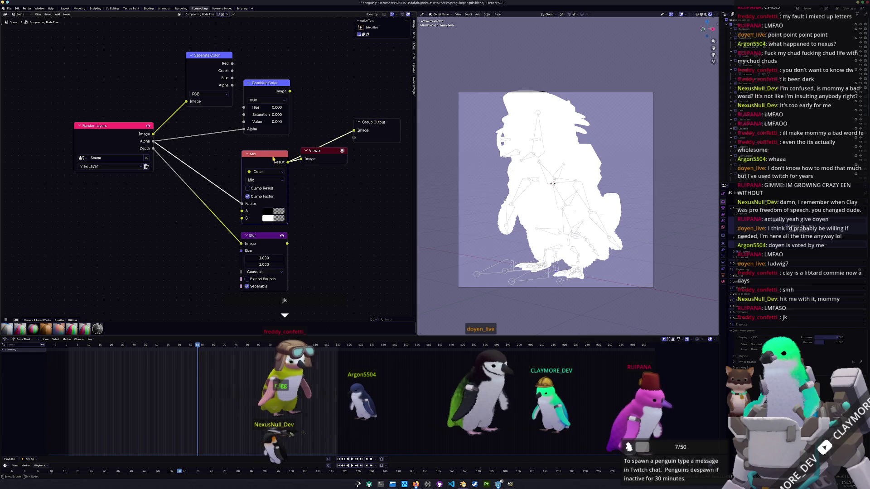
ctrl+shift+click(268, 236)
mouse_move(341, 150)
mouse_down()
mouse_move(349, 166)
mouse_move(384, 175)
mouse_up()
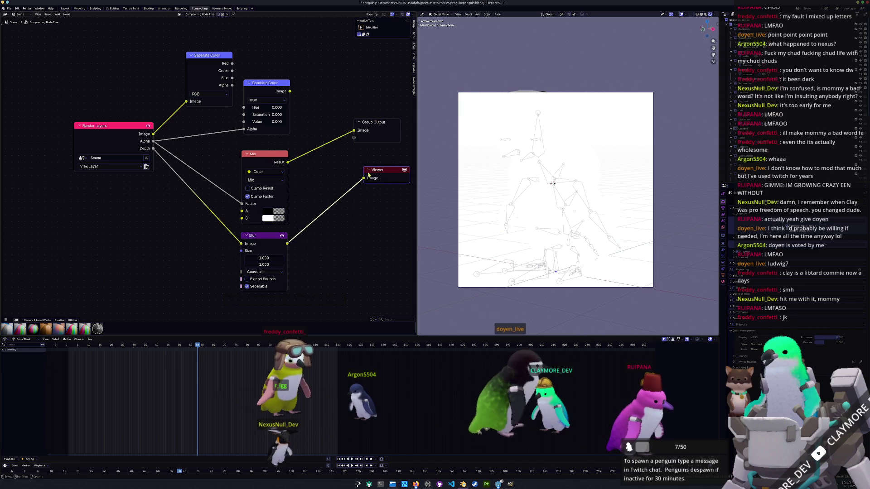
middle_drag(223, 155, 208, 153)
drag(238, 235, 241, 233)
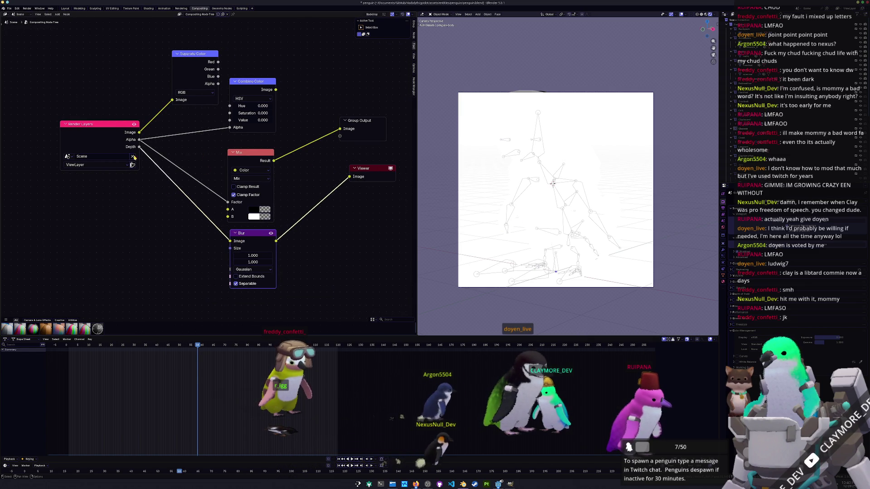
click(723, 214)
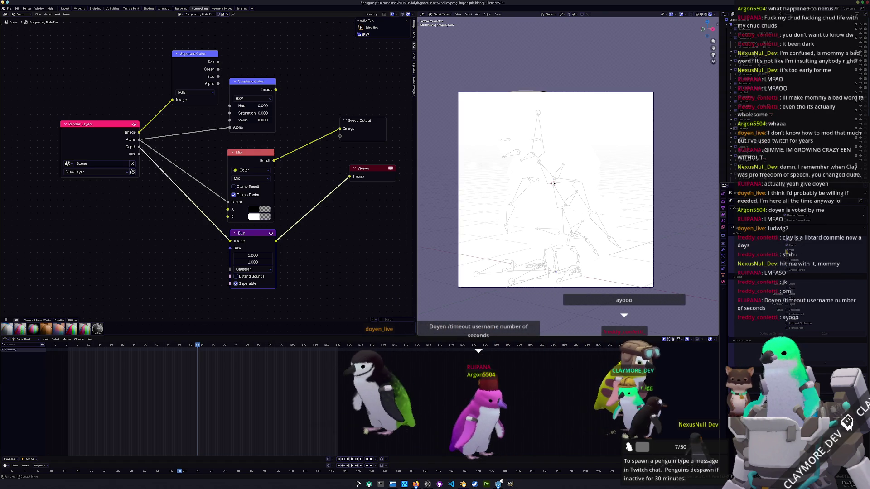
click(723, 202)
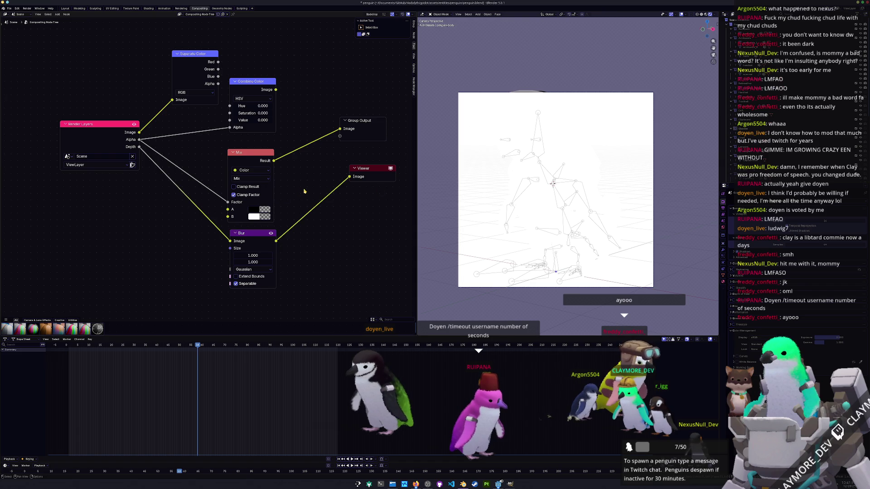
Compare Mix, raw image and Blur previews, leaving the Viewer on the Blur output.
ctrl+shift+click(254, 237)
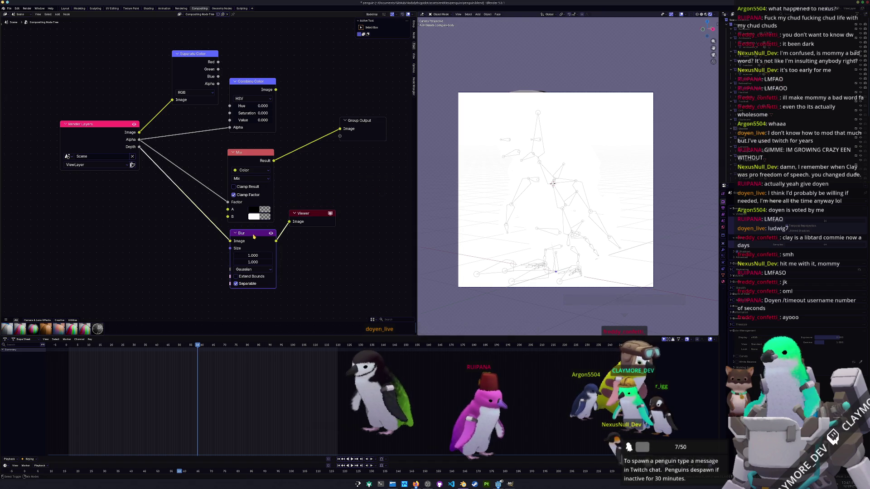
mouse_move(300, 219)
mouse_down()
mouse_move(344, 188)
mouse_move(349, 161)
mouse_up()
ctrl+shift+click(265, 155)
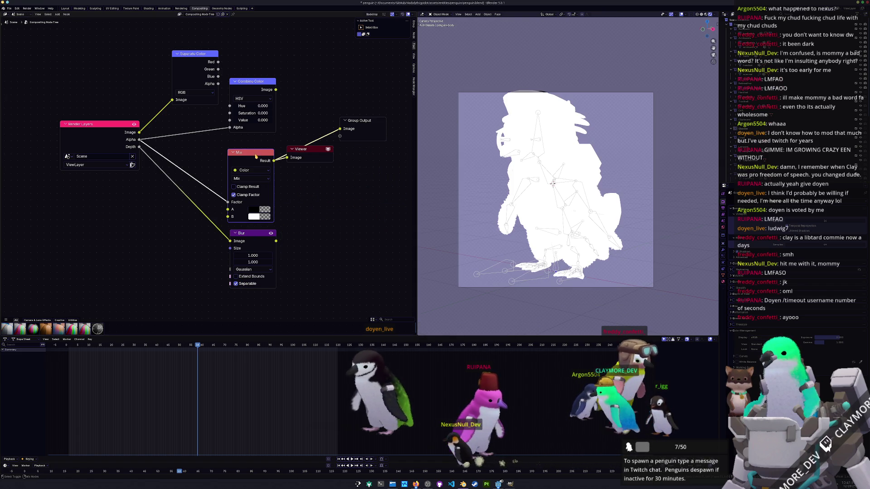
ctrl+shift+click(262, 236)
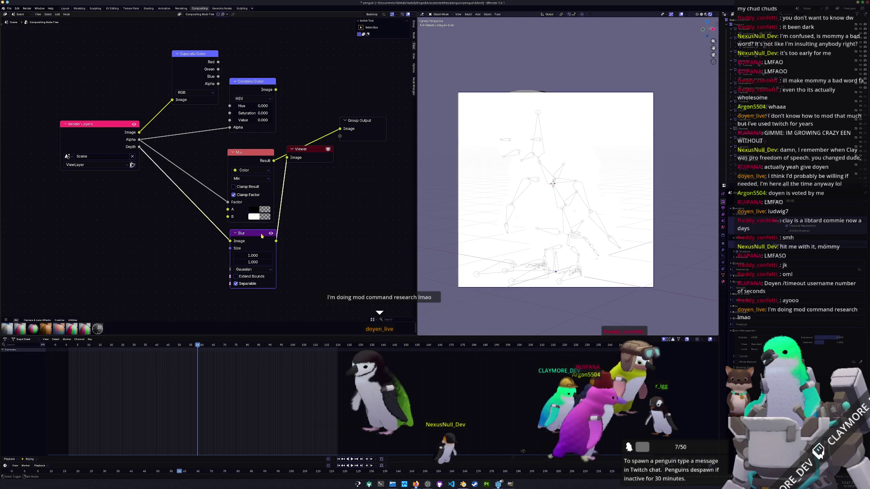
drag(301, 147, 358, 153)
ctrl+shift+click(111, 126)
mouse_move(193, 118)
mouse_down()
mouse_move(195, 136)
mouse_move(383, 154)
mouse_up()
ctrl+shift+click(253, 234)
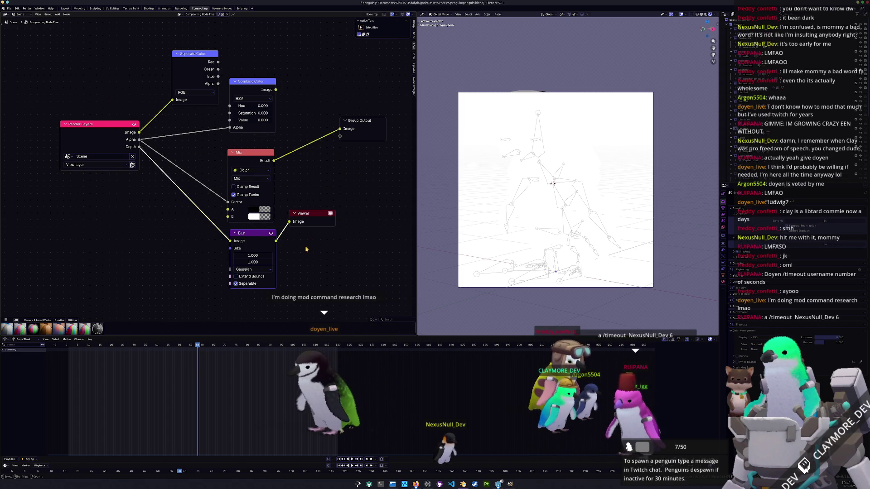
Add a Greater Than math node right of Blur and move the Viewer beside it.
key(shift+a)
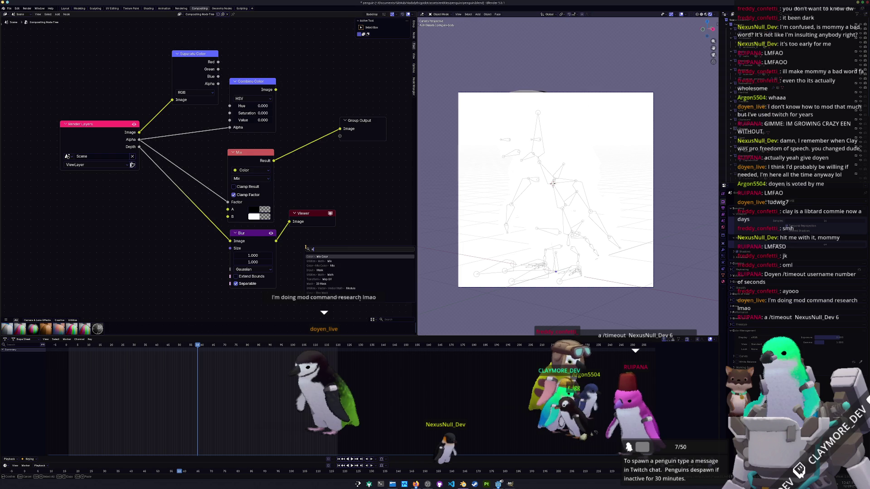
key(BackSpace)
text(great)
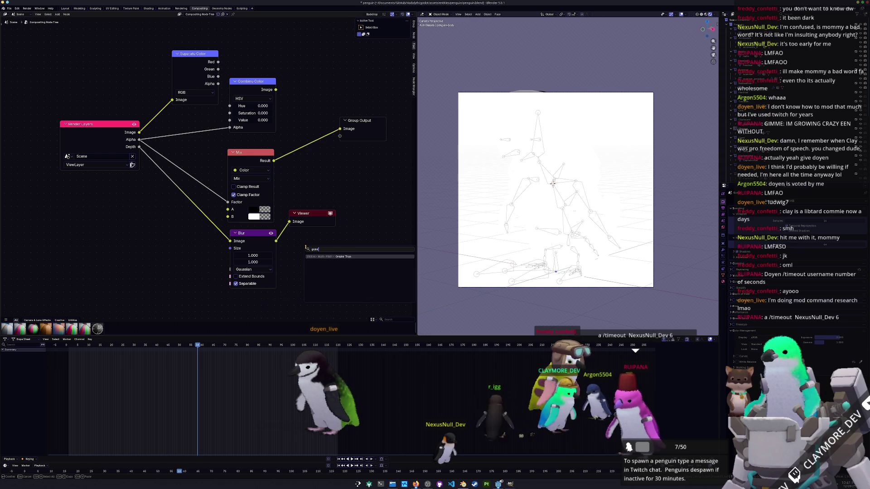
key(Return)
click(345, 239)
drag(315, 213, 385, 210)
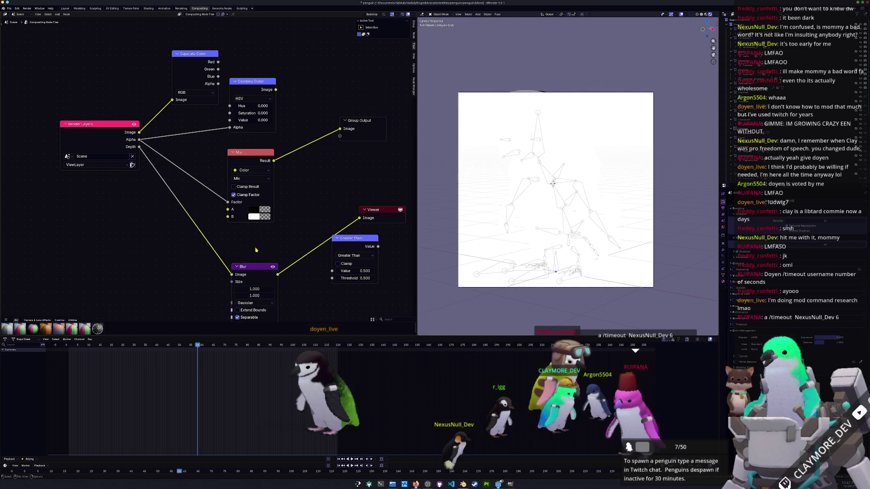
middle_drag(260, 262, 255, 212)
Add a Sobel Filter node above Blur, fed by the Depth pass.
key(shift+a)
text(filter)
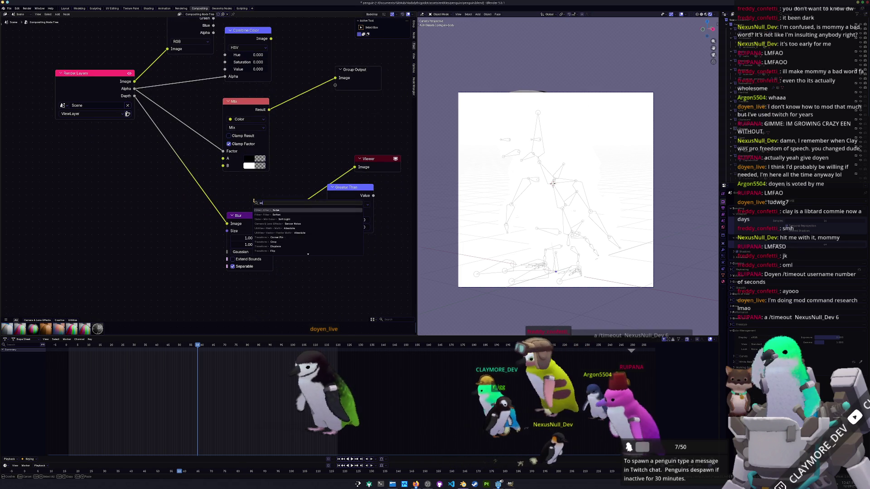
key(Return)
click(230, 179)
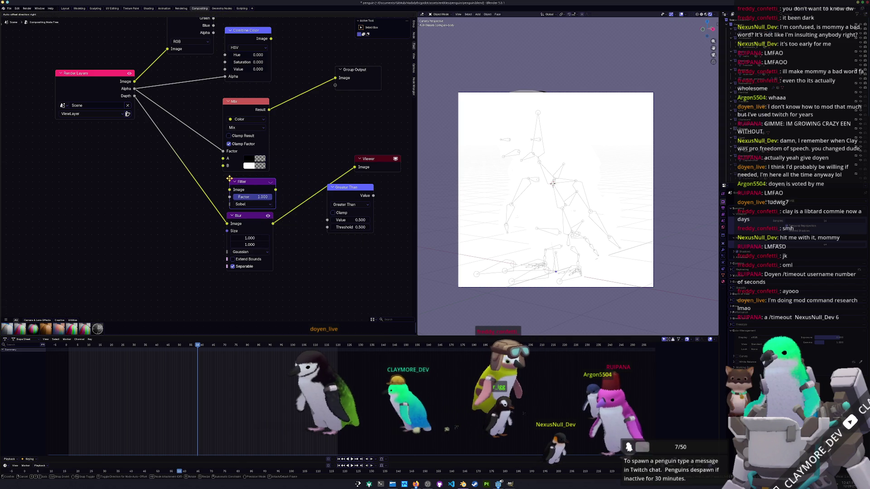
mouse_move(135, 90)
mouse_down()
mouse_move(225, 192)
mouse_move(245, 182)
mouse_up()
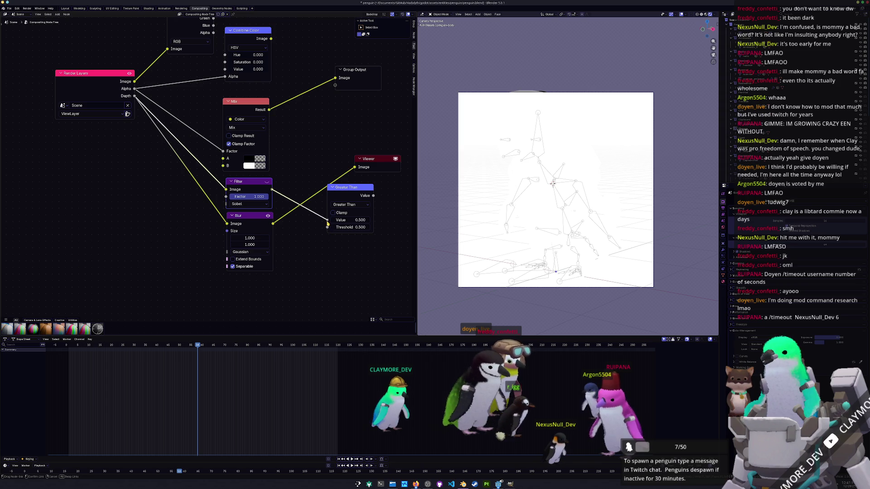
Feed the Filter output into Greater Than and set its threshold to 0.250.
ctrl+shift+click(353, 192)
drag(352, 192, 319, 178)
middle_drag(316, 203, 248, 221)
drag(252, 232, 240, 232)
double_click(249, 231)
text(0.25)
key(Return)
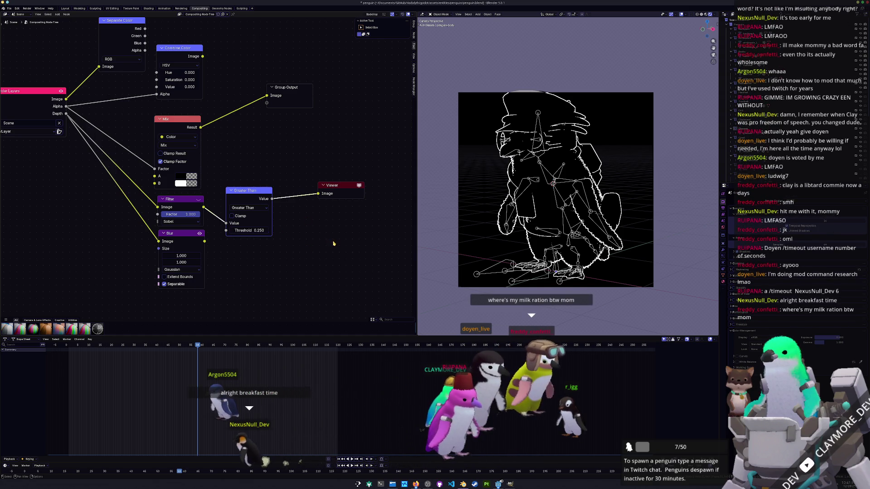
Delete the Blur node and rearrange the Filter, Mix and Greater Than nodes.
middle_drag(333, 226, 315, 229)
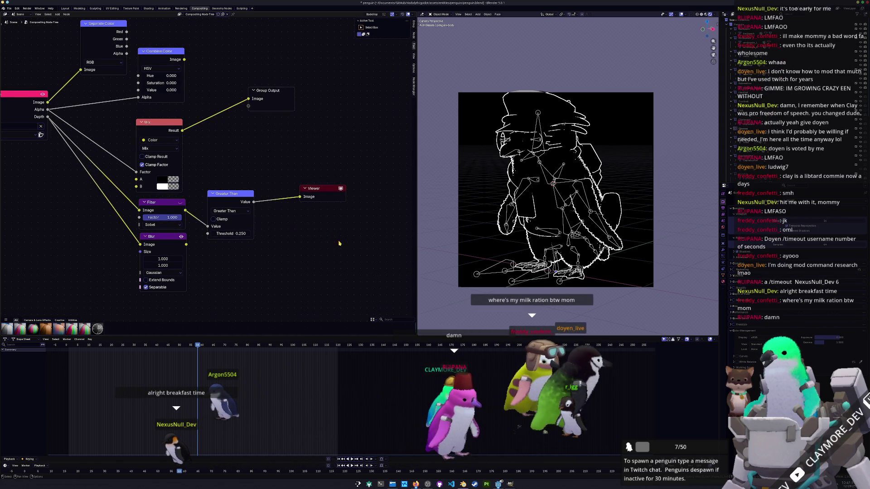
drag(248, 207, 263, 217)
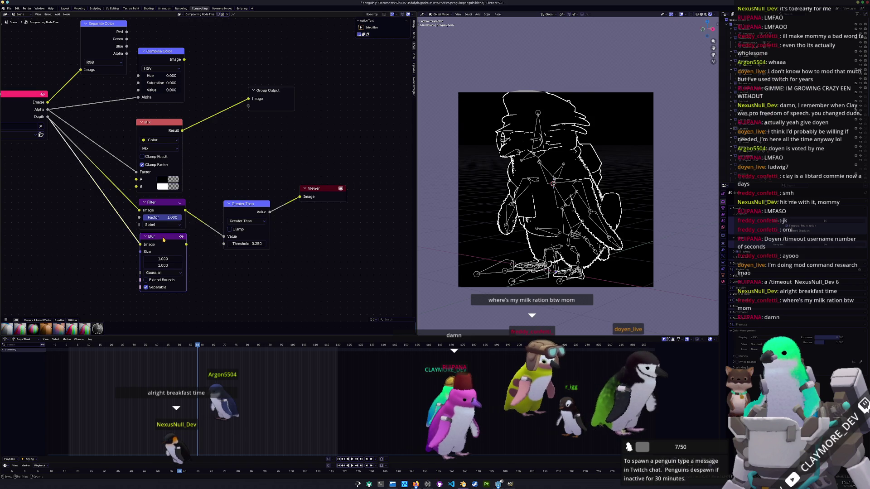
key(x)
middle_drag(189, 228, 229, 233)
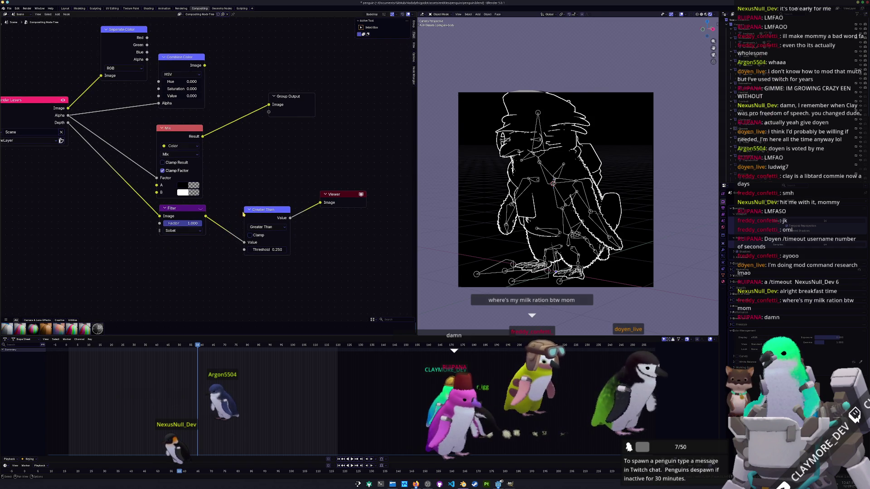
drag(182, 216, 182, 236)
middle_drag(245, 205, 303, 218)
mouse_move(236, 144)
mouse_down()
mouse_move(302, 144)
mouse_move(288, 136)
mouse_up()
middle_drag(286, 140, 252, 155)
drag(251, 155, 286, 151)
mouse_move(301, 242)
mouse_down()
mouse_move(281, 246)
mouse_move(305, 247)
mouse_up()
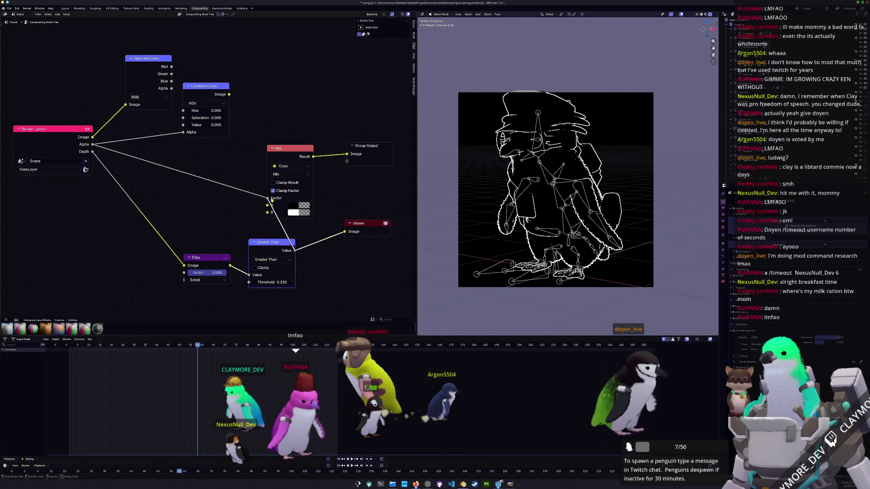
Link Greater Than to Mix Factor, render Image to Mix A, Alpha to Combine Color Alpha.
drag(272, 201, 267, 198)
ctrl+shift+click(302, 149)
drag(351, 134, 367, 130)
drag(183, 132, 93, 144)
drag(93, 137, 267, 206)
click(301, 213)
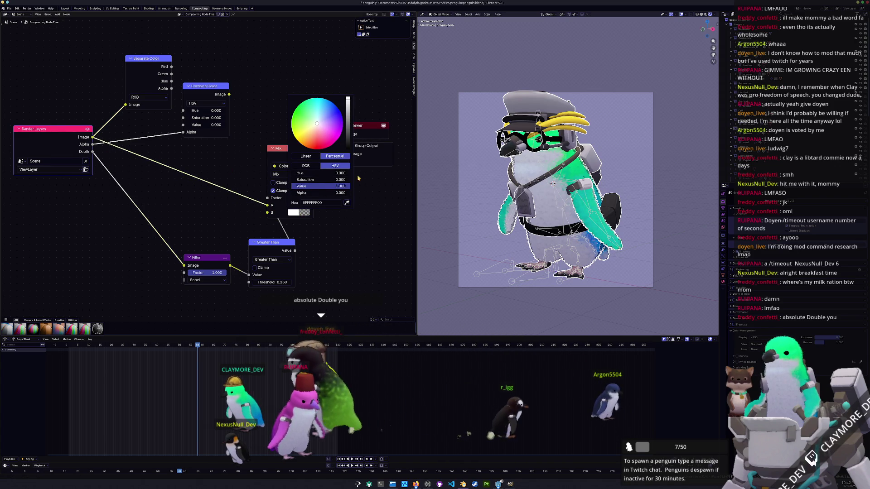
Make the Mix B outline colour black and raise the Greater Than threshold to 0.600.
drag(326, 186, 295, 187)
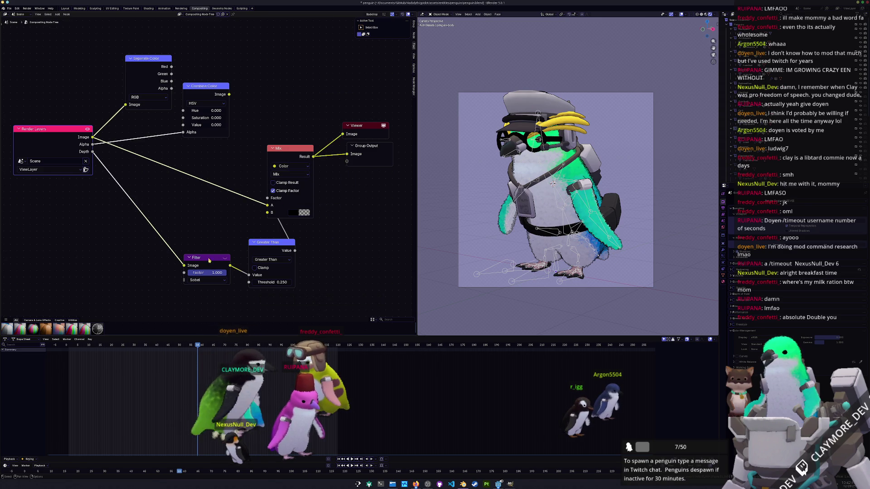
drag(228, 254, 164, 242)
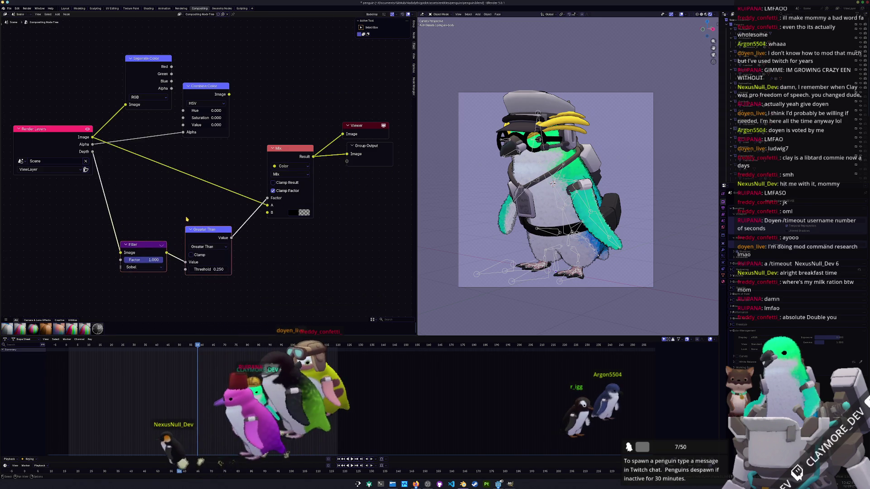
click(300, 216)
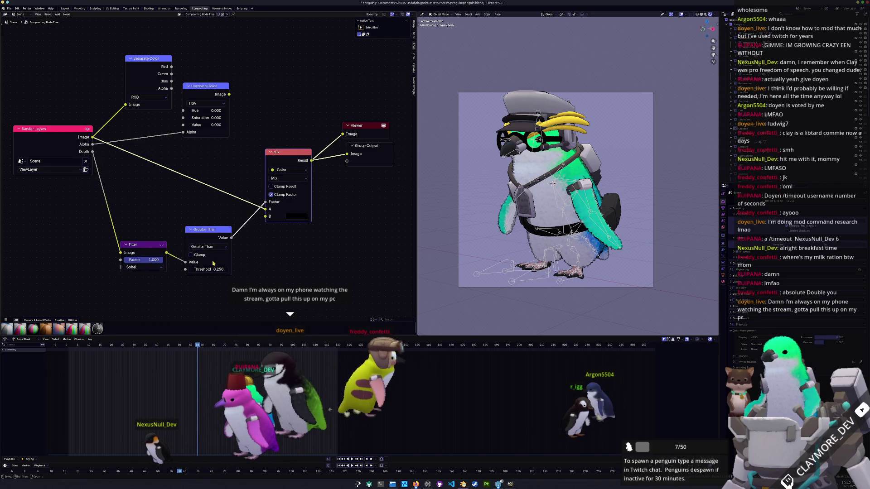
drag(208, 269, 222, 269)
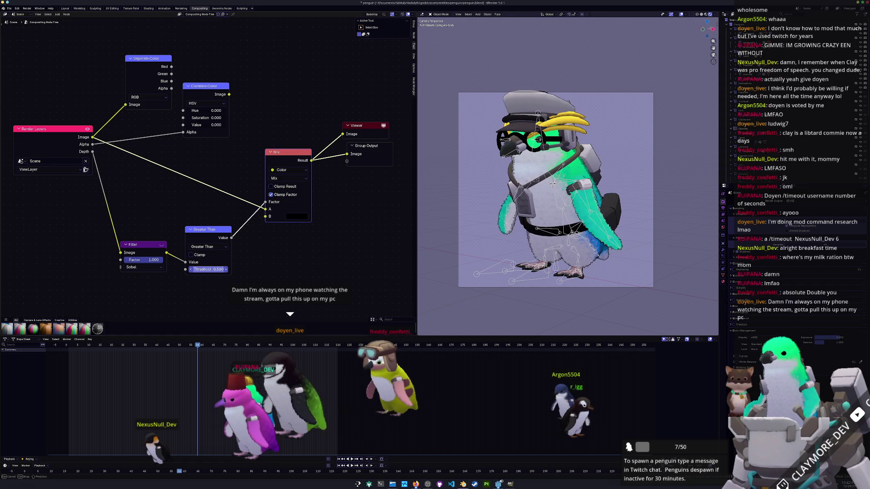
Add a Dilate/Erode node through the add-node search.
key(shift+a)
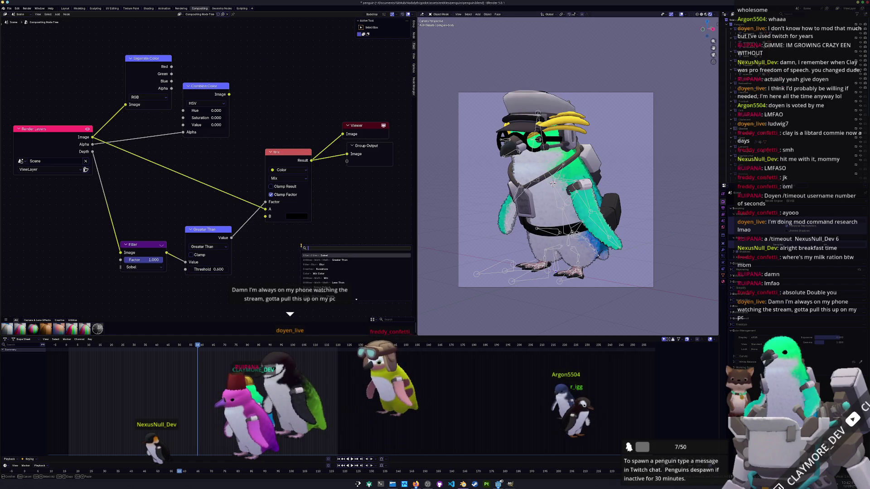
key(Escape)
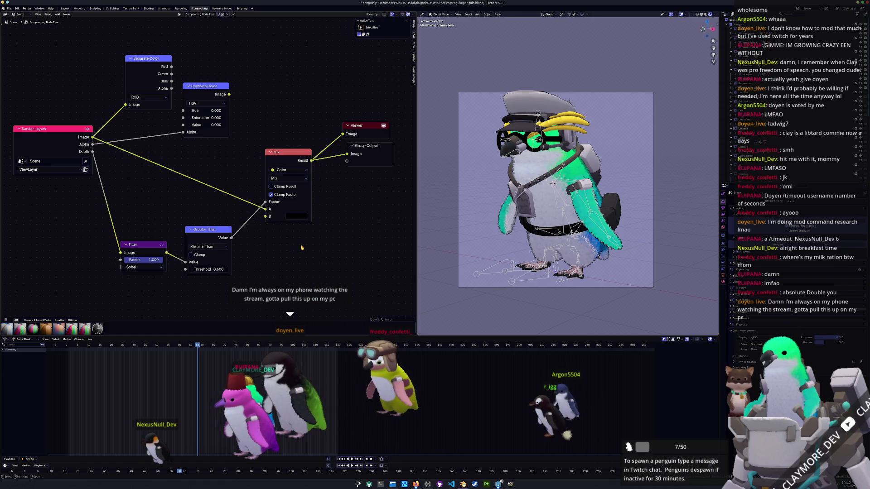
key(shift+a)
text(d)
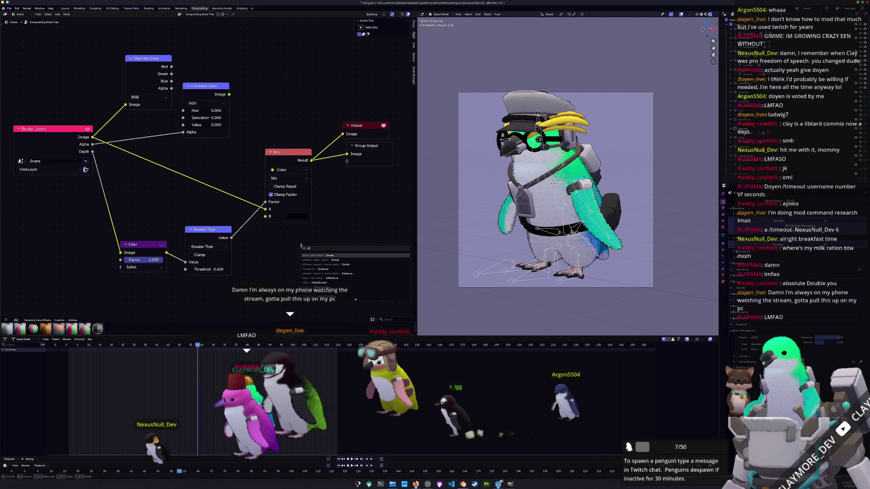
text(ith)
key(Return)
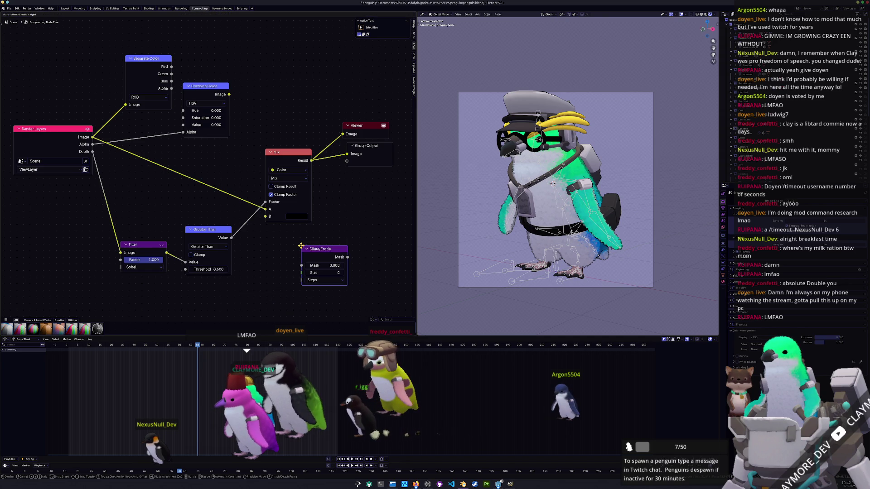
Insert Dilate/Erode between Greater Than and the Mix factor with Size 3.
click(268, 230)
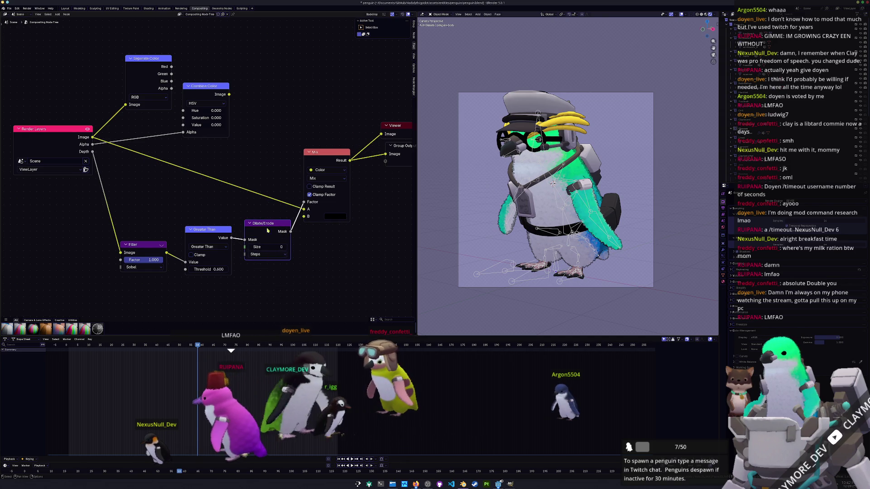
click(285, 247)
click(286, 248)
click(285, 248)
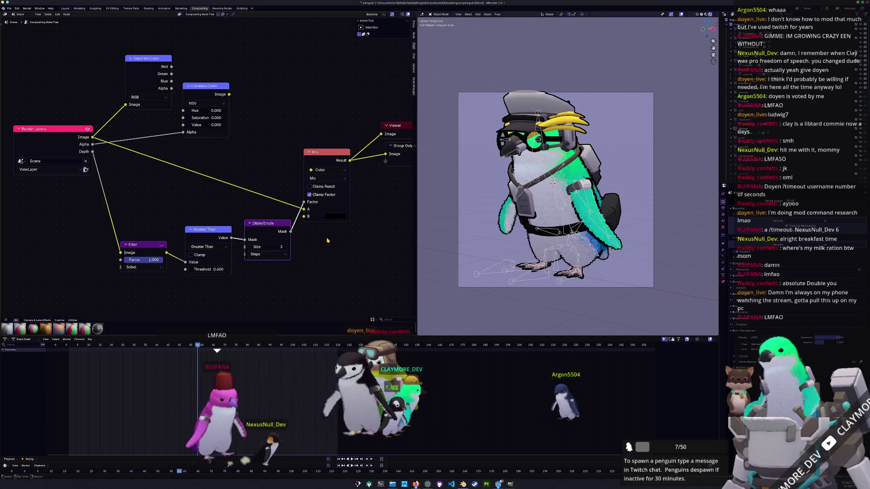
click(336, 217)
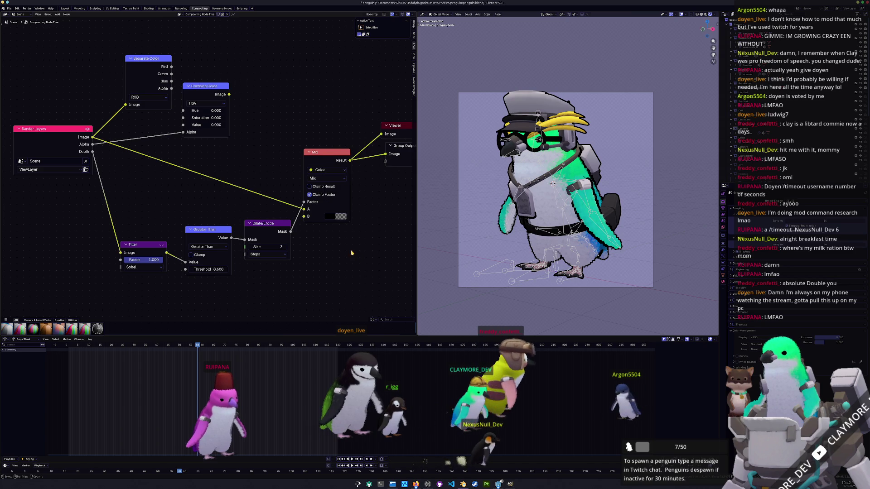
Move the Filter, Greater Than and Dilate/Erode nodes to the left.
drag(267, 224, 266, 227)
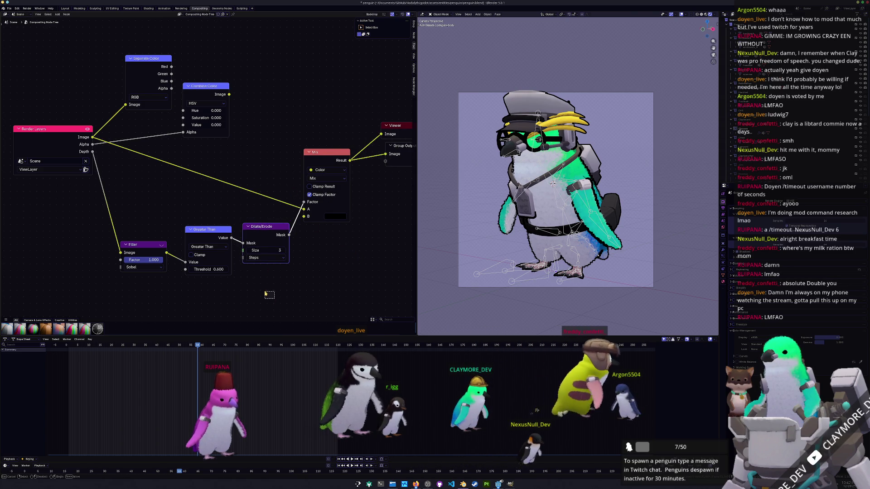
drag(272, 297, 165, 236)
key(g)
click(111, 240)
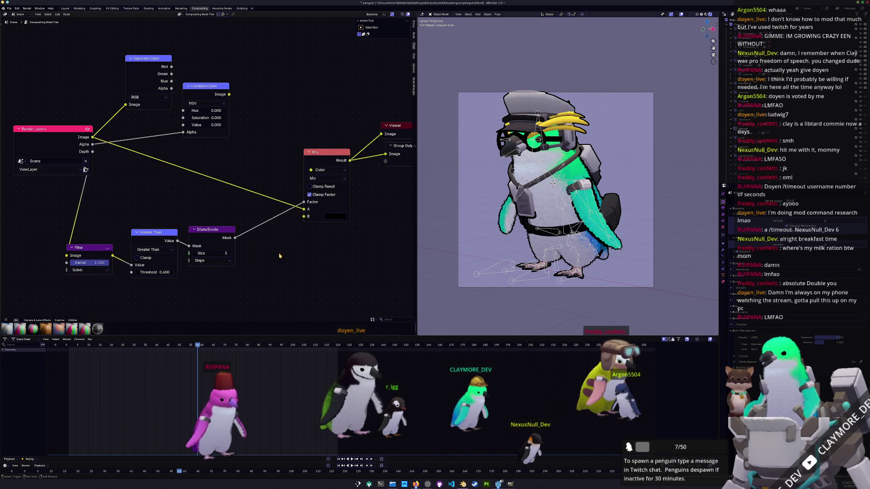
Add a Multiply math node to the compositor.
key(shift+a)
text(multiple)
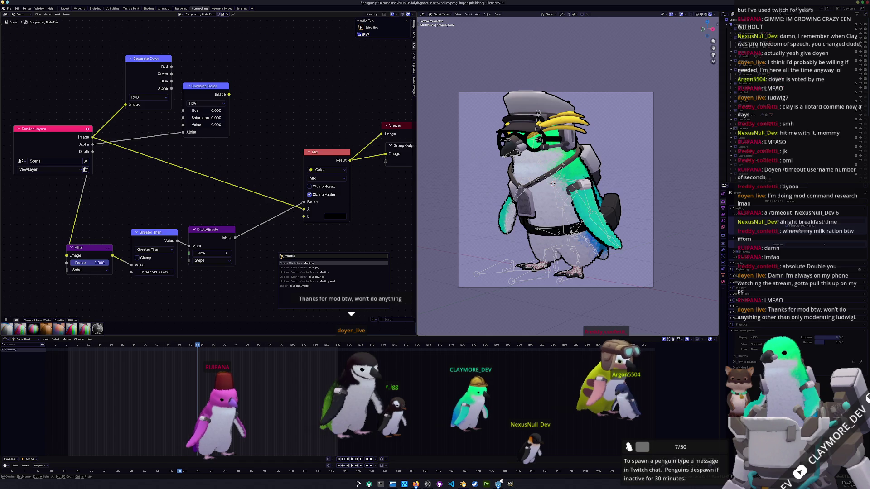
key(Down)
key(Down)
key(Return)
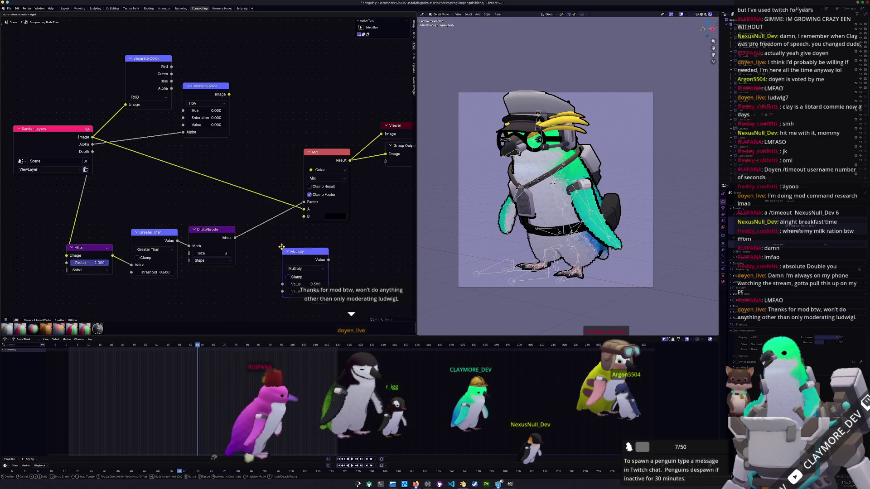
Insert the 0.500 Multiply node before the Mix factor and move Mix up-right.
click(270, 229)
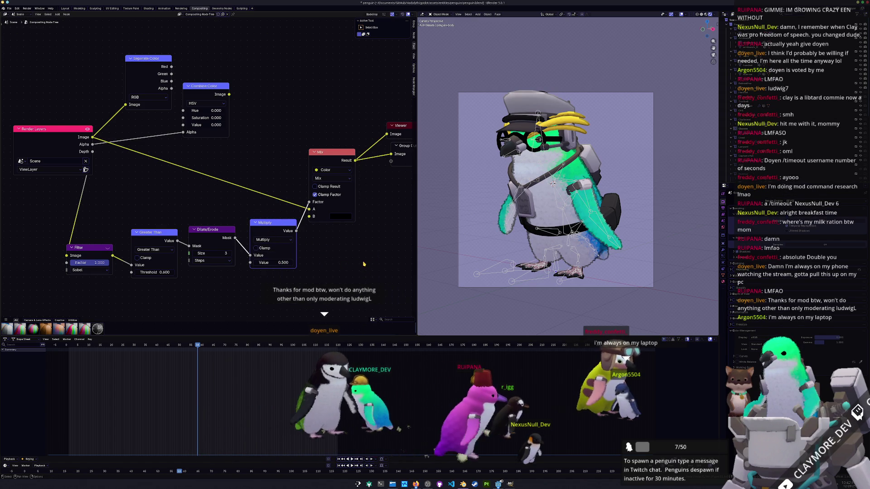
scroll(376, 240, up, 2)
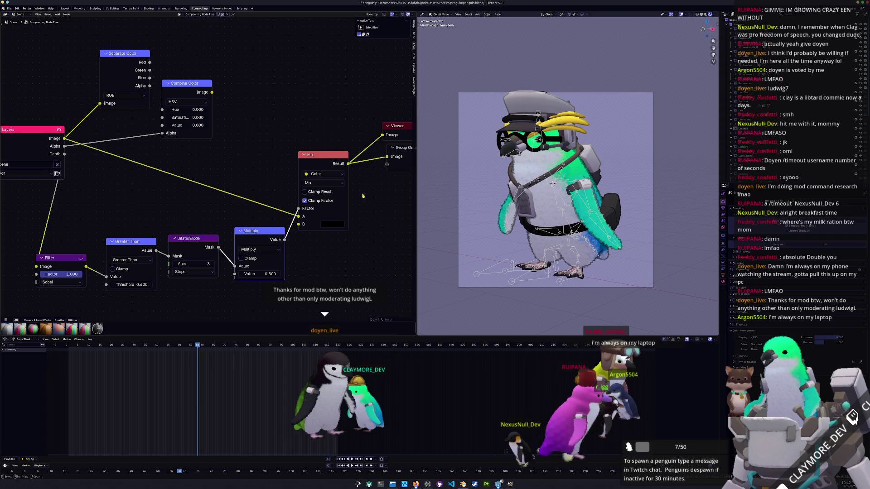
drag(344, 224, 358, 216)
scroll(367, 221, down, 1)
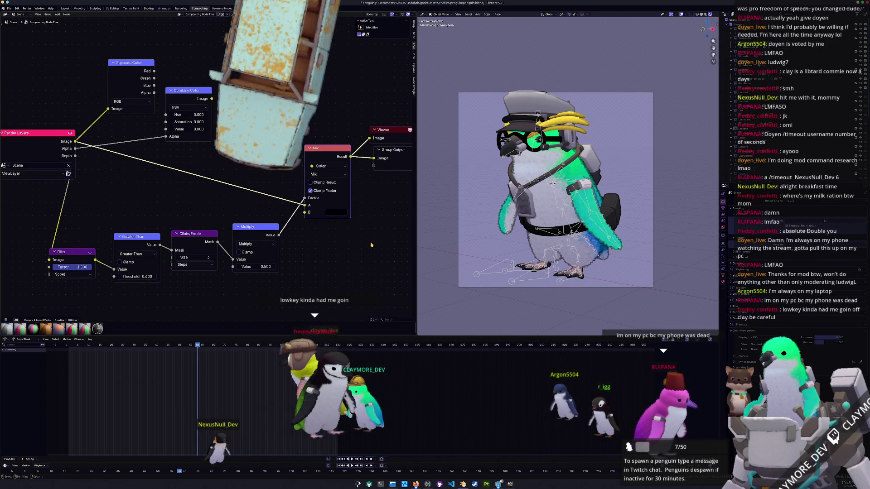
Rearrange the Filter, Render Layers and outline node chain for a tidier layout.
scroll(387, 274, down, 2)
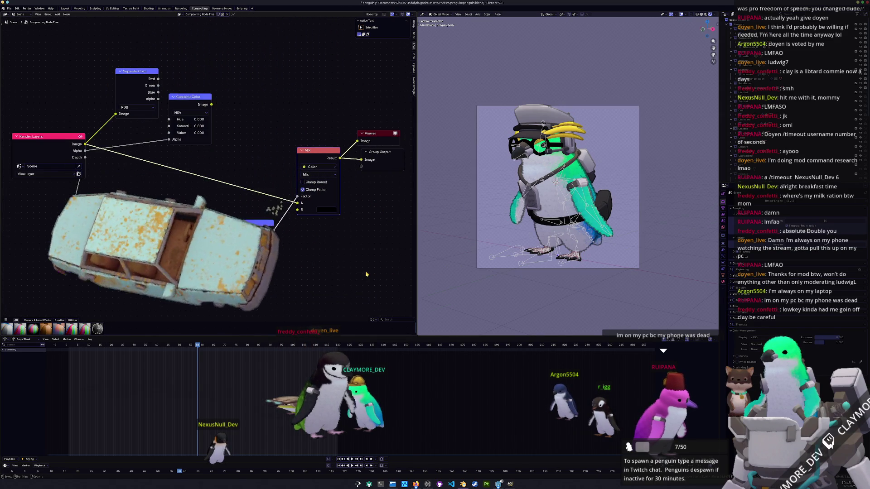
drag(109, 246, 115, 236)
mouse_move(102, 152)
mouse_down()
mouse_move(93, 155)
mouse_move(75, 210)
mouse_up()
scroll(236, 199, down, 1)
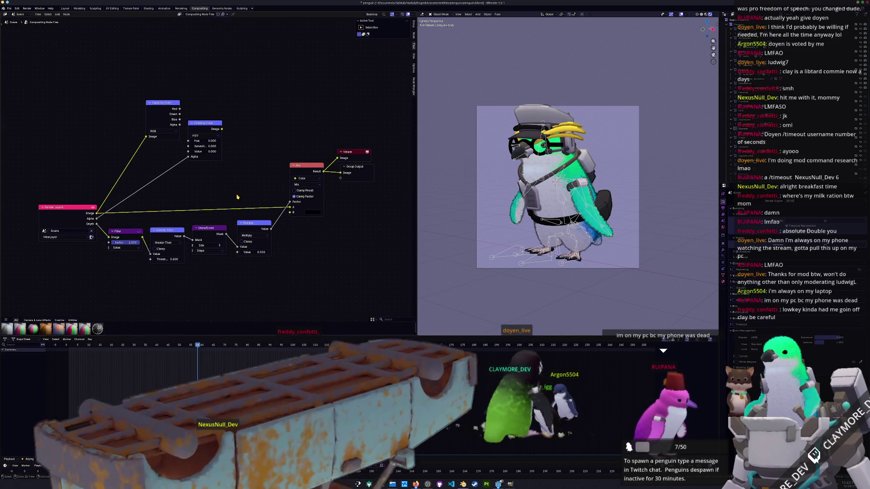
drag(120, 234, 129, 233)
ctrl+scroll(338, 250, right, 1)
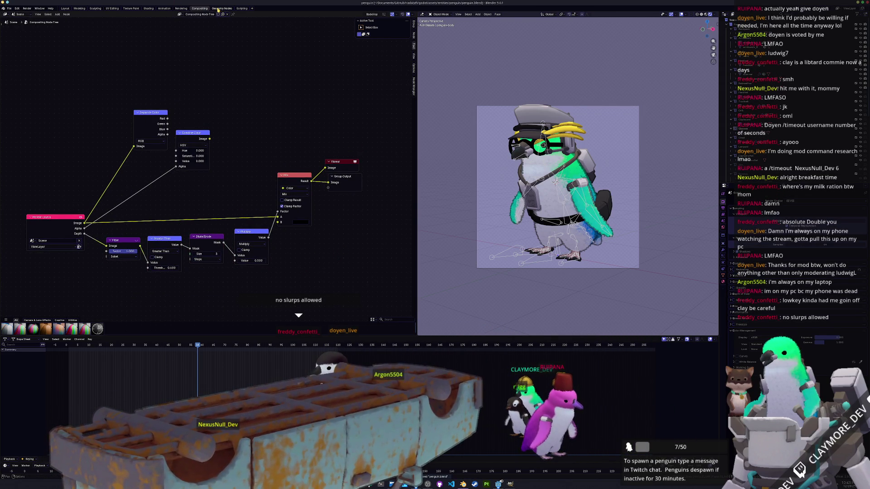
Check the render result, connect the Mix result to the group output, and save.
click(181, 9)
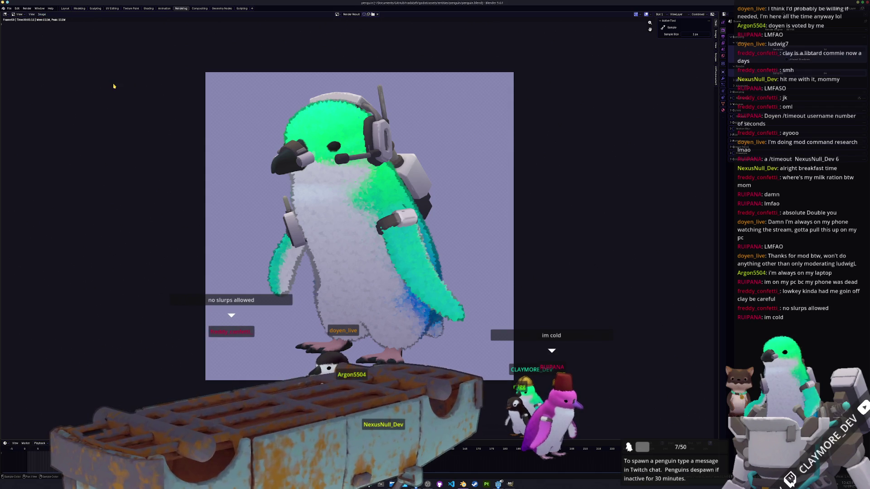
click(199, 9)
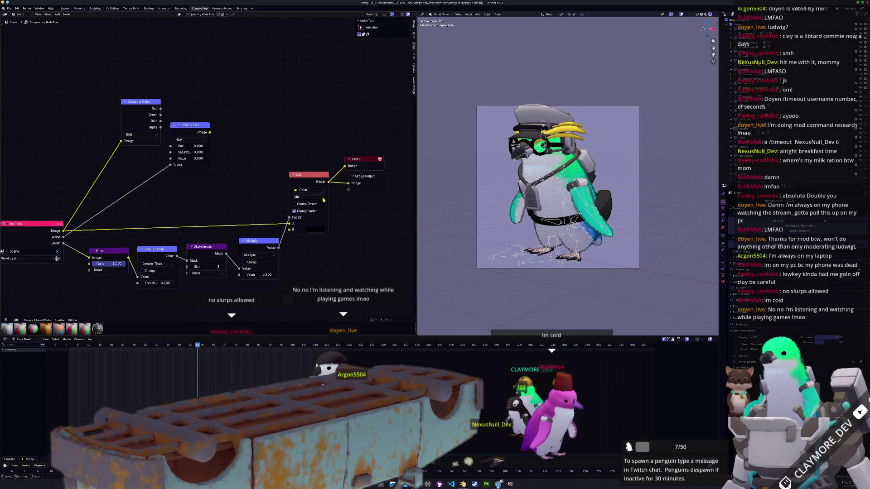
scroll(323, 204, right, 3)
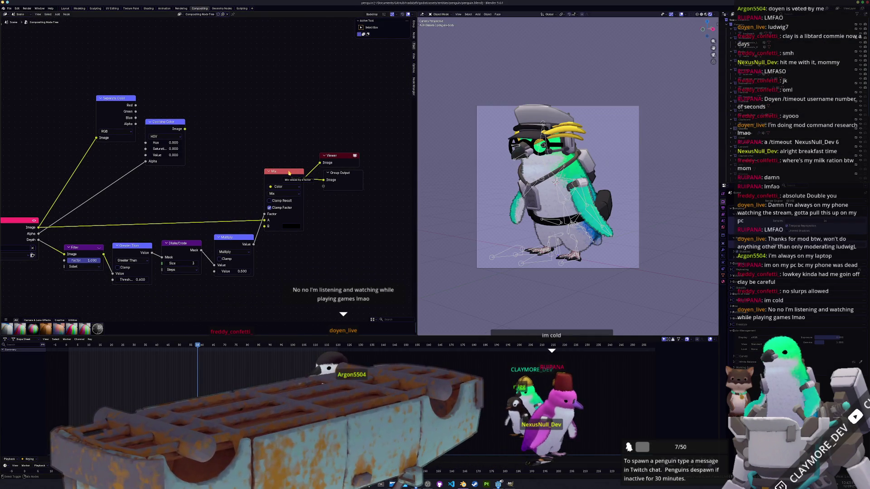
drag(340, 155, 347, 151)
drag(306, 179, 324, 181)
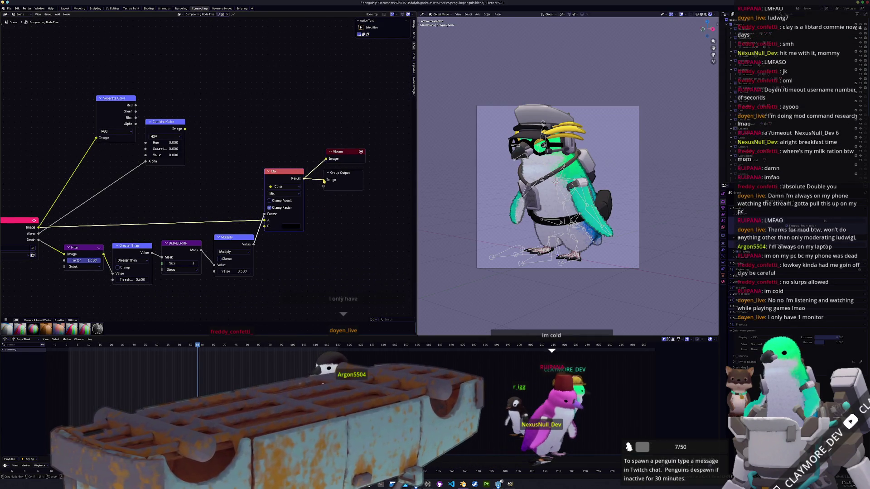
scroll(534, 203, up, 3)
key(ctrl+s)
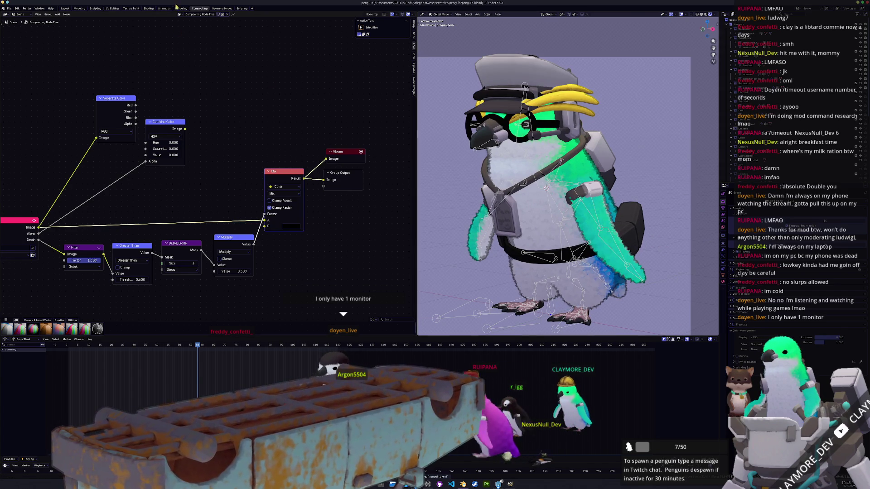
Re-render the penguin twice with F12 and review the result.
click(181, 8)
key(F12)
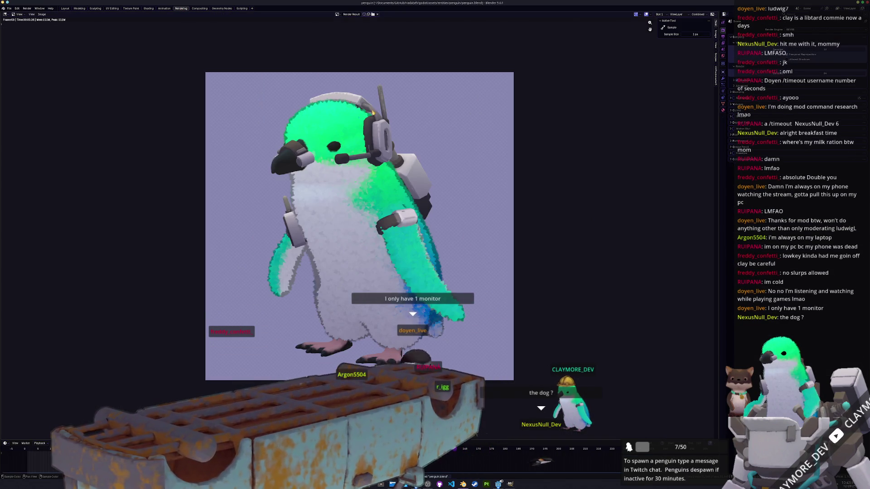
key(F12)
click(201, 9)
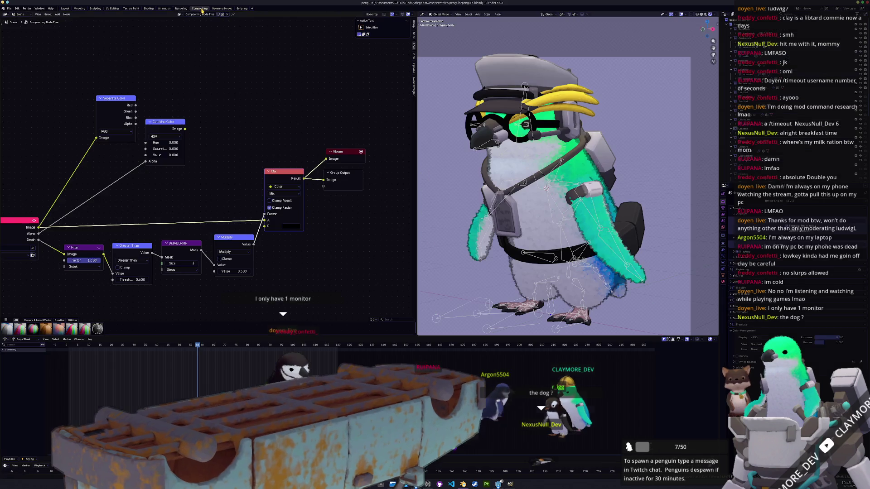
Check the viewport shading options, then raise Dilate/Erode Size to 10.
click(714, 15)
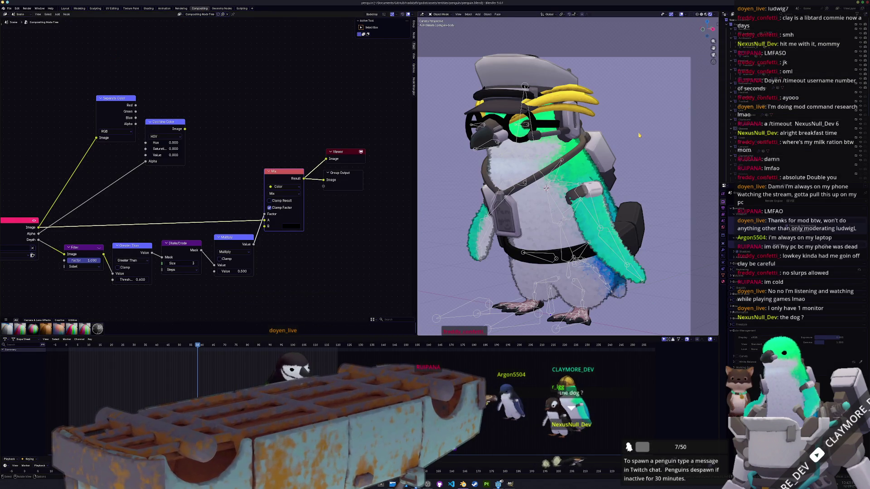
scroll(624, 177, up, 2)
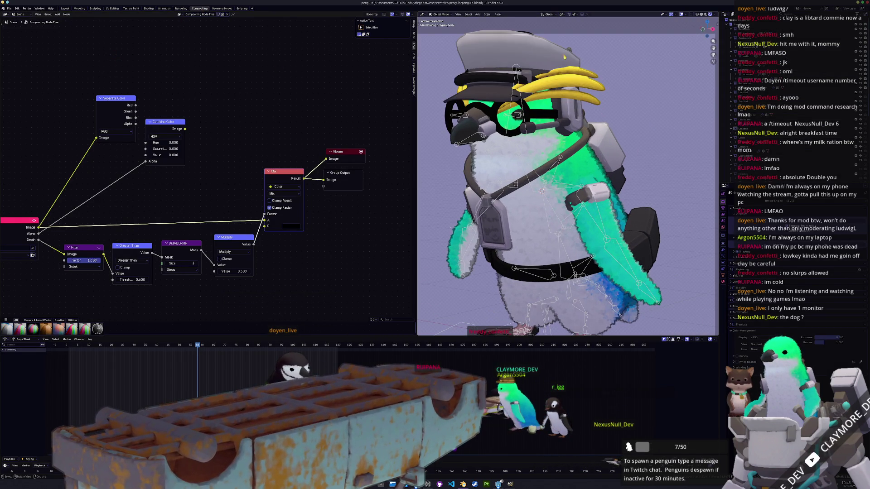
scroll(568, 177, down, 5)
scroll(568, 176, up, 8)
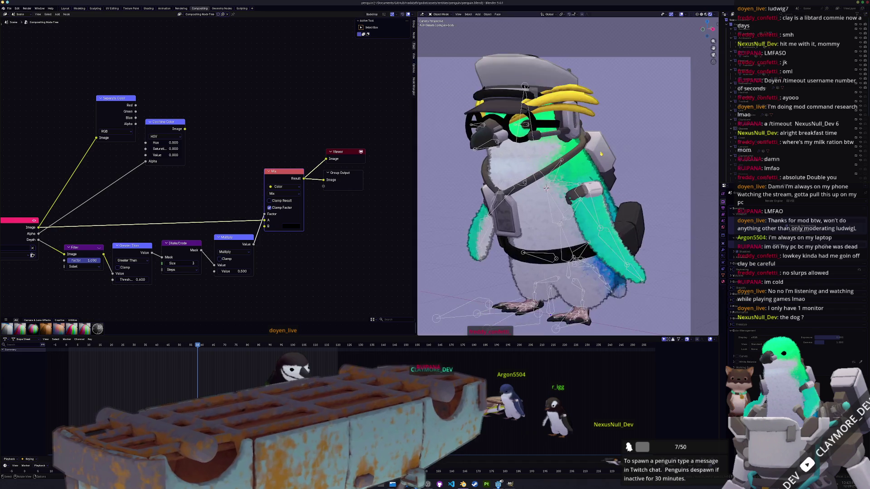
scroll(466, 194, down, 8)
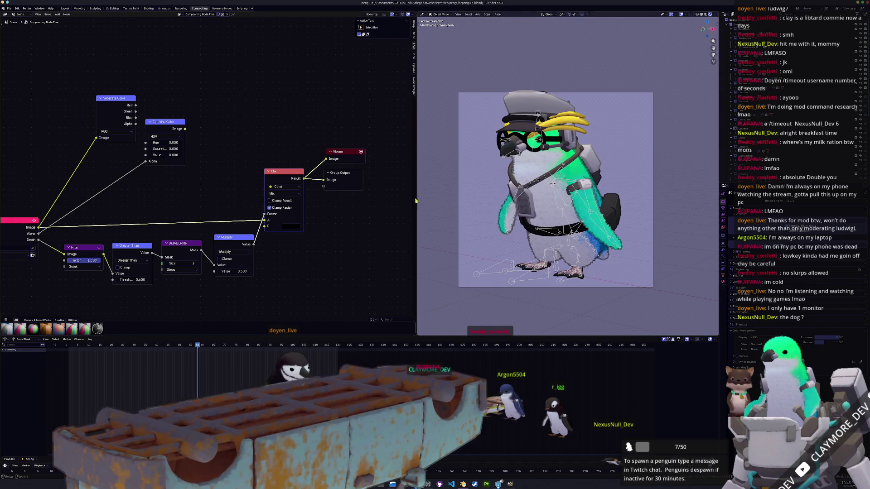
drag(181, 263, 195, 263)
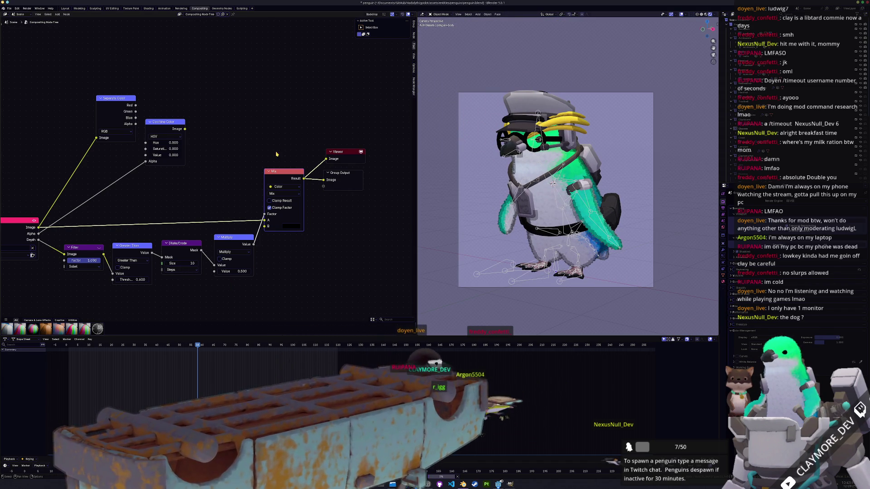
Render a test image of the penguin with the wider Size 10 outline.
click(183, 9)
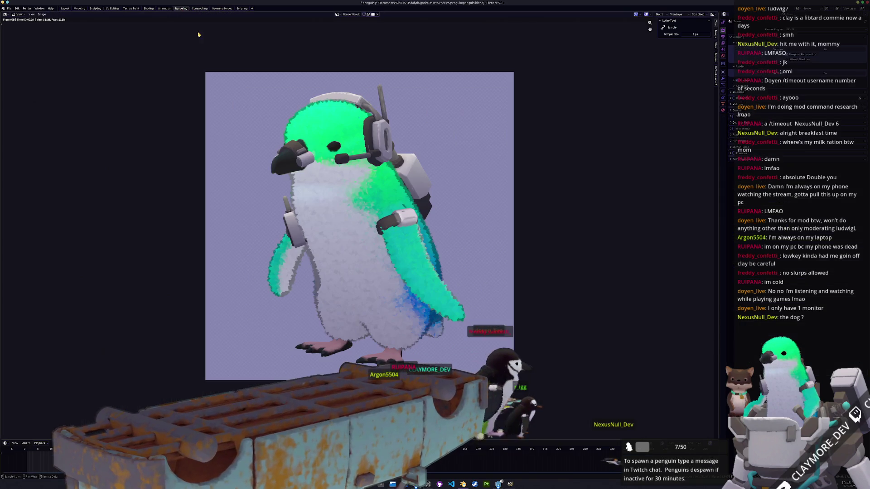
key(F12)
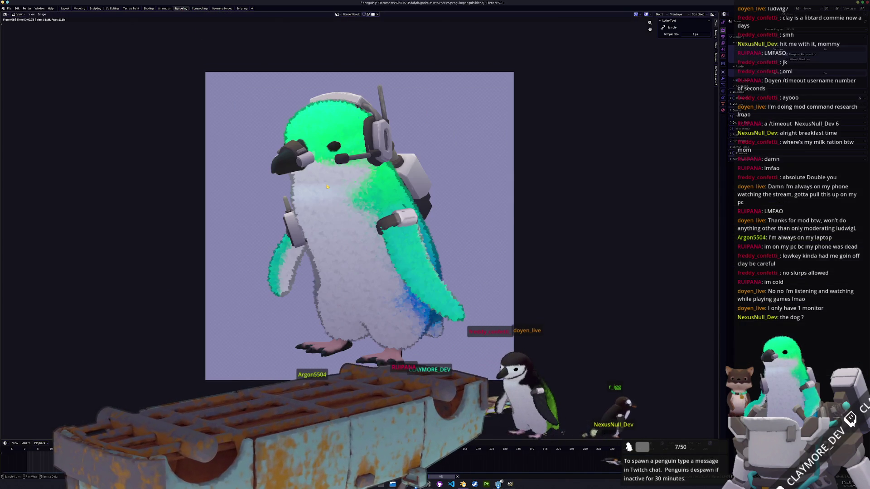
scroll(328, 186, up, 5)
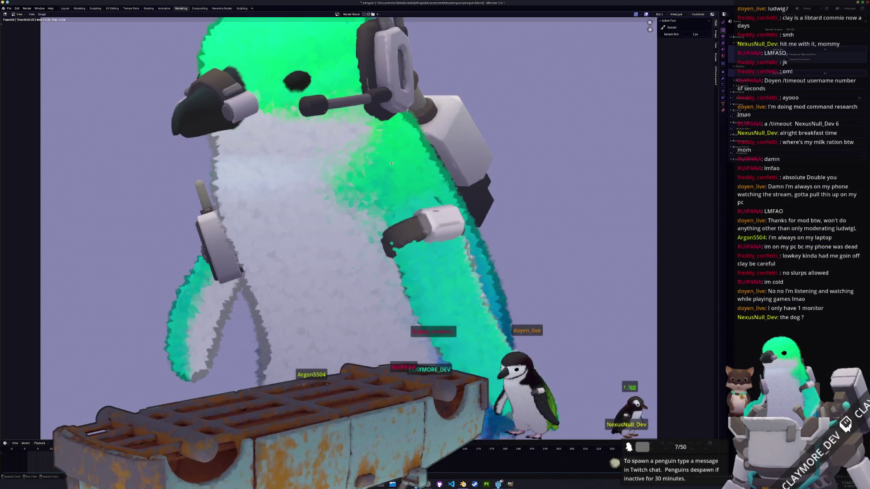
scroll(338, 211, down, 4)
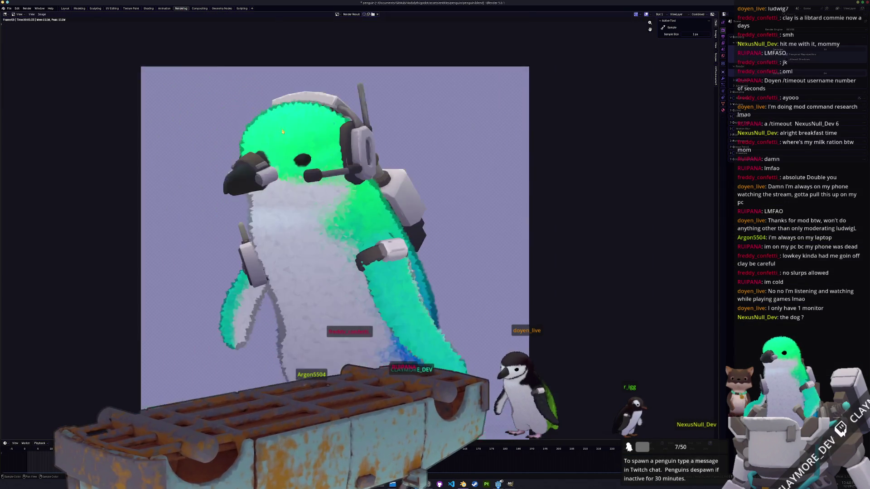
Set the Dilate/Erode Size back to 3 and save penguin.blend.
click(163, 8)
click(199, 8)
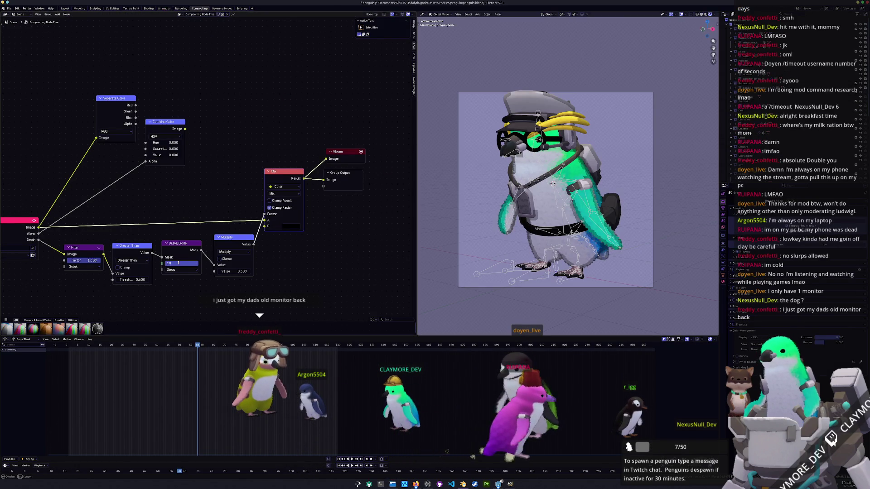
text(3)
key(Return)
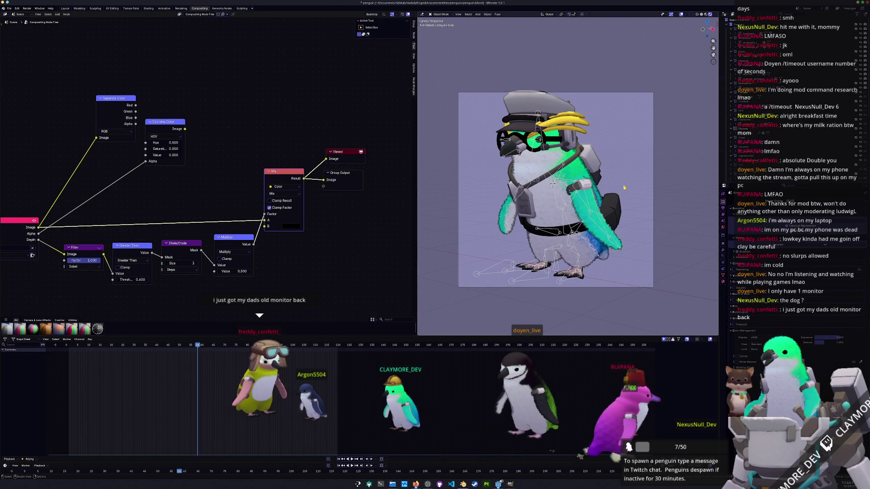
key(ctrl+s)
scroll(623, 192, up, 2)
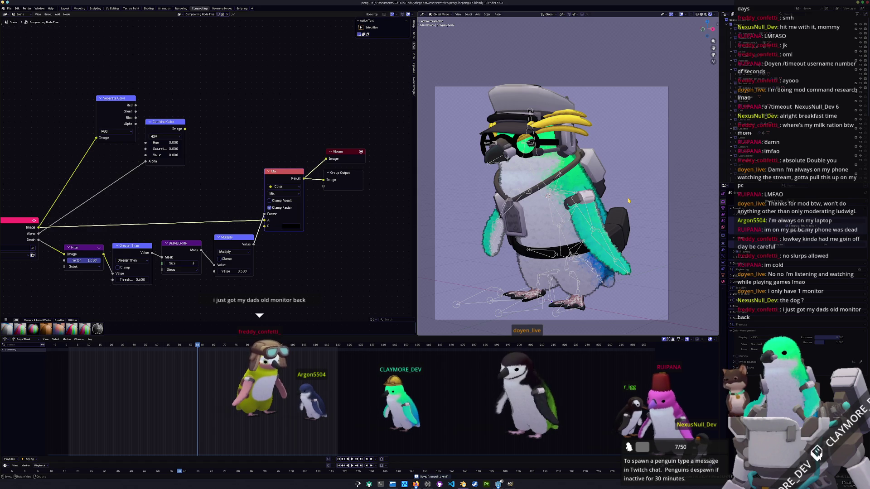
scroll(631, 206, up, 1)
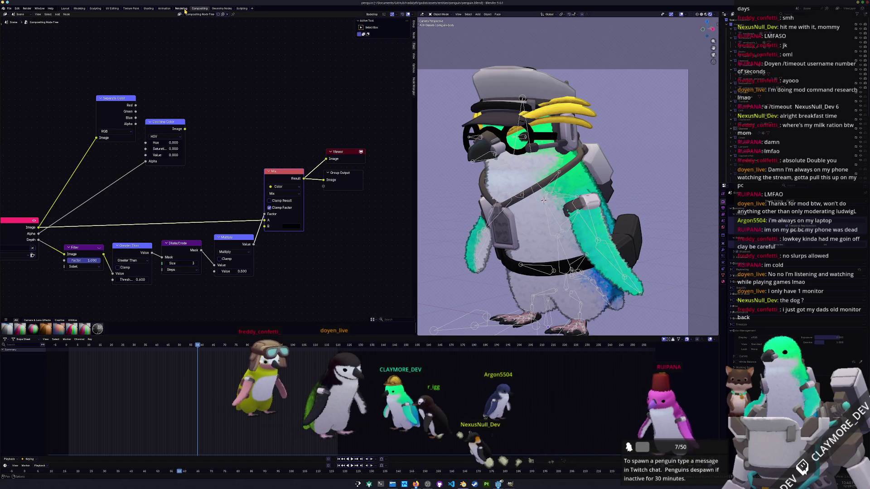
click(38, 14)
mouse_move(67, 14)
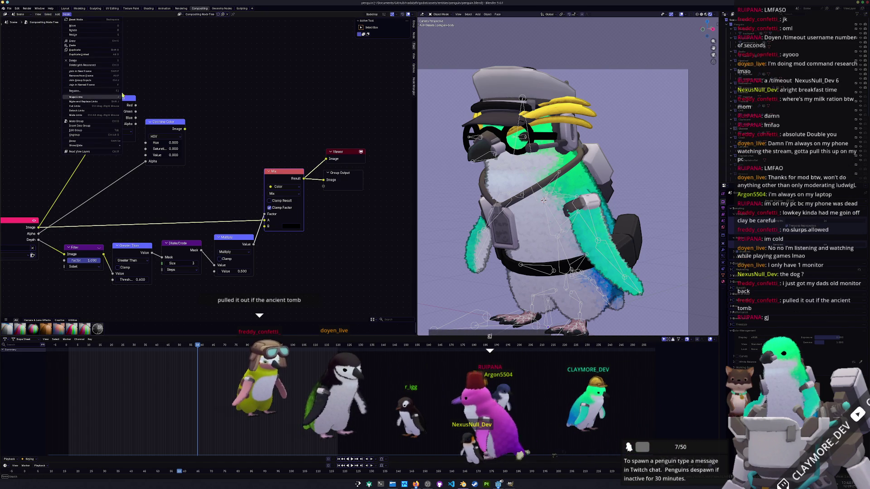
key(Escape)
key(Home)
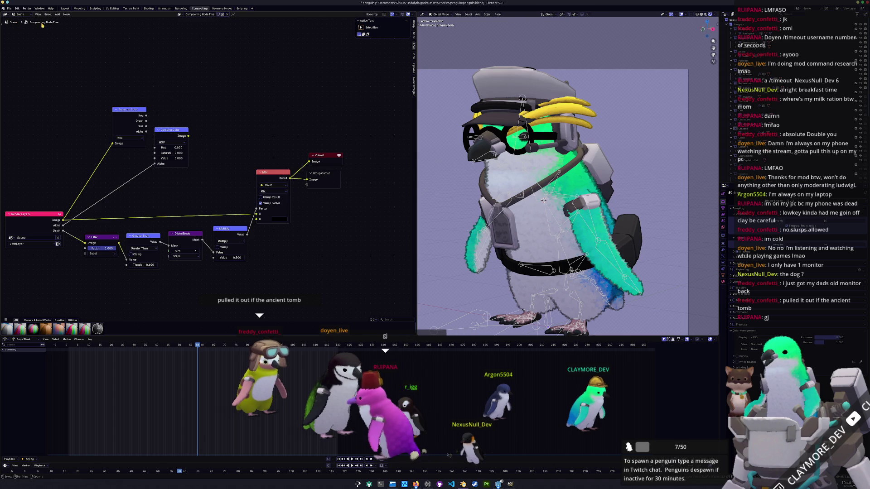
click(22, 14)
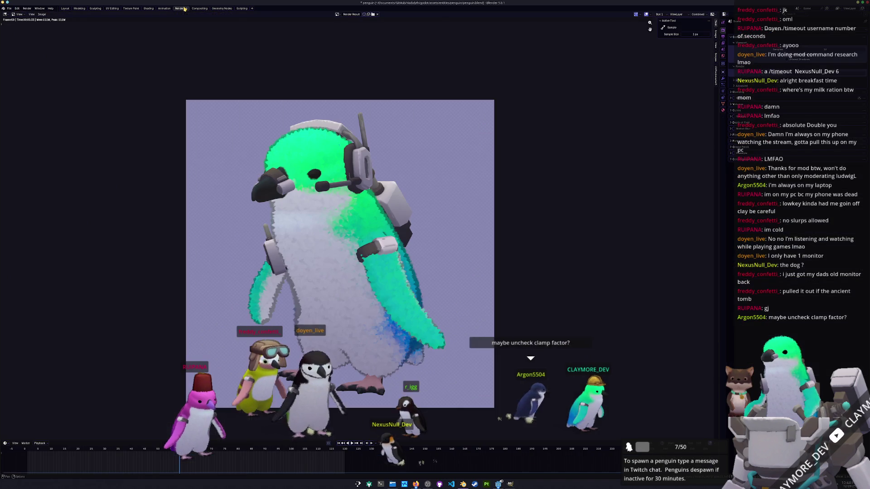
click(181, 9)
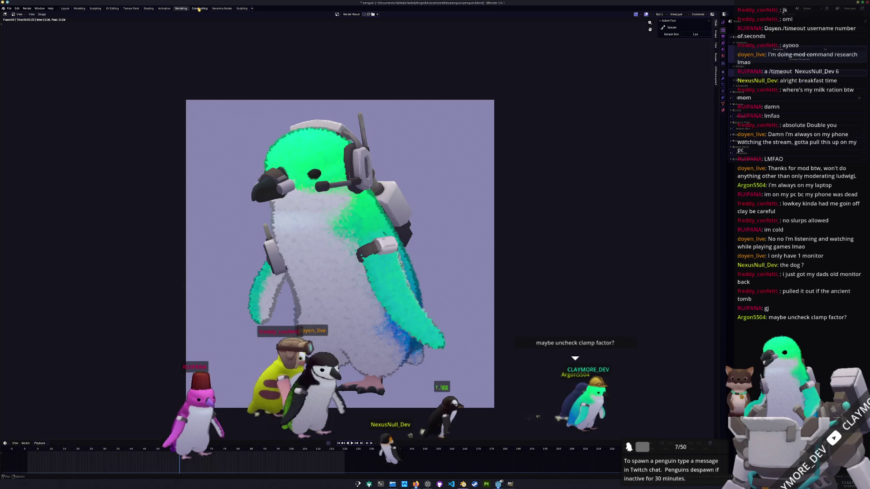
click(200, 9)
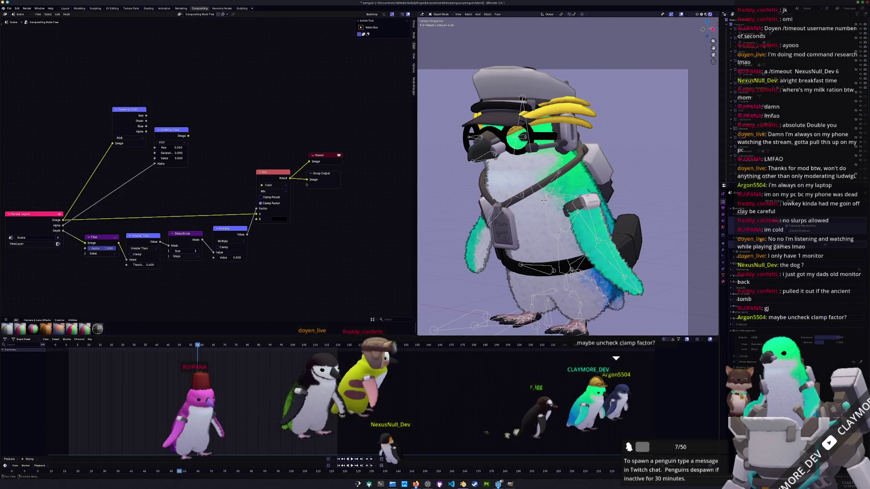
scroll(261, 206, up, 2)
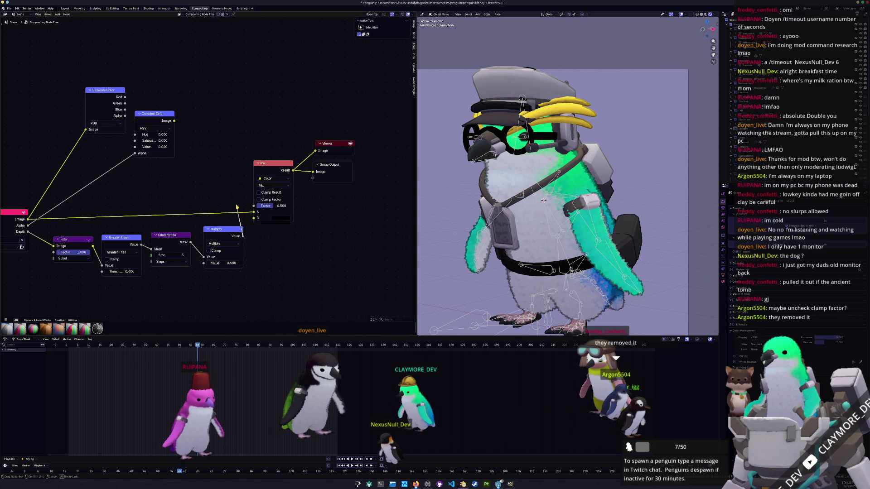
Inspect the render, view layer, output format and colour management settings.
drag(232, 233, 229, 240)
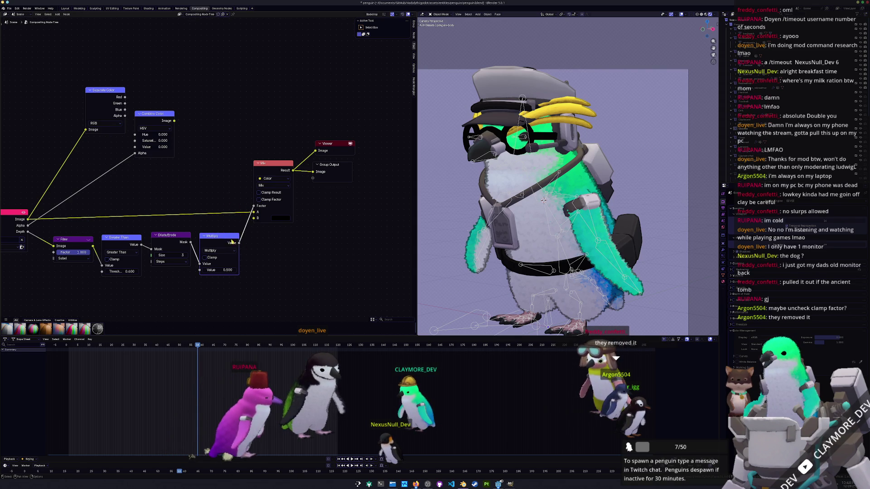
click(723, 208)
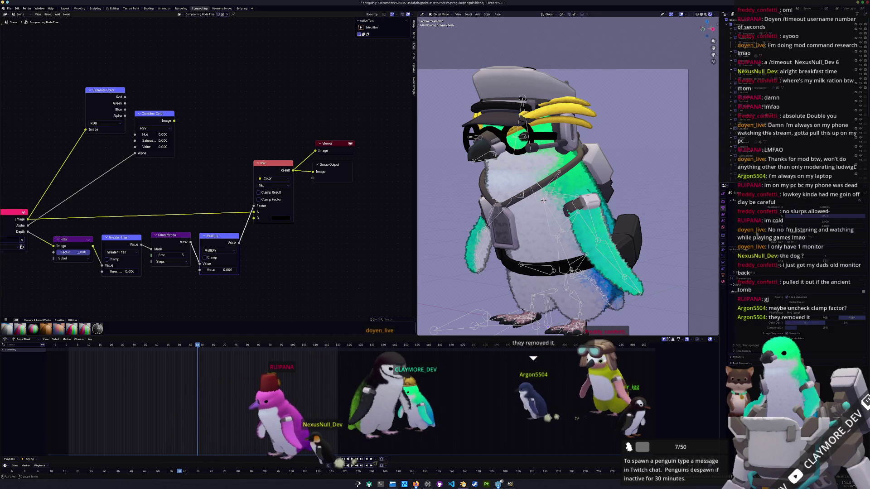
scroll(316, 229, down, 1)
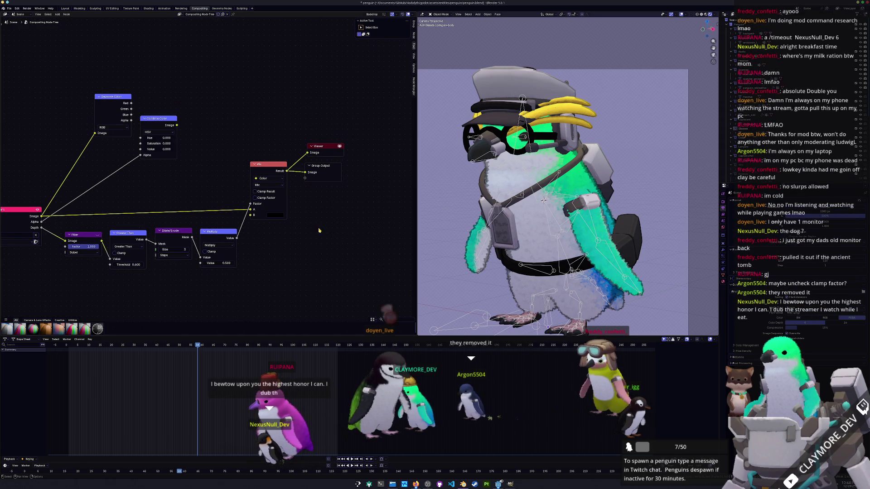
click(723, 215)
click(723, 203)
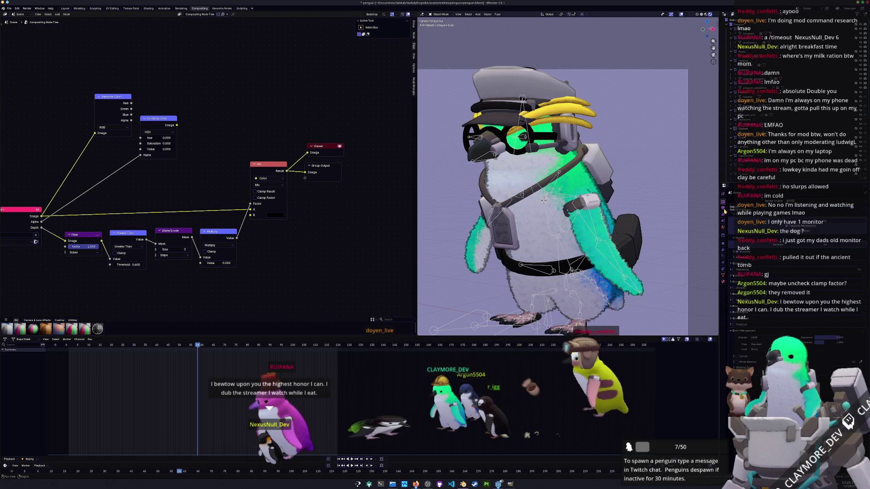
click(723, 209)
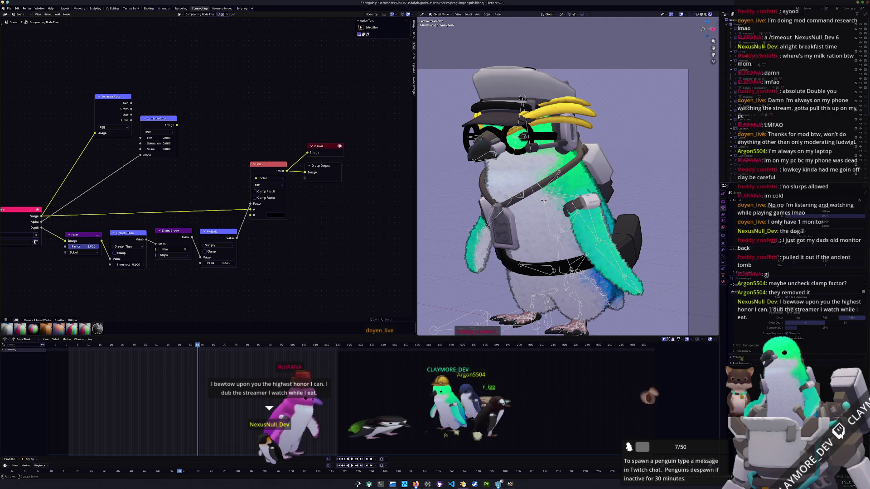
click(743, 346)
scroll(735, 325, down, 3)
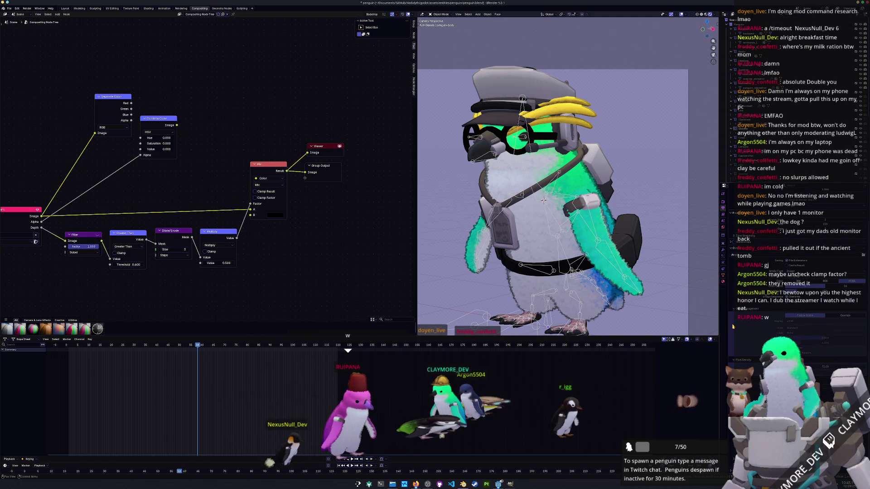
scroll(734, 326, up, 3)
Inspect the penguin's mesh data, constraints, transform and viewport display properties.
click(724, 277)
click(723, 273)
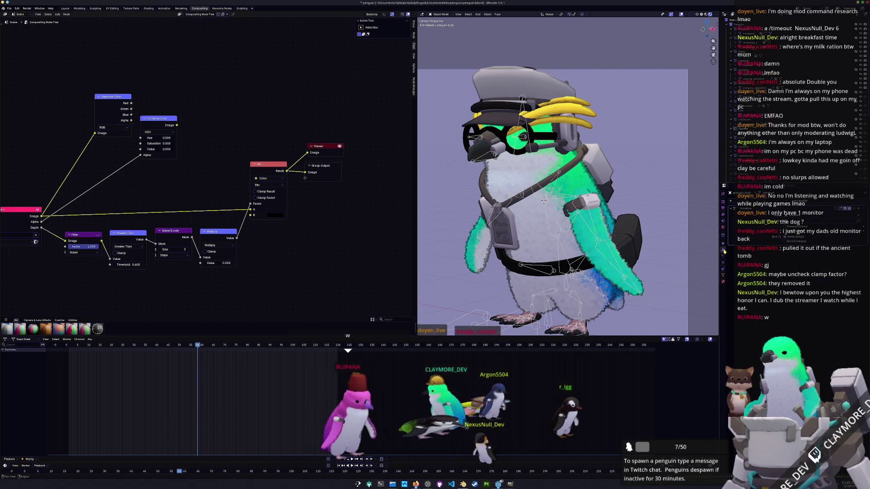
click(724, 243)
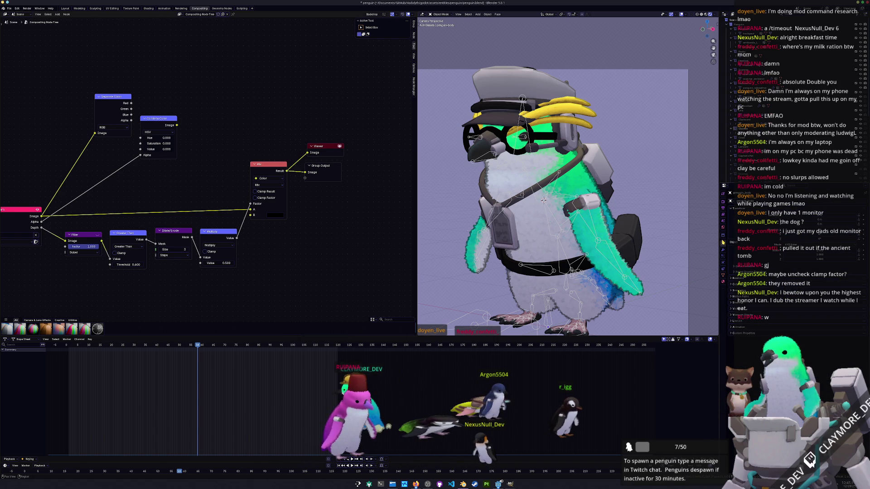
click(744, 314)
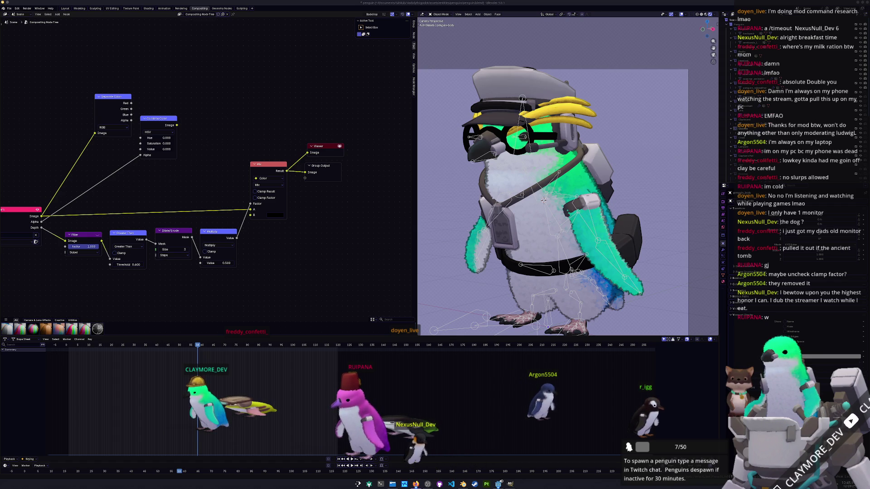
Review web results on the compositor not applying, then open the compositor's add-node search.
drag(631, 175, 622, 171)
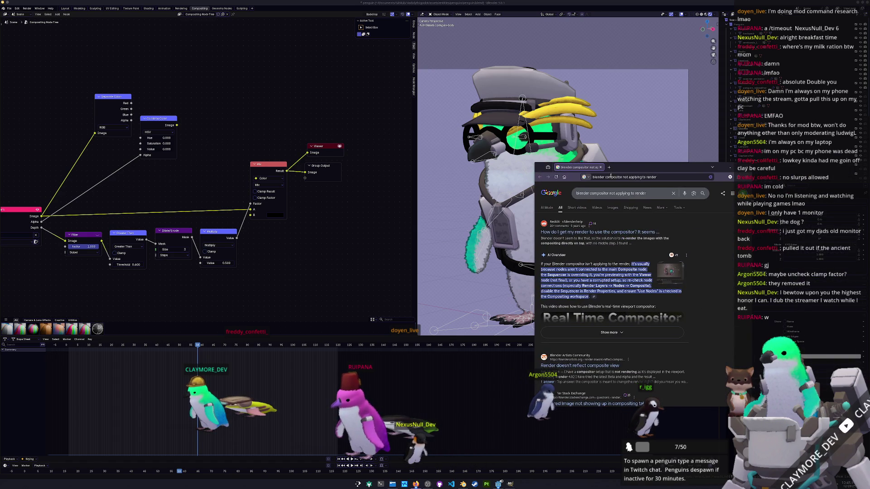
click(343, 201)
key(shift+a)
Add a File Output node to the compositor via the output search.
text(output)
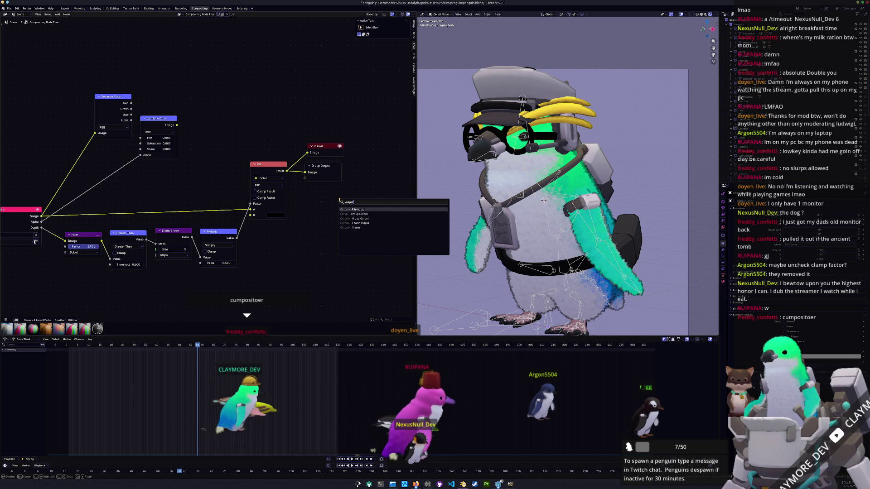
key(Down)
key(Down)
key(Down)
key(Up)
key(Up)
key(Up)
key(Return)
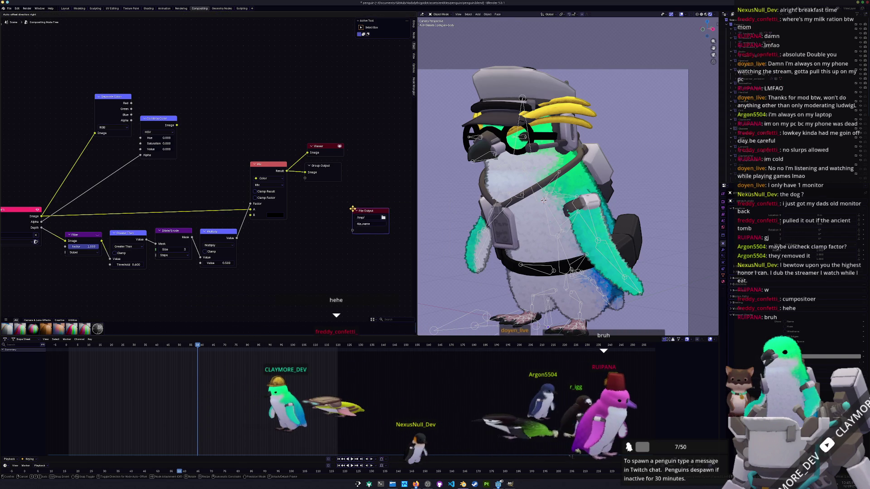
click(350, 205)
Add a second Group Output node and arrange both Group Output nodes.
right_click(355, 203)
mouse_move(355, 204)
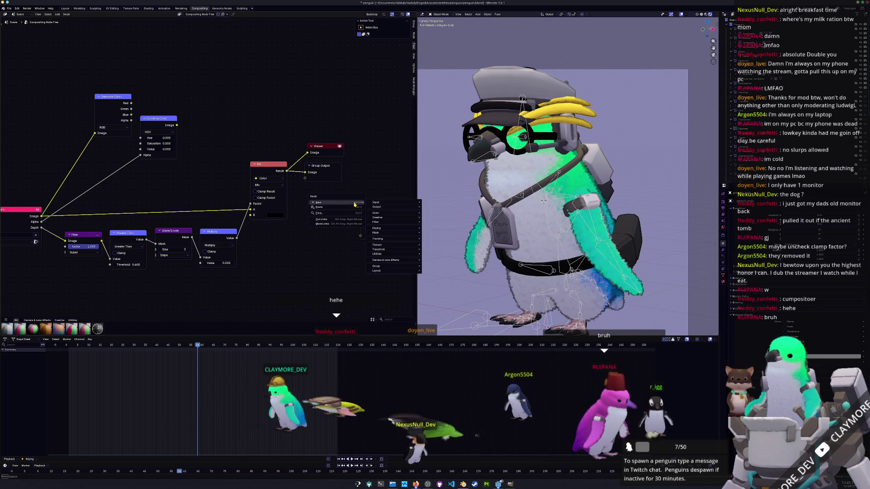
mouse_move(385, 207)
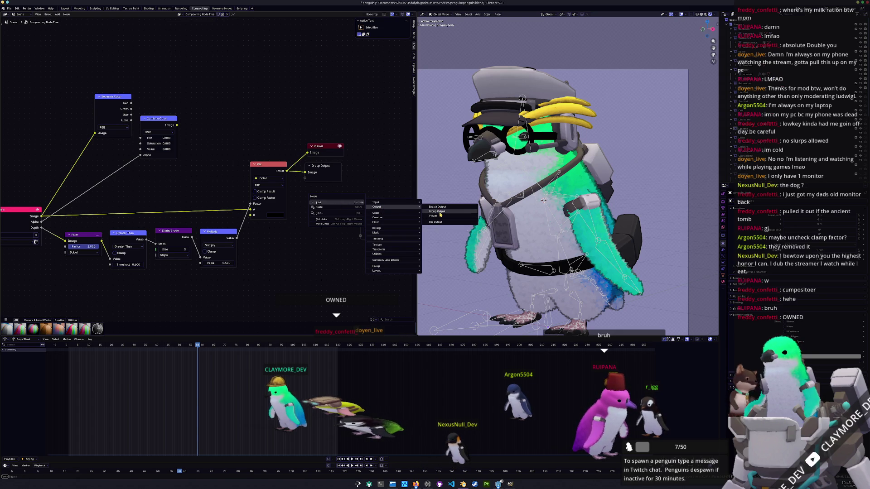
click(438, 211)
click(372, 195)
drag(308, 177, 310, 178)
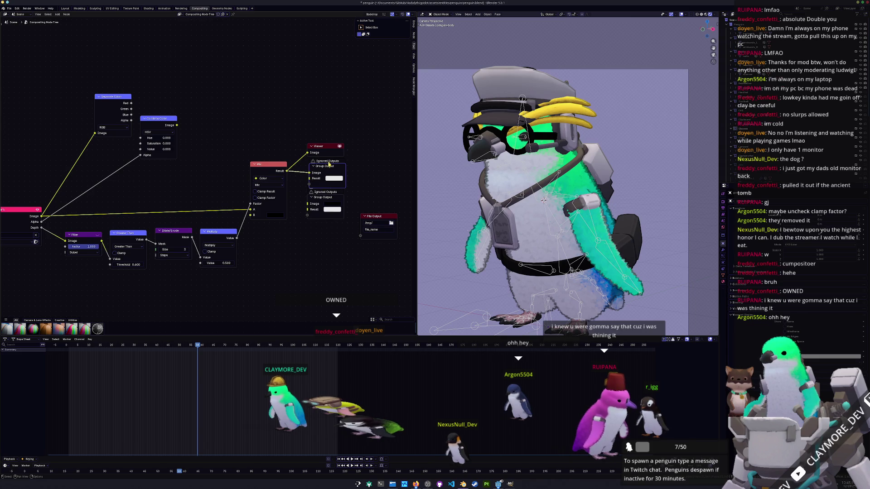
drag(329, 165, 360, 164)
drag(326, 198, 325, 217)
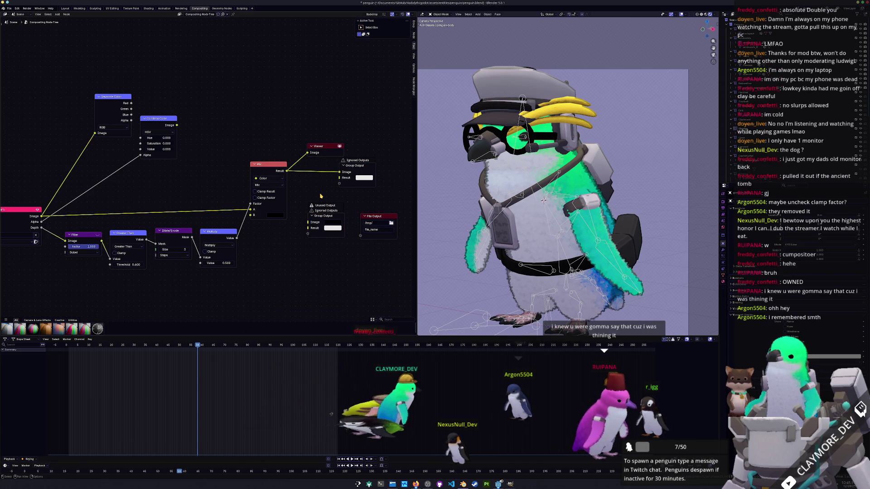
click(181, 9)
Center the penguin in the render view and re-render the frame.
scroll(291, 225, up, 3)
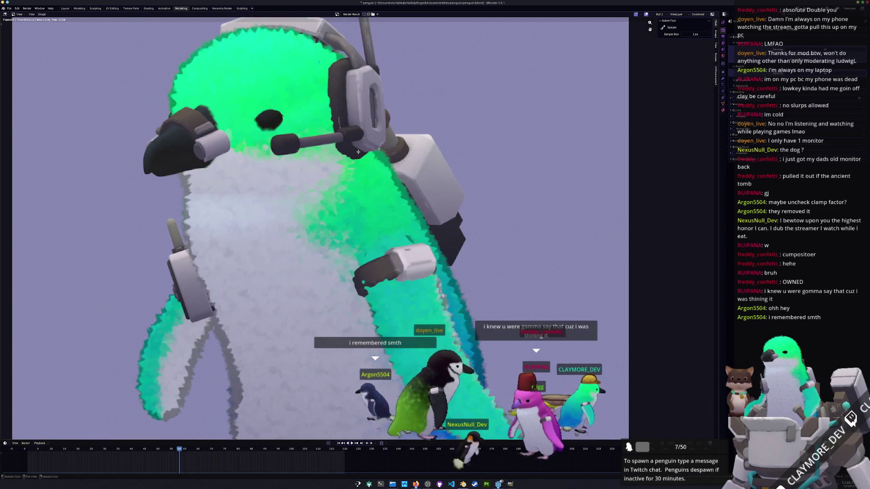
scroll(291, 225, down, 4)
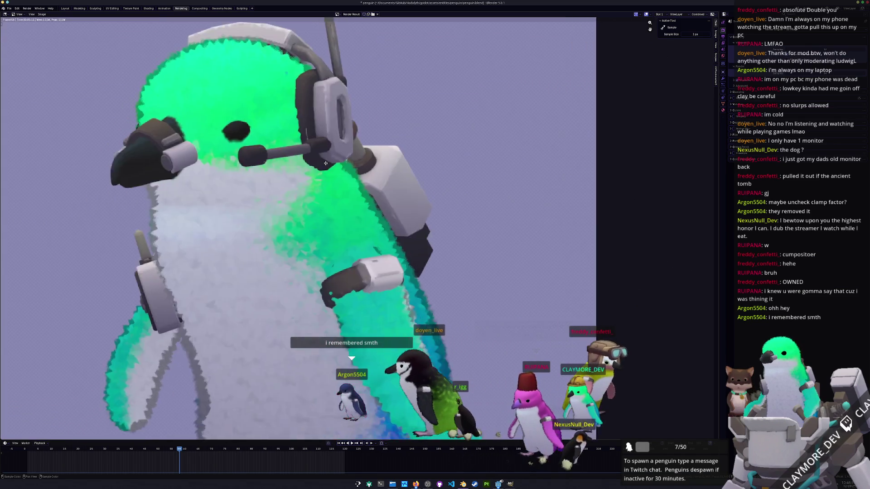
middle_drag(442, 173, 449, 161)
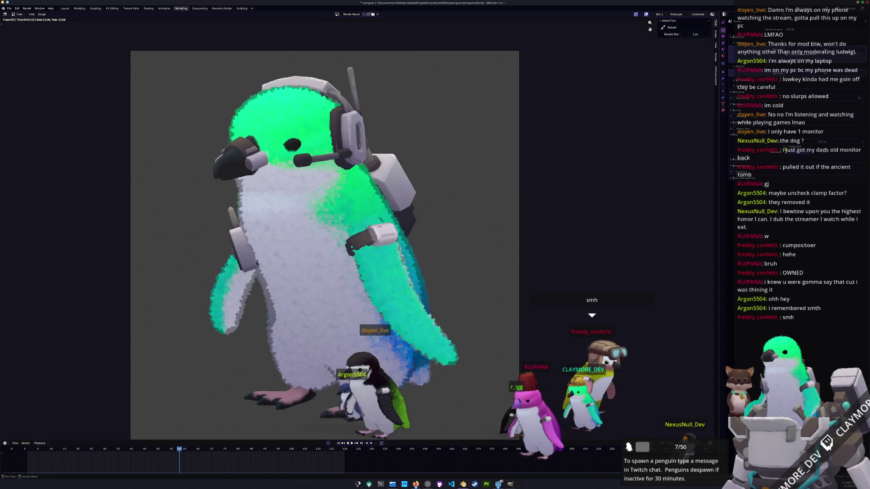
key(F12)
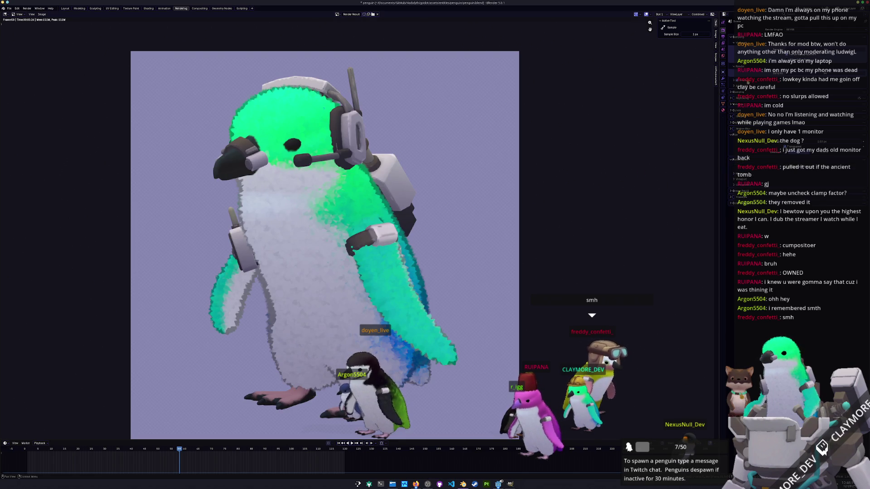
Switch the render engine to Cycles and re-render the penguin.
click(792, 29)
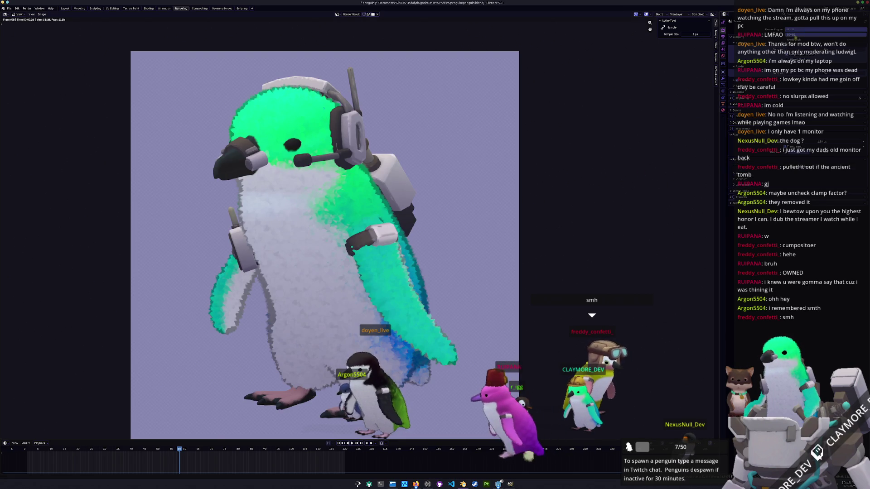
click(793, 46)
key(F12)
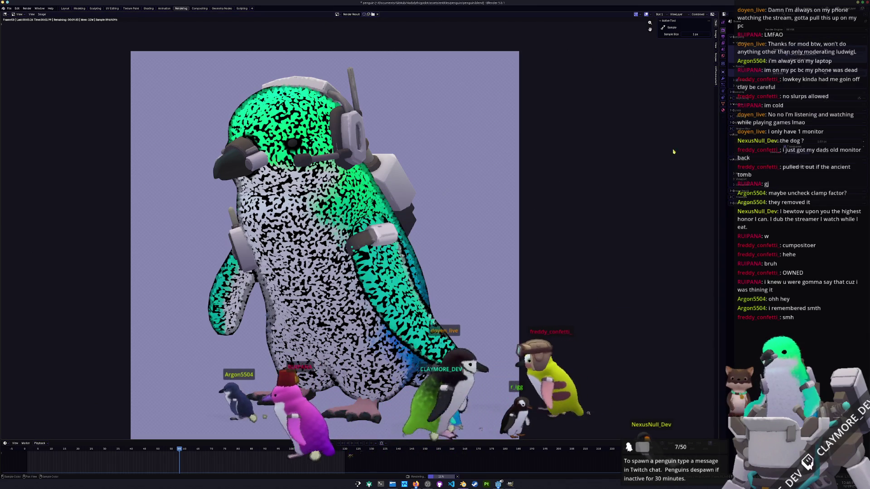
scroll(435, 244, down, 1)
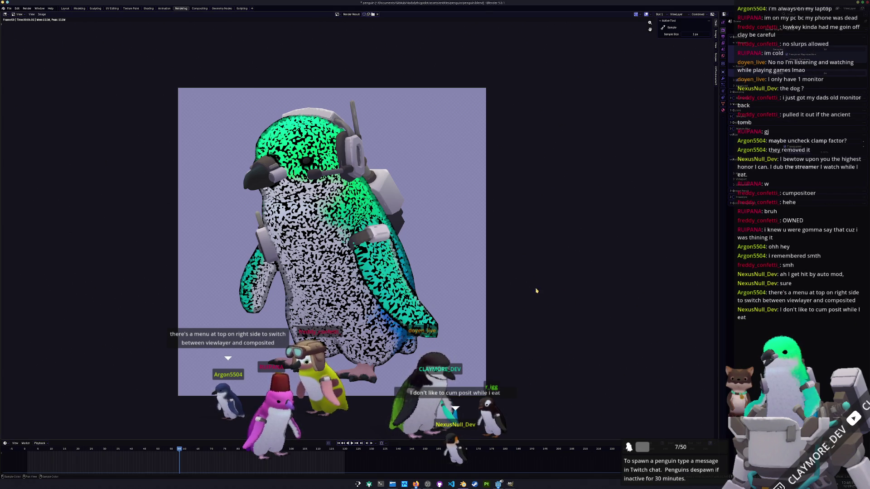
scroll(541, 287, down, 1)
key(F12)
scroll(411, 143, up, 1)
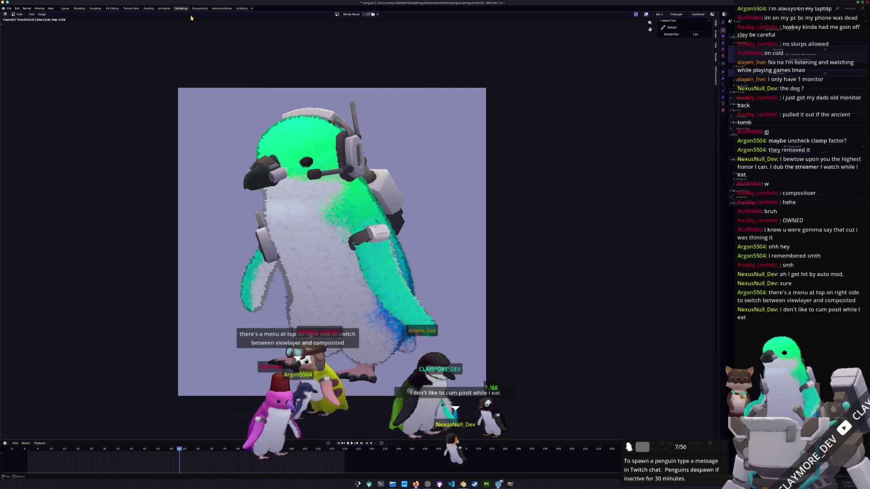
click(227, 9)
In Compositing, browse the node selection menu and the sidebar's node, tool and performance panels.
click(200, 8)
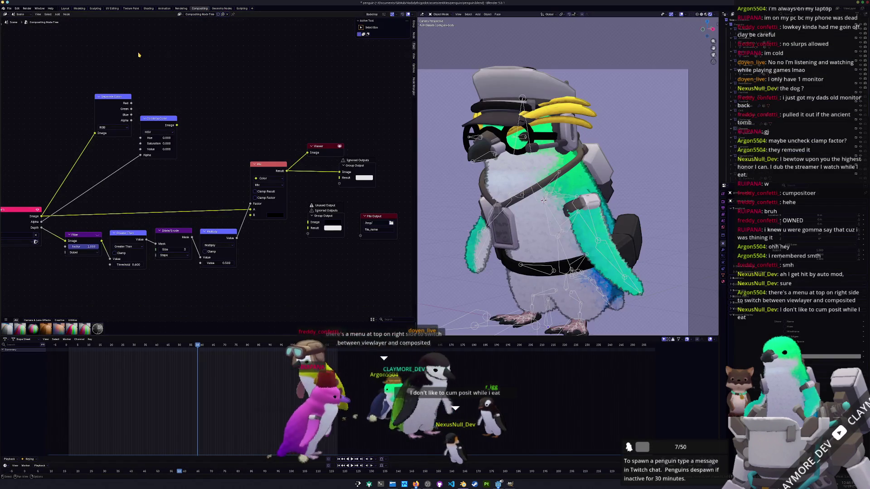
click(48, 14)
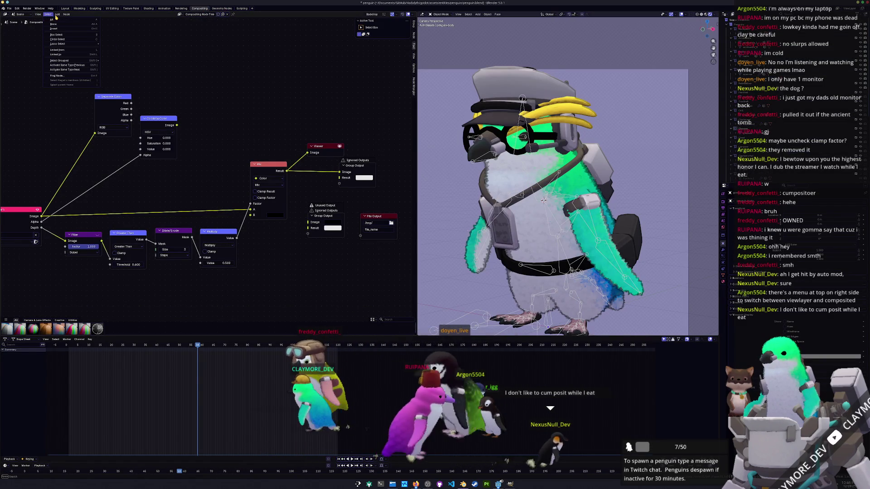
mouse_move(66, 14)
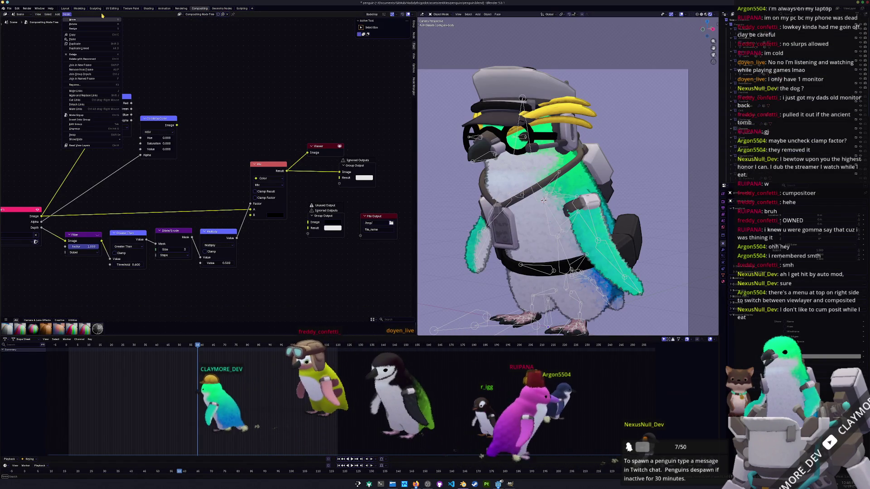
click(414, 26)
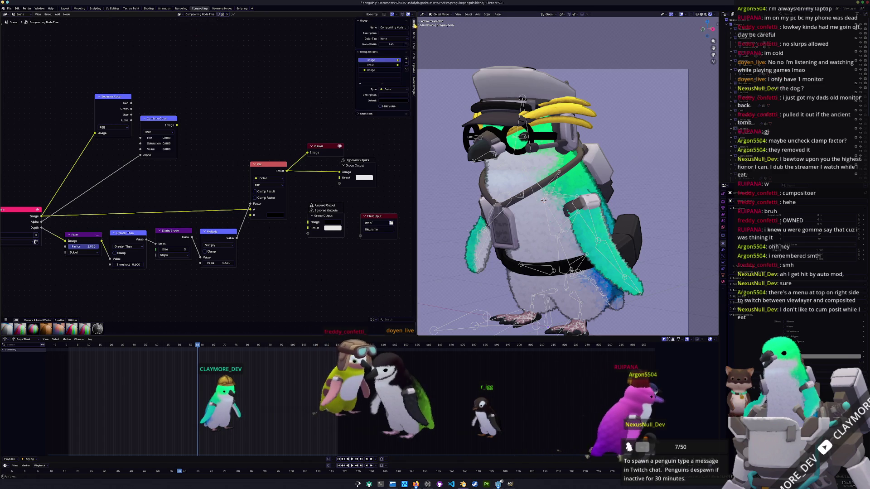
scroll(324, 61, down, 2)
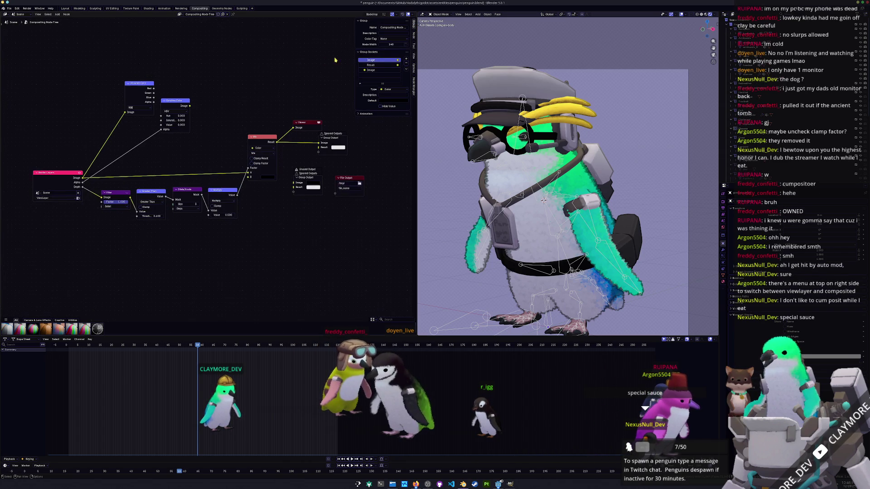
click(415, 36)
click(415, 47)
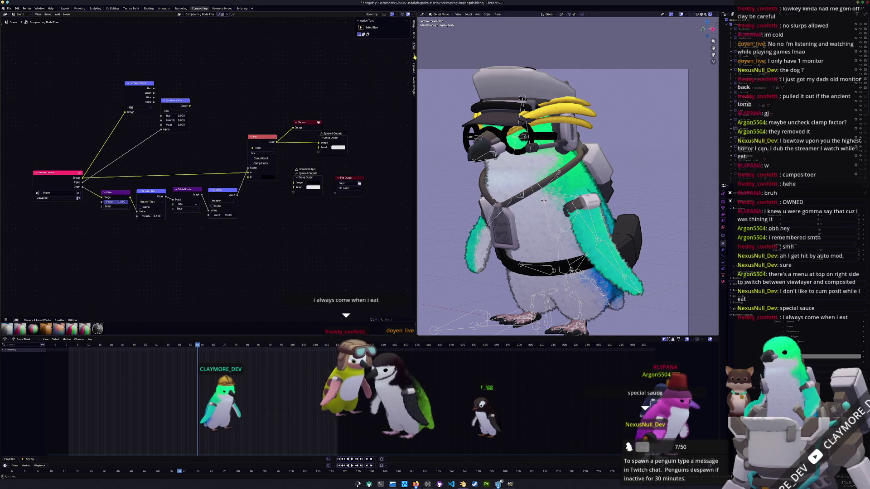
click(414, 86)
click(415, 69)
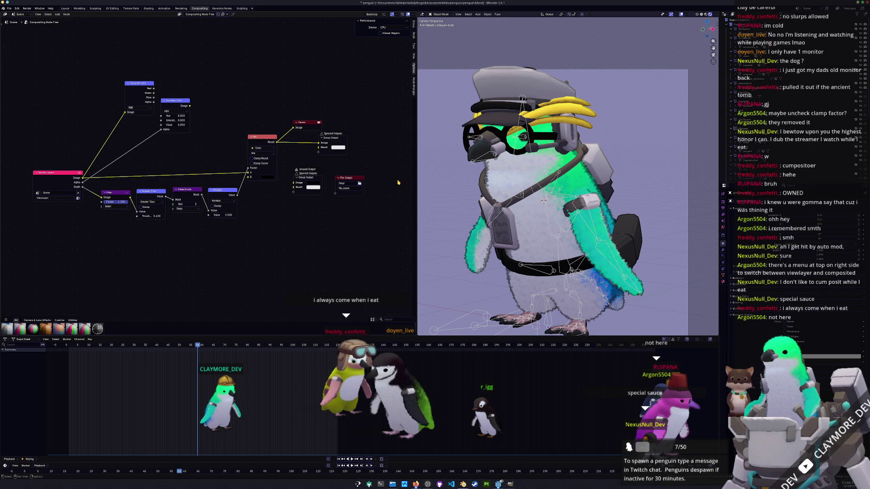
Delete the spare File Output and Group Output, wire Mix Result to Group Output Image, save penguin.blend.
drag(385, 214, 294, 165)
key(x)
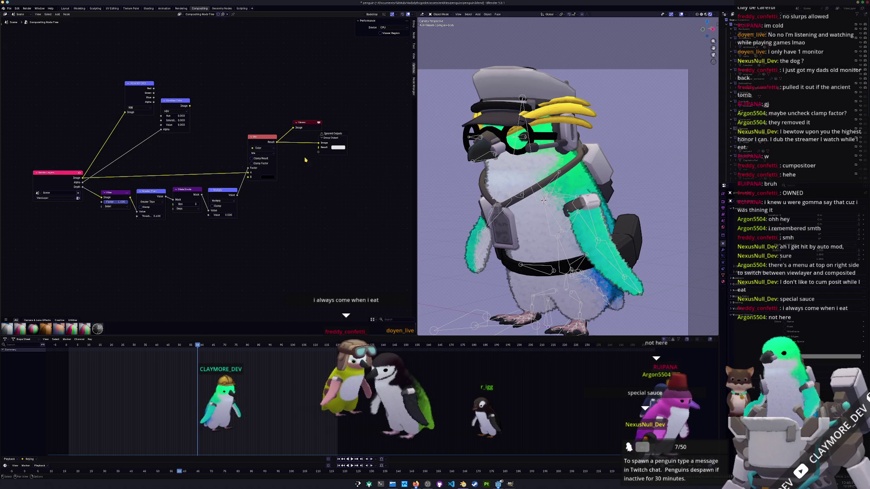
drag(333, 134, 342, 147)
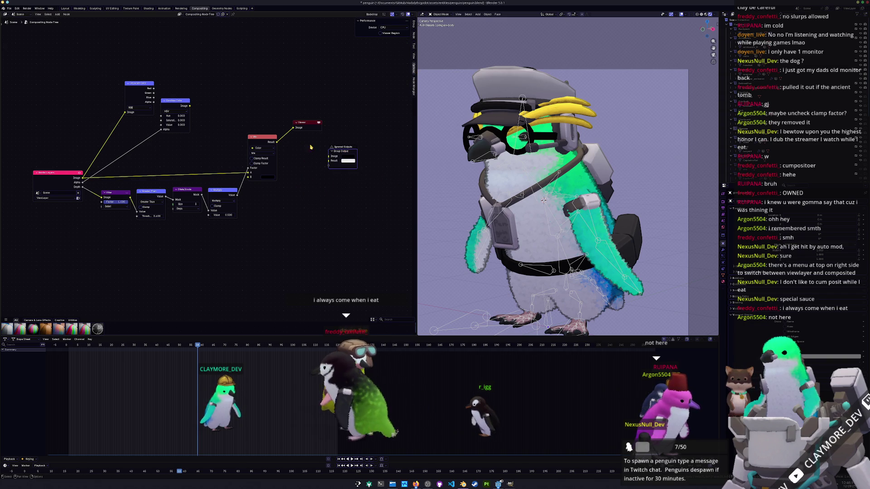
mouse_move(277, 142)
mouse_down()
mouse_move(307, 160)
mouse_move(329, 156)
mouse_up()
mouse_move(310, 124)
mouse_down()
mouse_move(345, 127)
mouse_move(302, 126)
mouse_up()
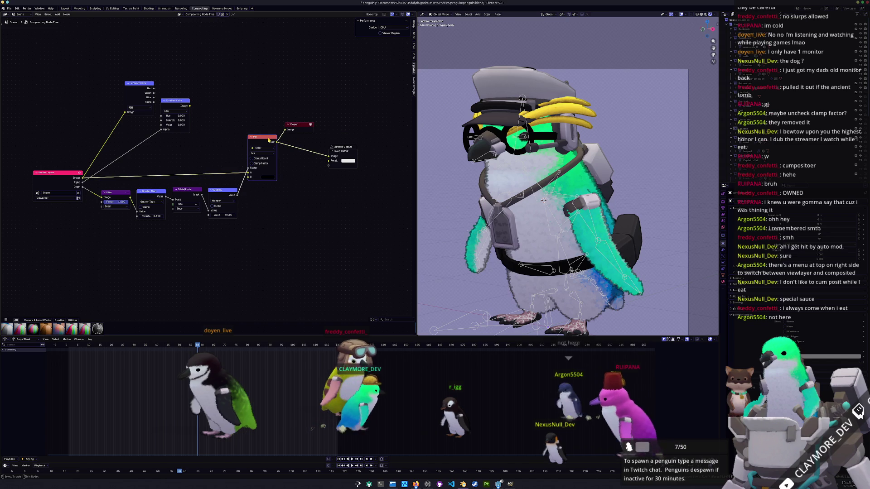
key(ctrl+s)
scroll(136, 113, down, 1)
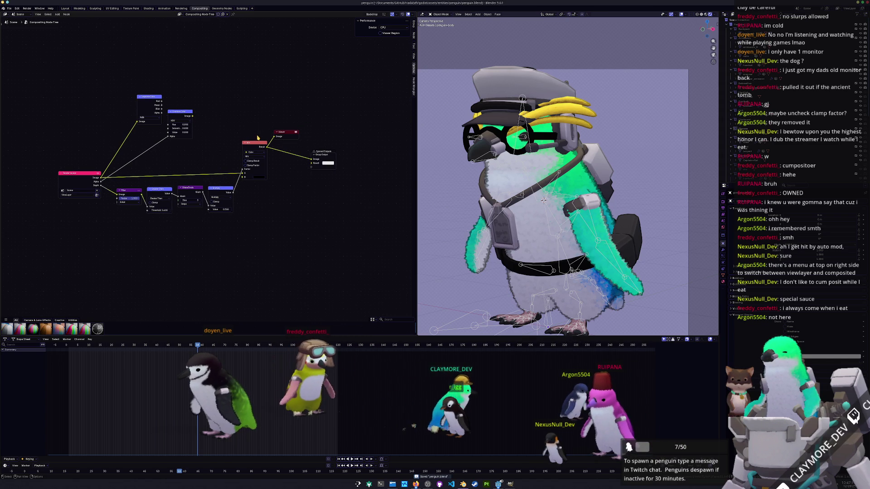
Open penguin_profile.blend from the recent files list.
click(10, 9)
mouse_move(20, 27)
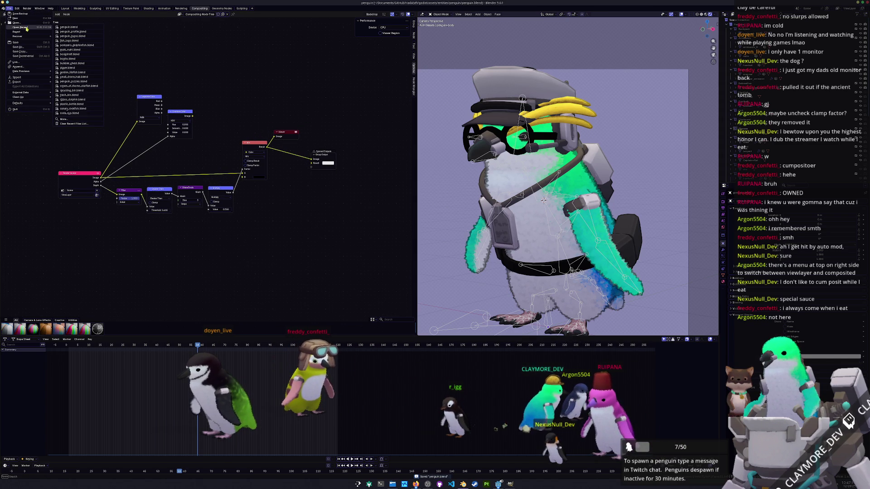
click(71, 31)
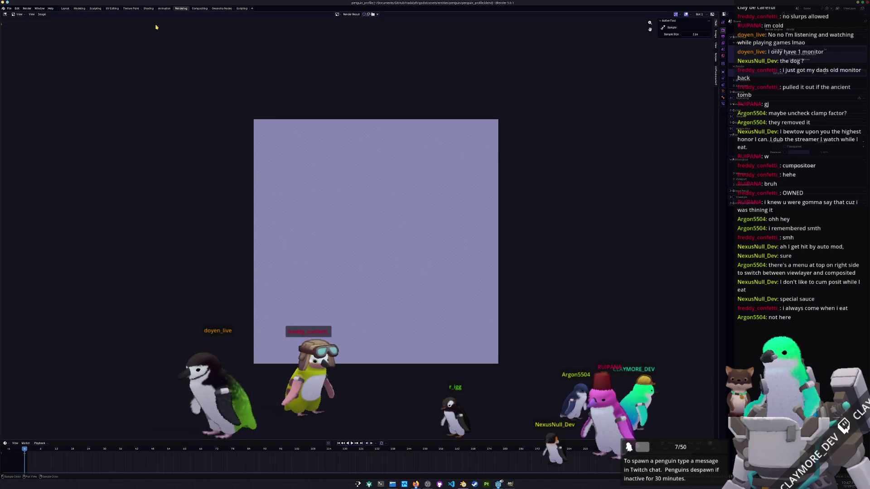
Select the Viewer node and check the composited penguin in the Rendering workspace.
click(199, 8)
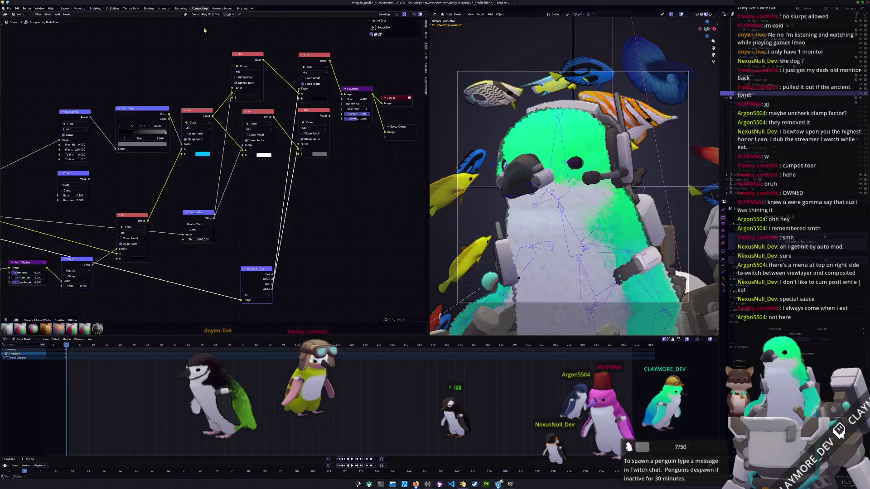
scroll(339, 204, right, 5)
scroll(317, 191, up, 2)
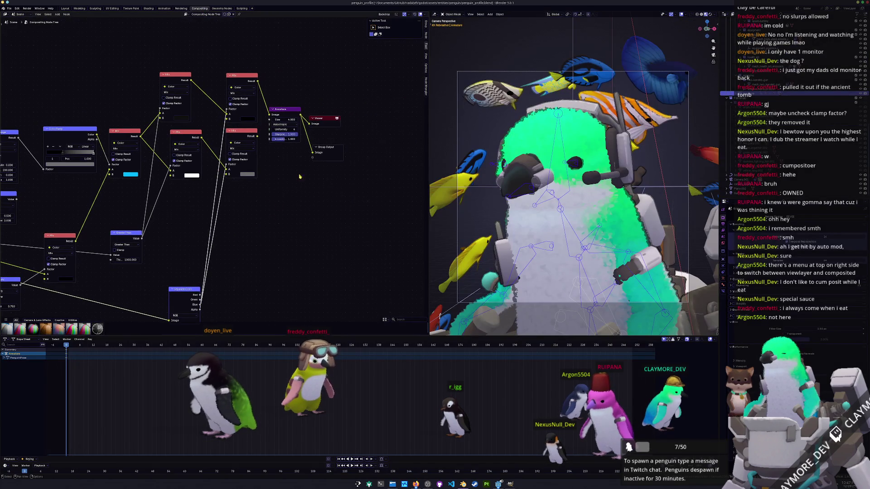
click(328, 121)
scroll(356, 142, up, 1)
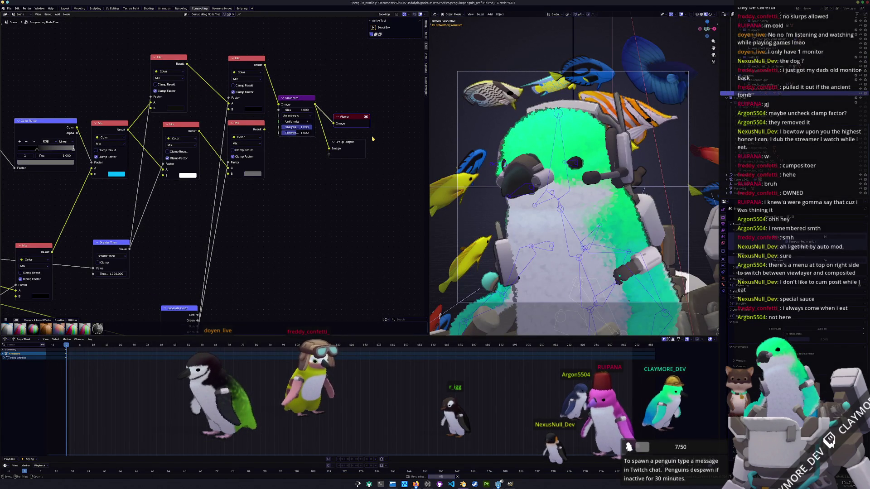
click(181, 8)
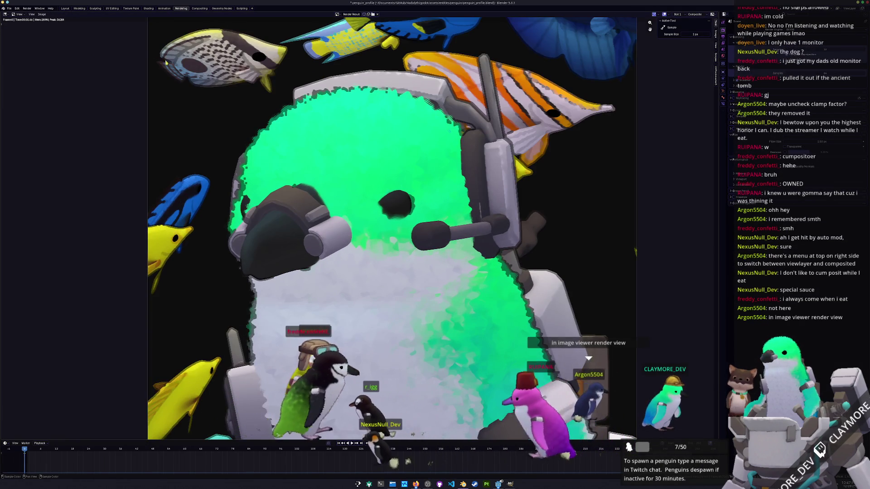
scroll(475, 144, down, 3)
Back in Compositing, nudge the Group Output node and bring up File > Open Recent.
click(200, 9)
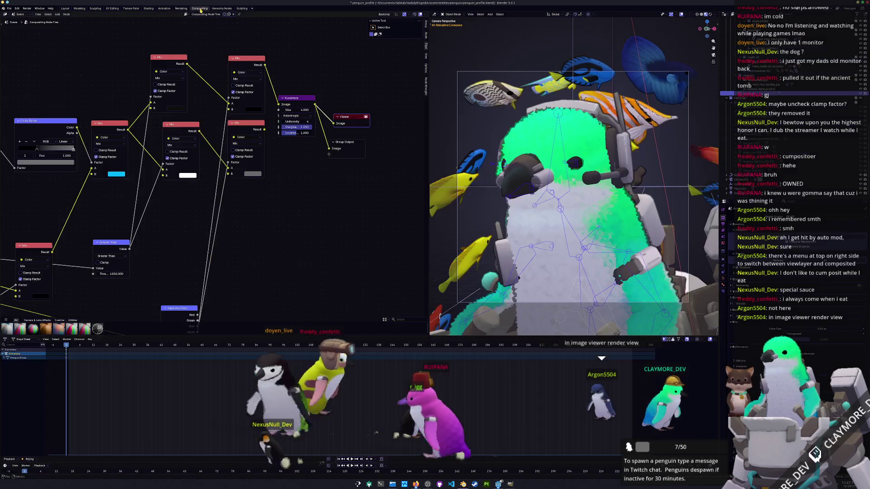
mouse_move(173, 51)
middle_down()
mouse_move(316, 167)
mouse_move(153, 190)
mouse_move(140, 205)
middle_up()
drag(290, 141, 299, 138)
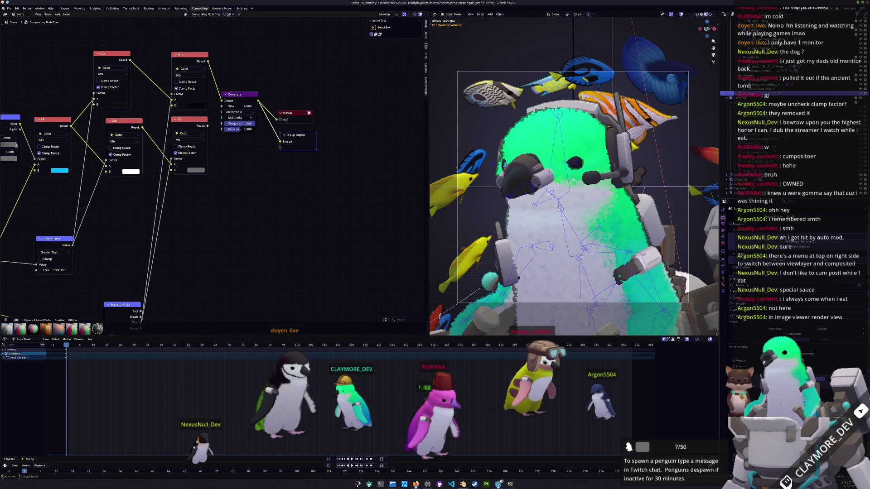
scroll(793, 281, down, 2)
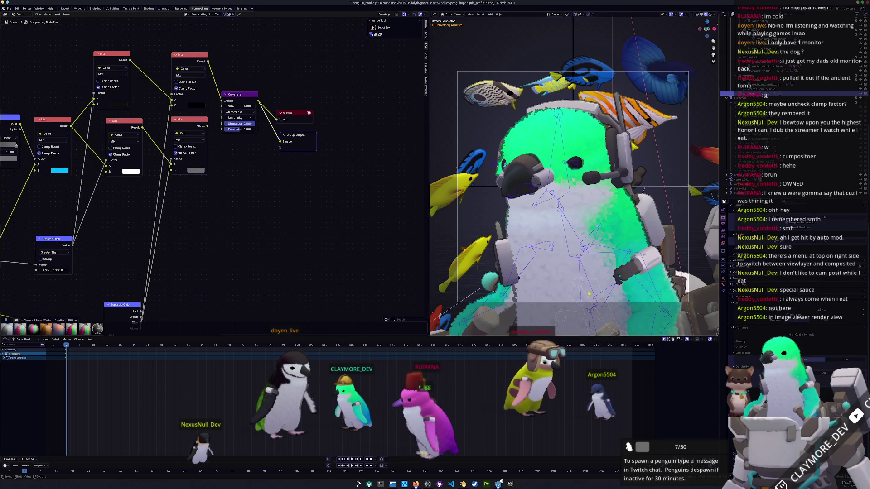
click(9, 8)
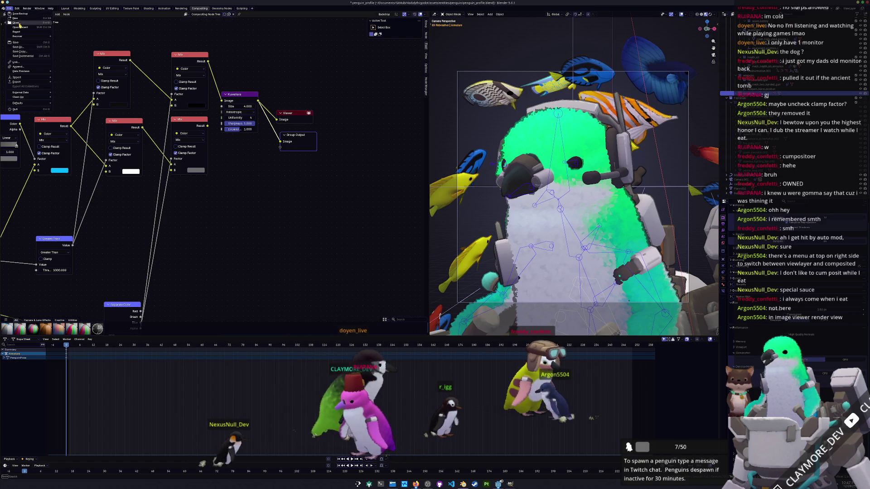
Open penguin.blend, saving the current file first, and view its painterly render.
mouse_move(20, 28)
click(69, 32)
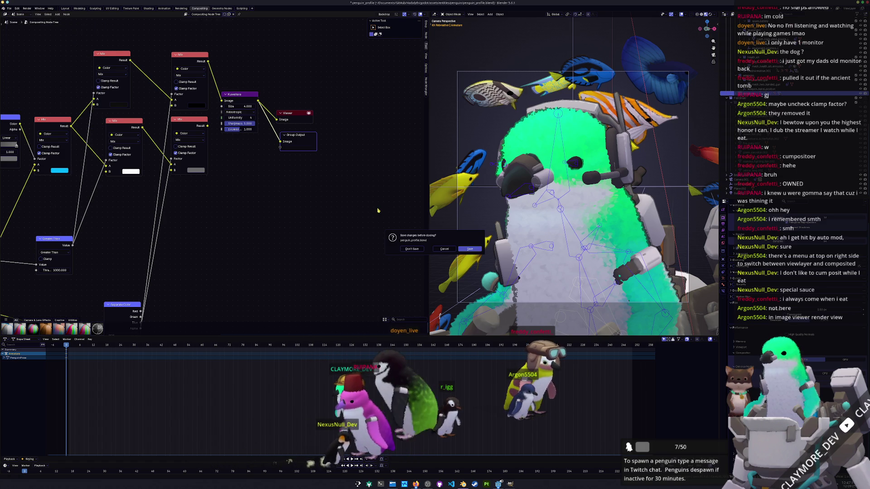
click(470, 249)
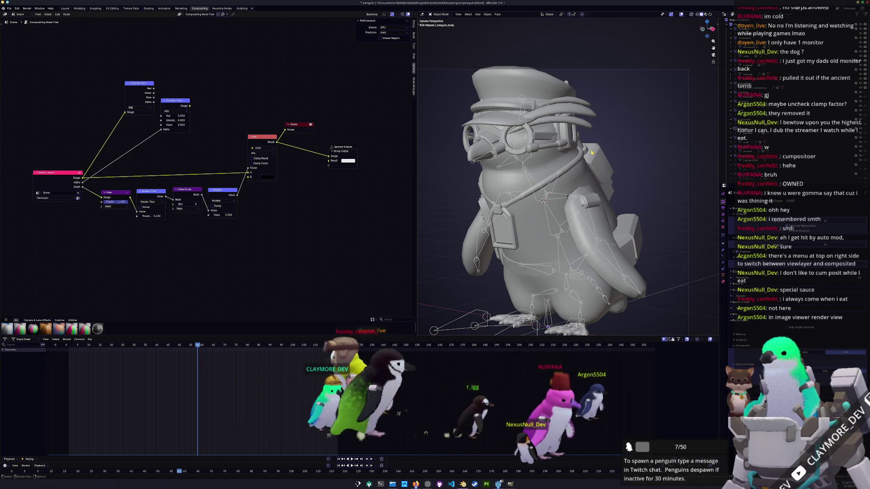
click(186, 8)
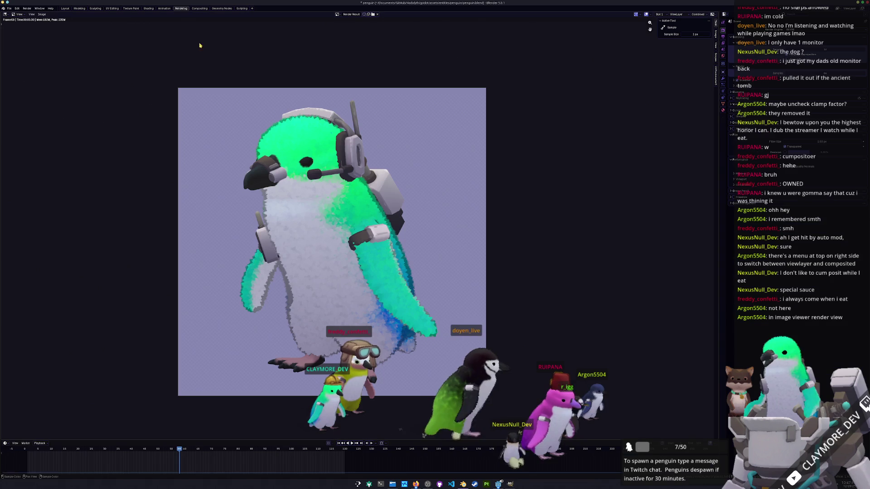
click(340, 15)
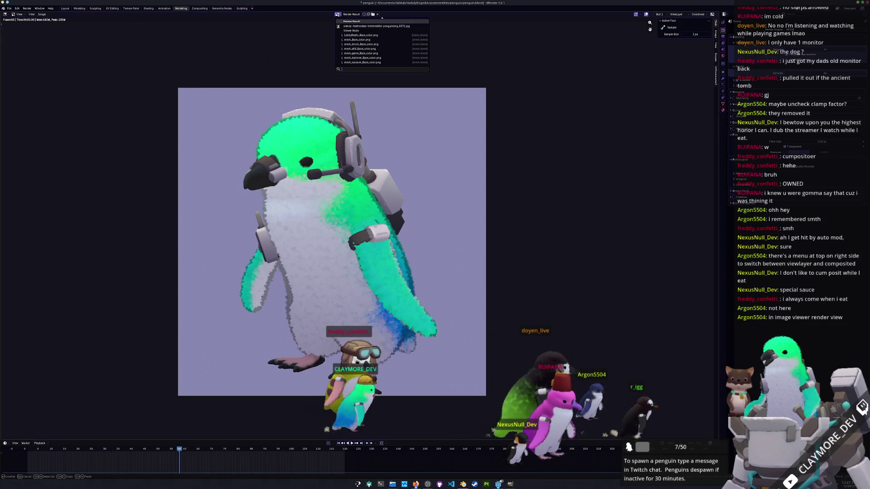
click(347, 32)
click(337, 15)
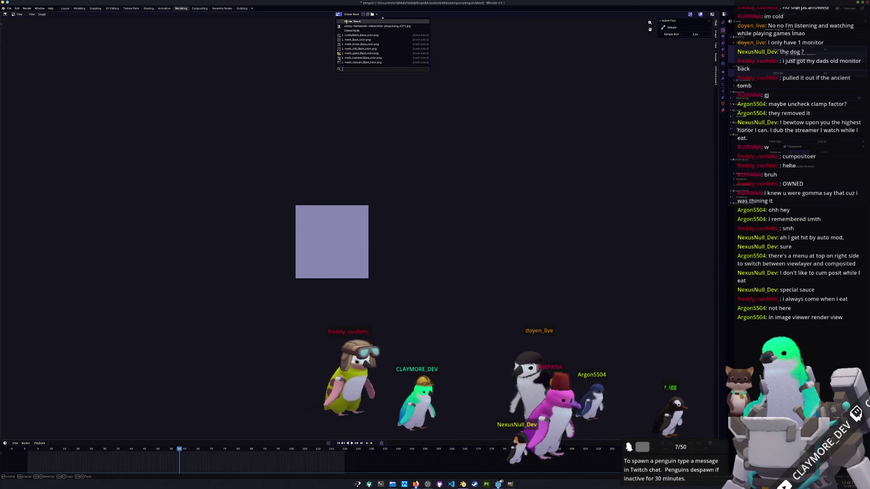
click(352, 21)
click(338, 14)
scroll(358, 55, up, 3)
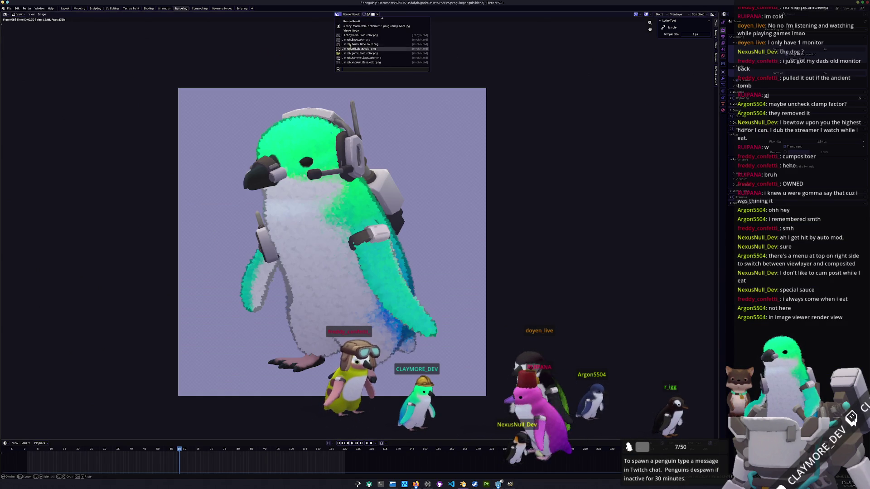
click(358, 25)
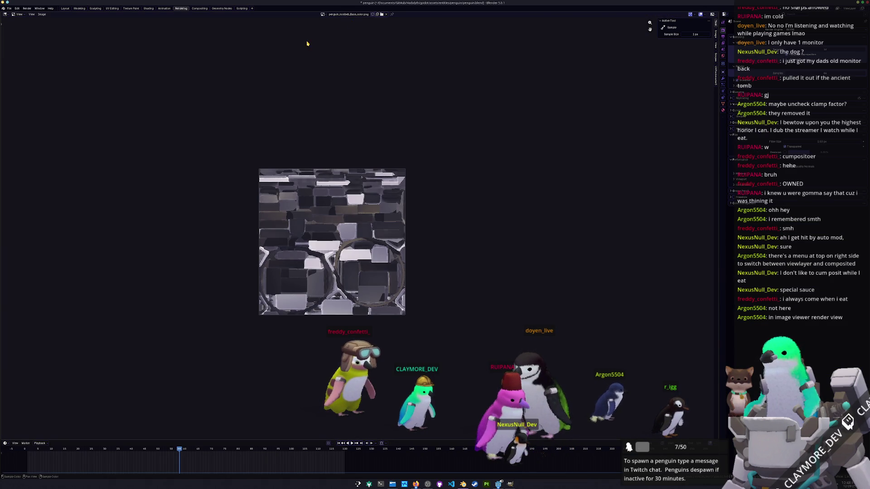
click(326, 15)
scroll(334, 48, down, 5)
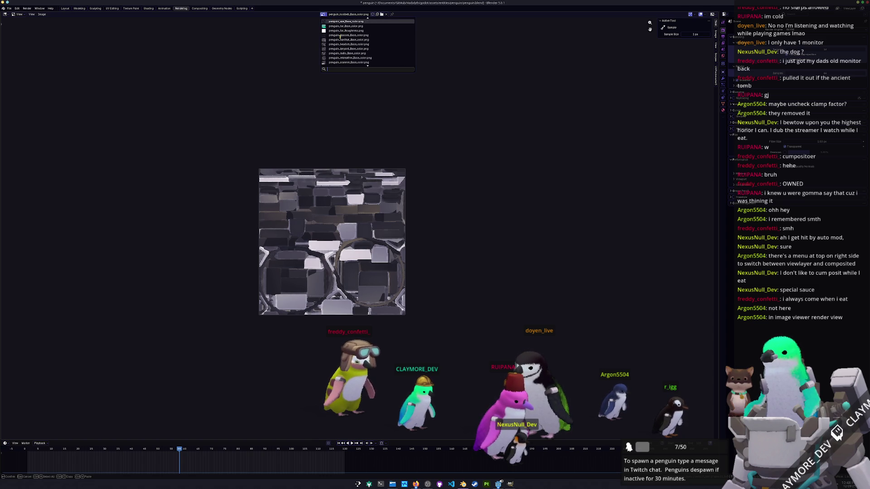
scroll(340, 36, up, 5)
scroll(340, 36, down, 6)
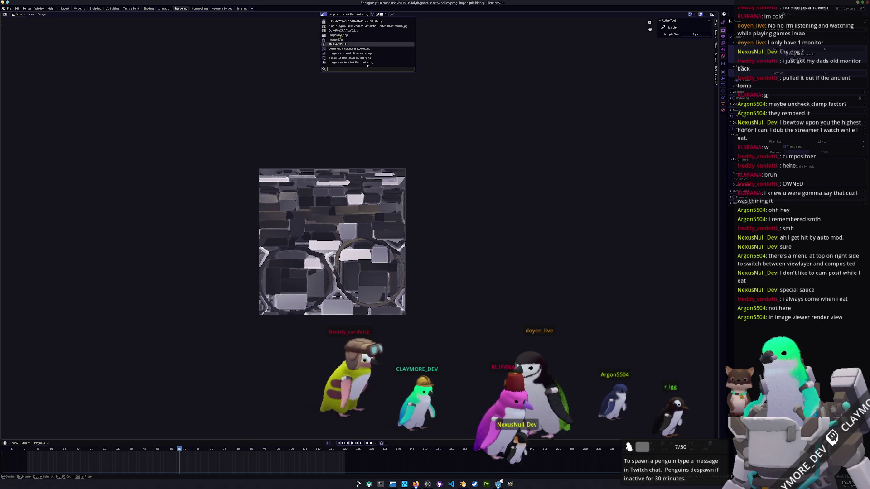
scroll(340, 40, down, 15)
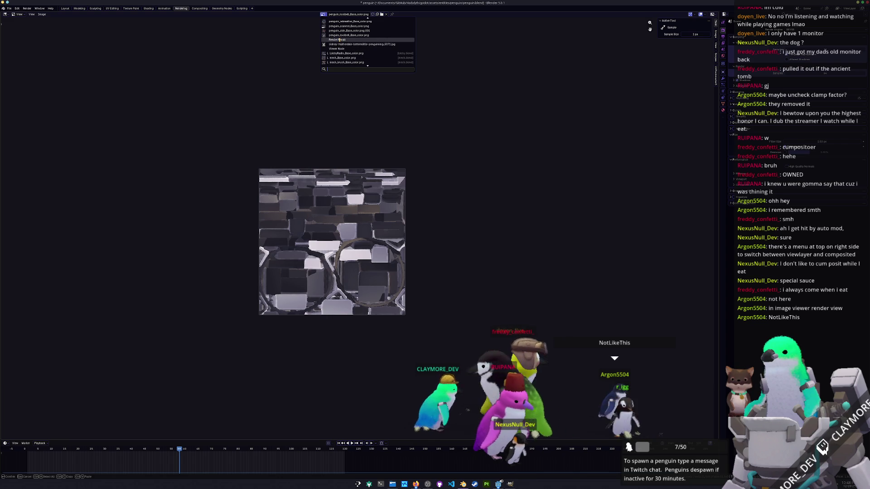
click(338, 39)
scroll(407, 181, up, 6)
scroll(407, 181, up, 5)
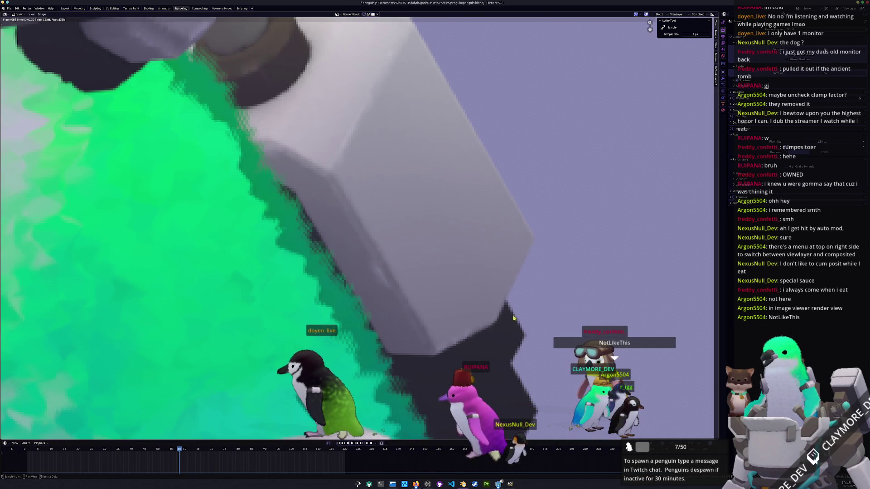
scroll(450, 271, down, 8)
scroll(451, 270, down, 2)
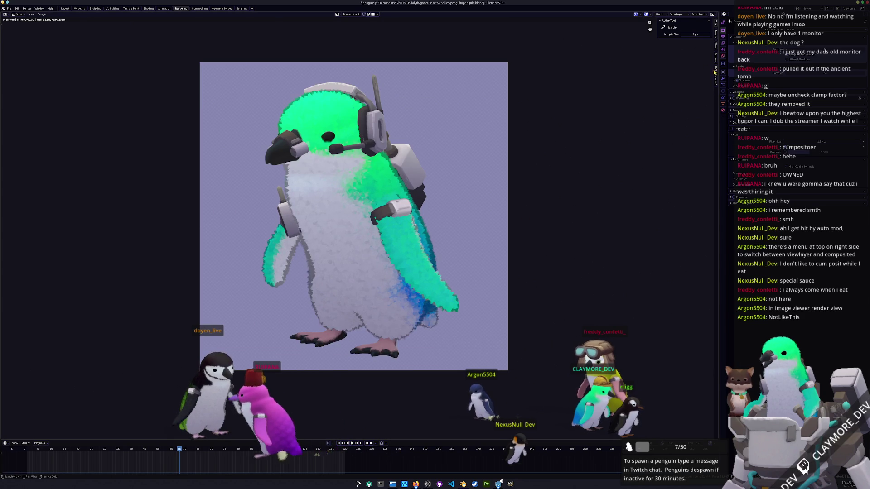
Check the render image details and the Output and Render property settings.
click(716, 34)
click(717, 23)
click(723, 36)
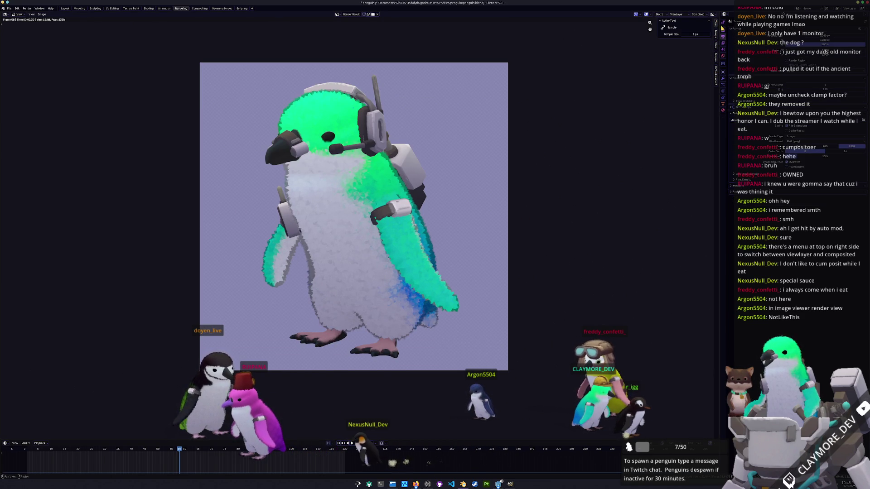
click(723, 29)
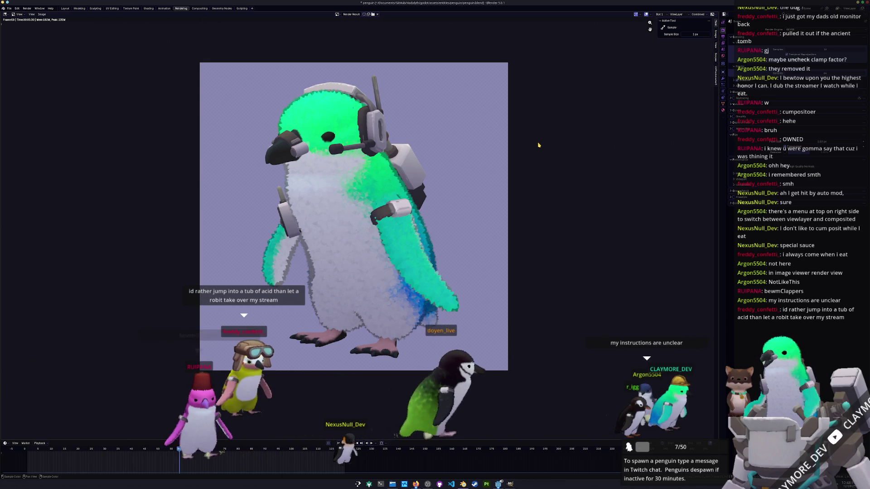
click(17, 14)
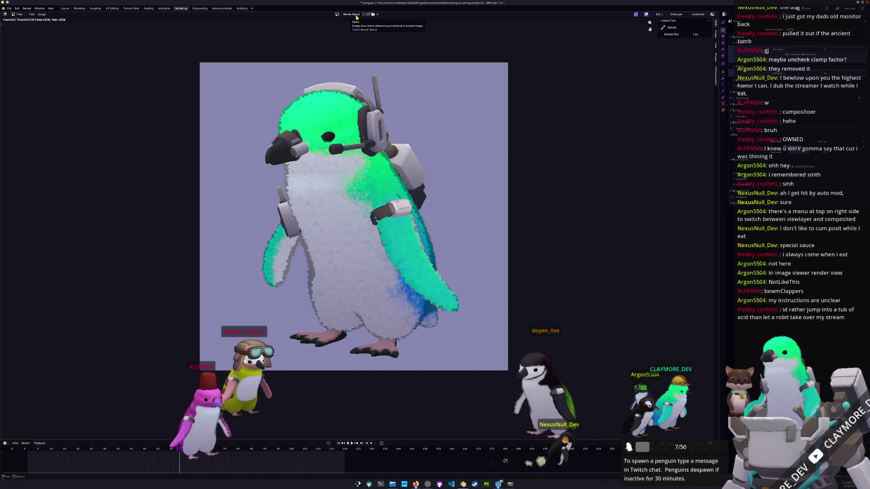
Preview the Depth pass, return to Combined, and flip between render slots 1 and 2.
click(680, 15)
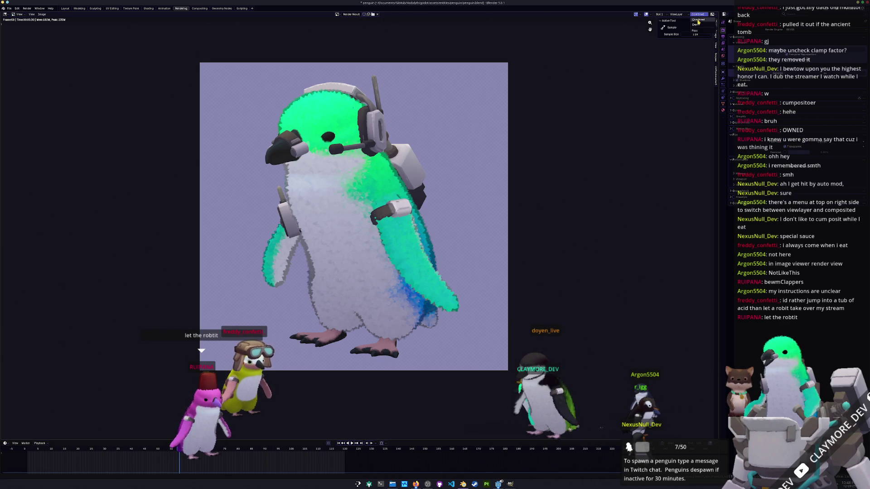
click(697, 26)
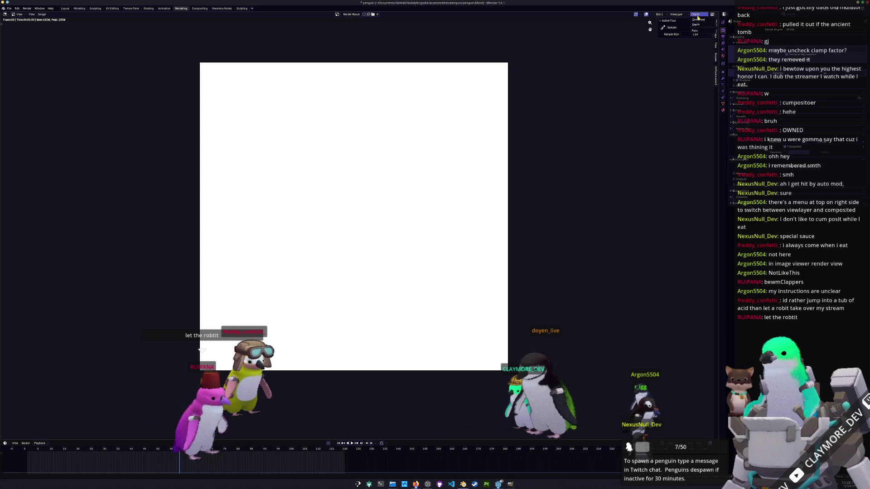
click(698, 21)
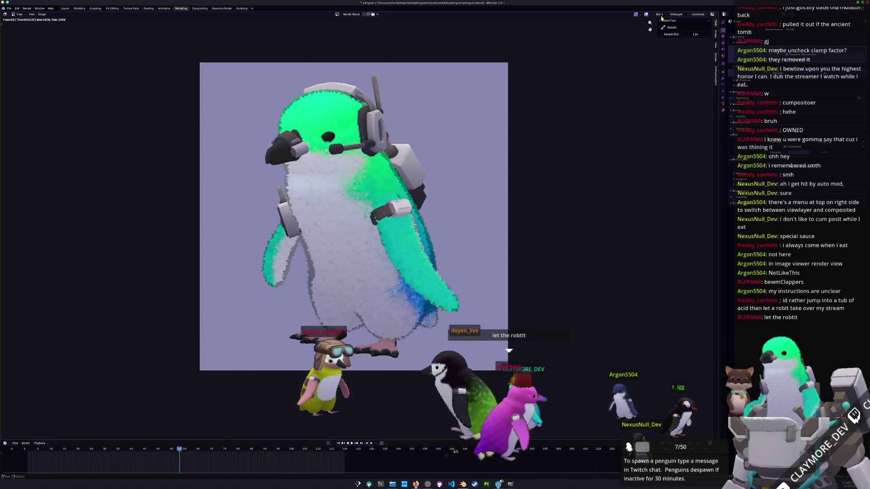
key(j)
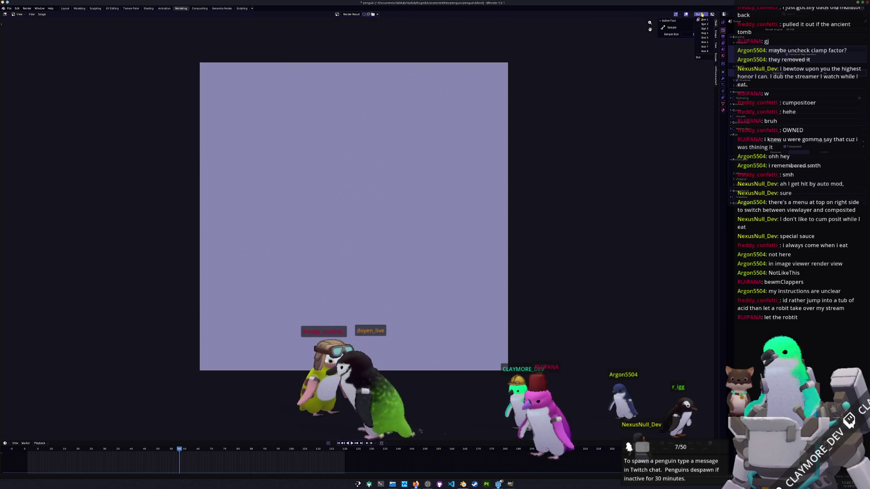
key(j)
click(717, 34)
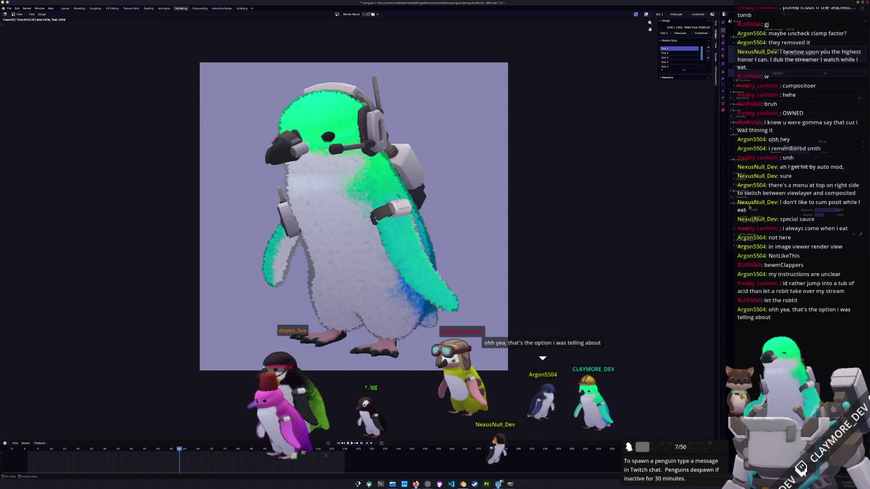
Review the render settings, expanding the compositor's CPU/GPU device options.
scroll(749, 182, up, 3)
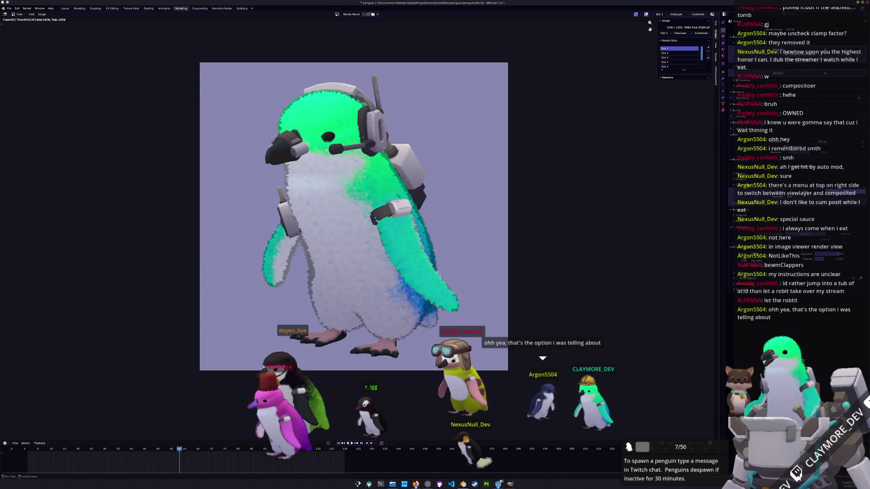
scroll(748, 182, up, 1)
click(736, 206)
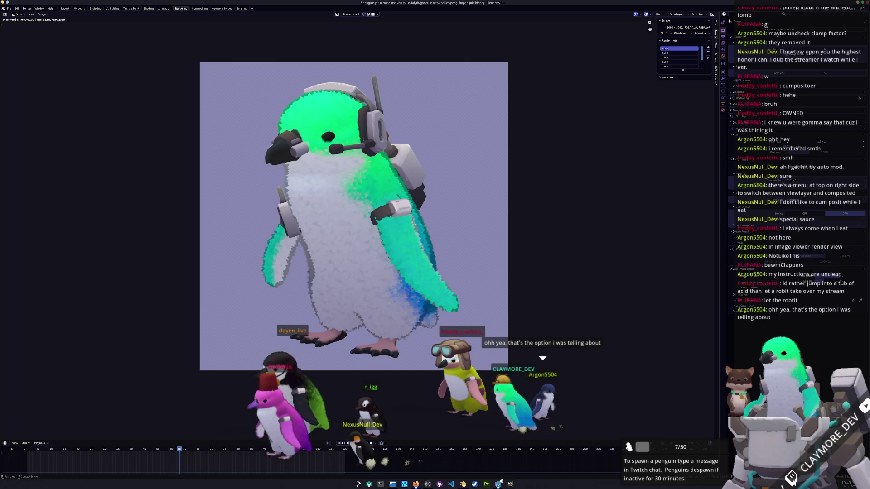
scroll(771, 226, up, 8)
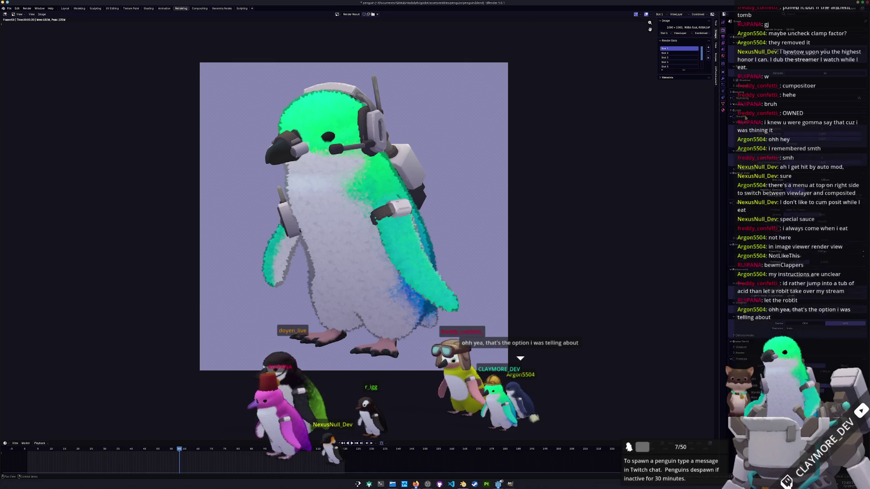
click(748, 87)
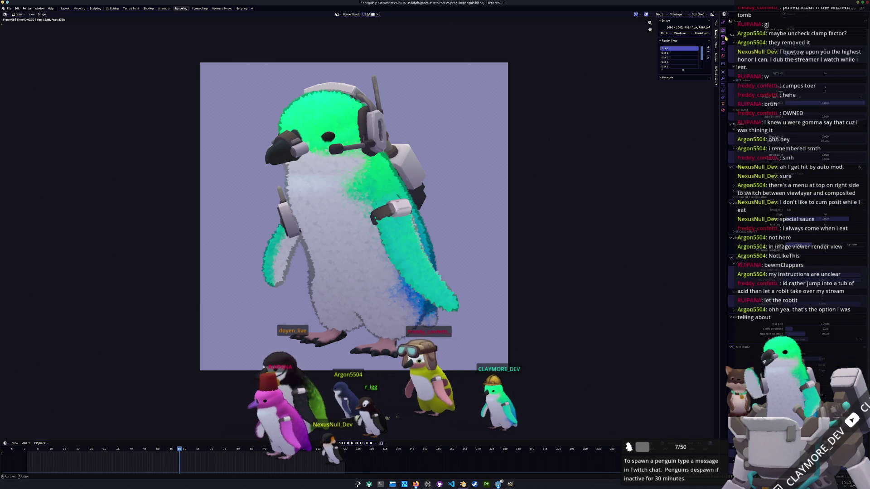
Set the output resolution to 720×720, re-render with F12 and view it at 1:1.
click(724, 43)
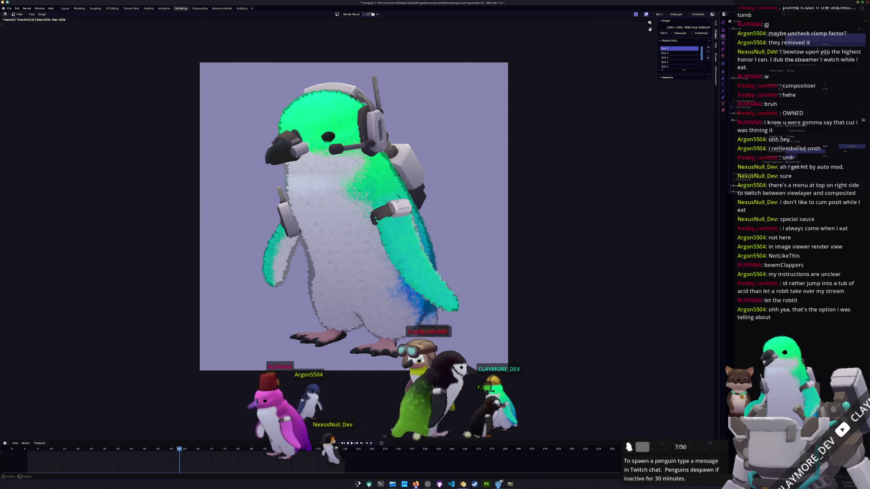
key(Return)
key(F12)
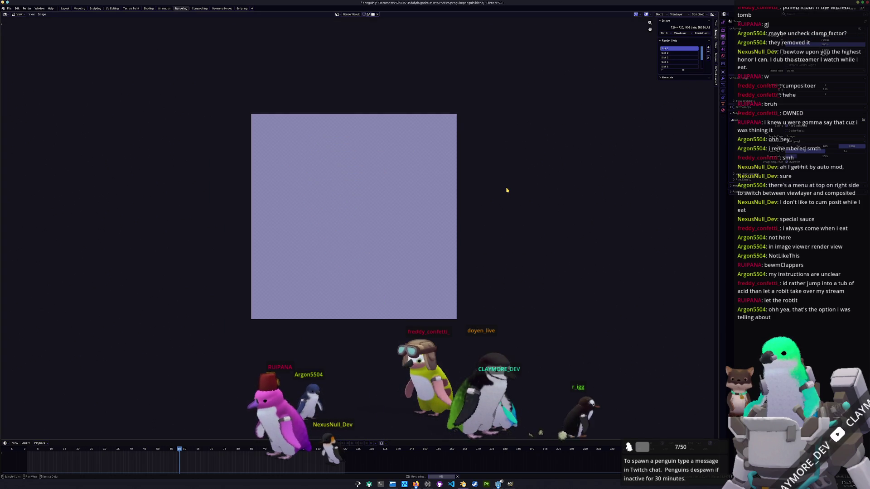
key(KP_1)
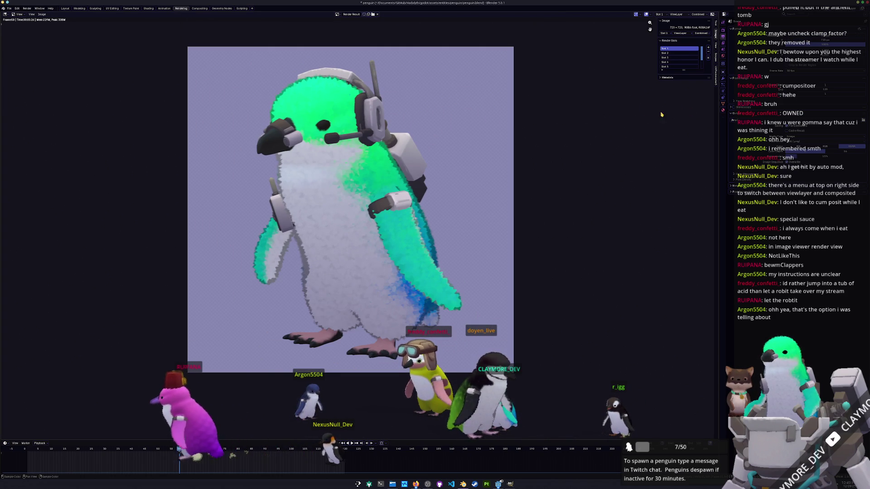
middle_drag(437, 95, 453, 99)
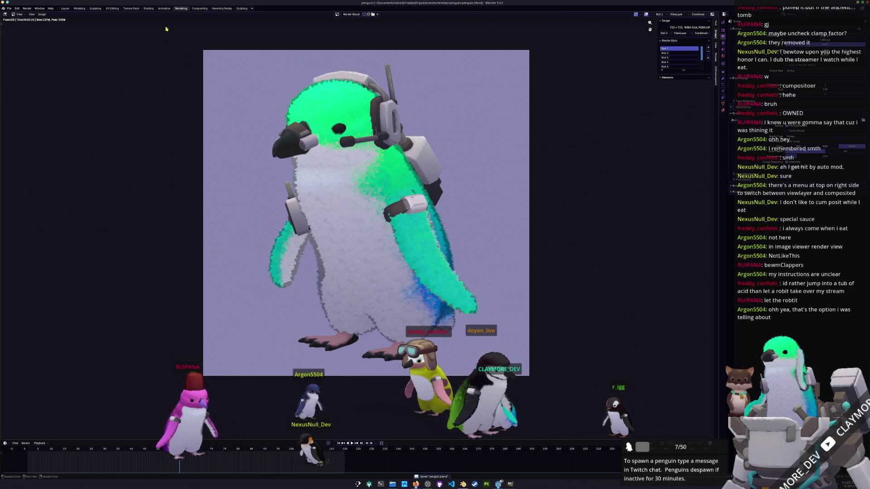
click(196, 9)
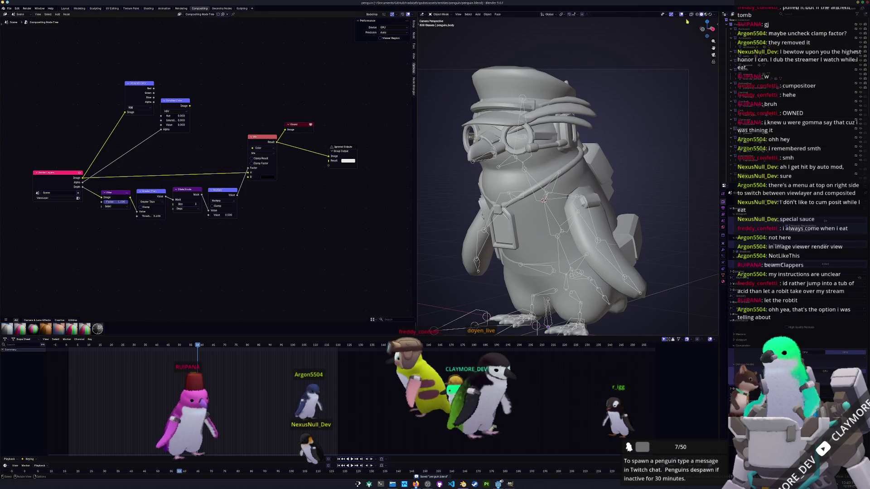
Switch the viewport to Rendered shading and look through the scene camera.
click(712, 15)
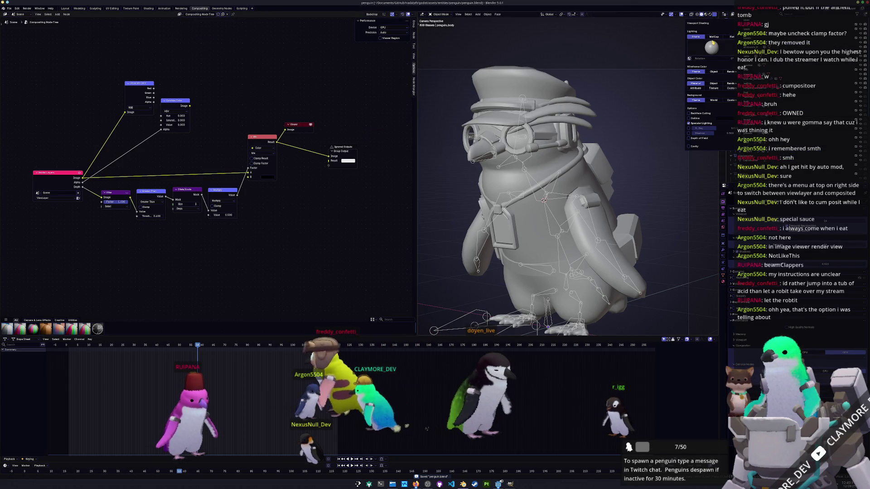
click(715, 15)
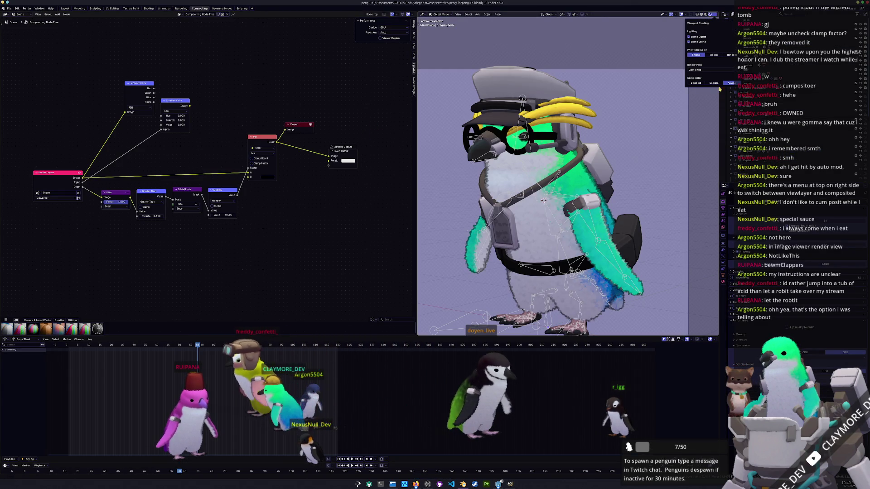
middle_drag(635, 118, 654, 110)
scroll(654, 110, up, 8)
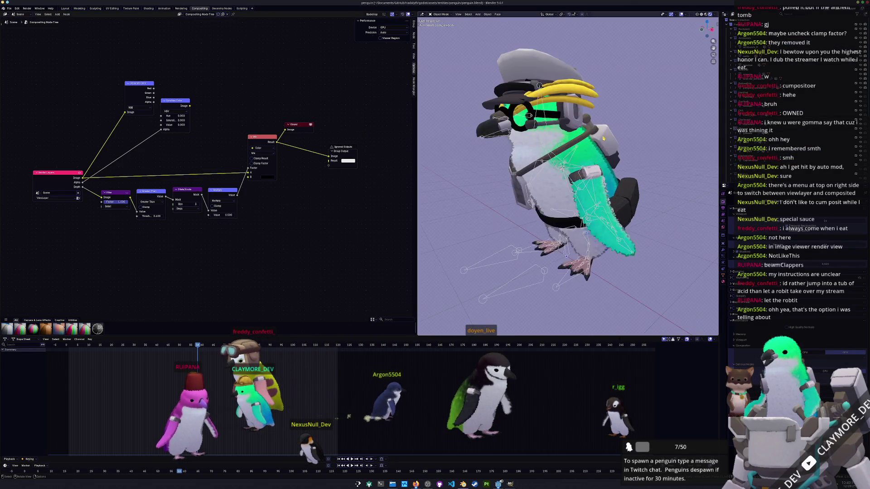
key(KP_0)
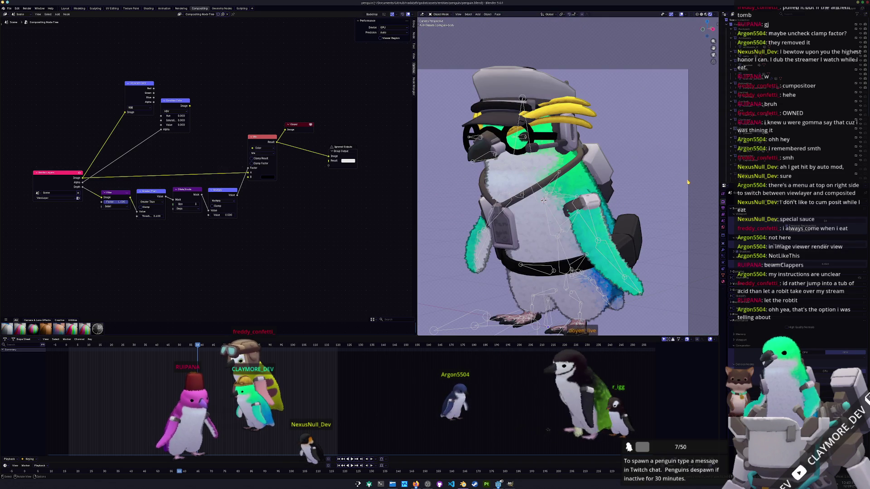
scroll(650, 172, up, 8)
scroll(651, 173, down, 8)
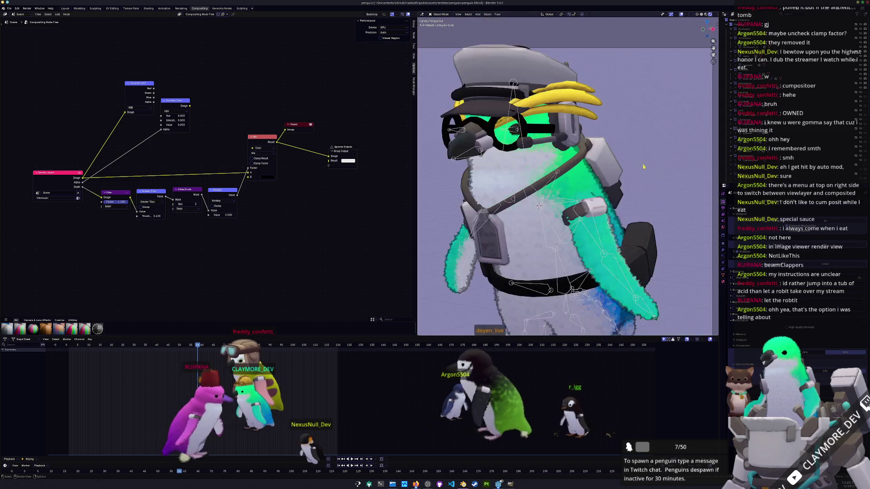
scroll(635, 166, up, 8)
scroll(629, 163, down, 8)
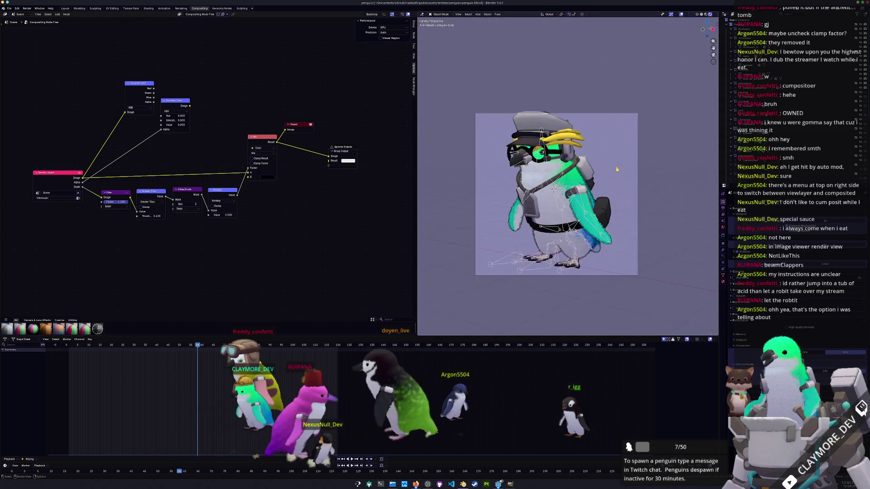
scroll(612, 176, up, 6)
scroll(613, 176, down, 5)
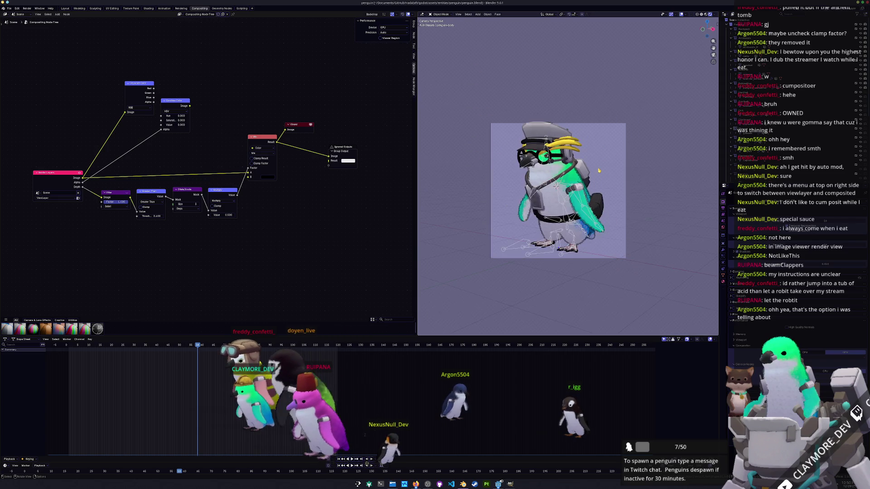
scroll(611, 179, down, 2)
Dolly the camera closer to the penguin along its local Z axis.
middle_drag(609, 183, 574, 190)
scroll(589, 190, down, 5)
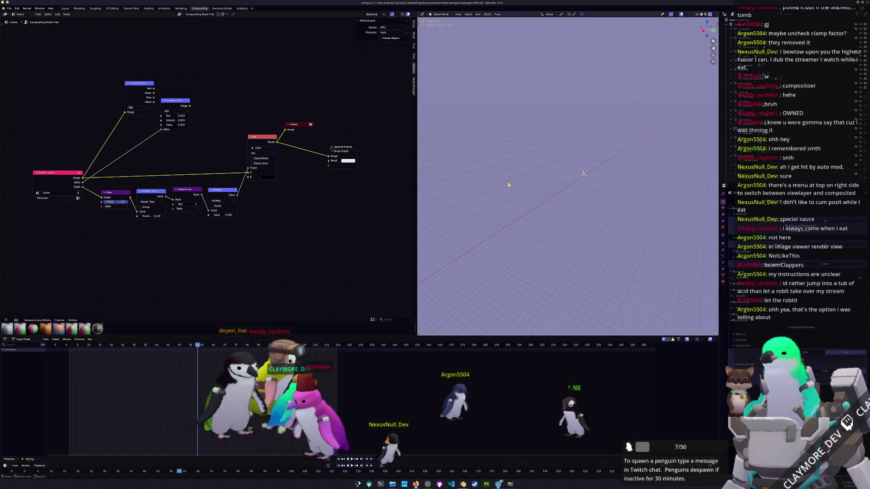
middle_drag(501, 187, 613, 175)
scroll(498, 174, up, 6)
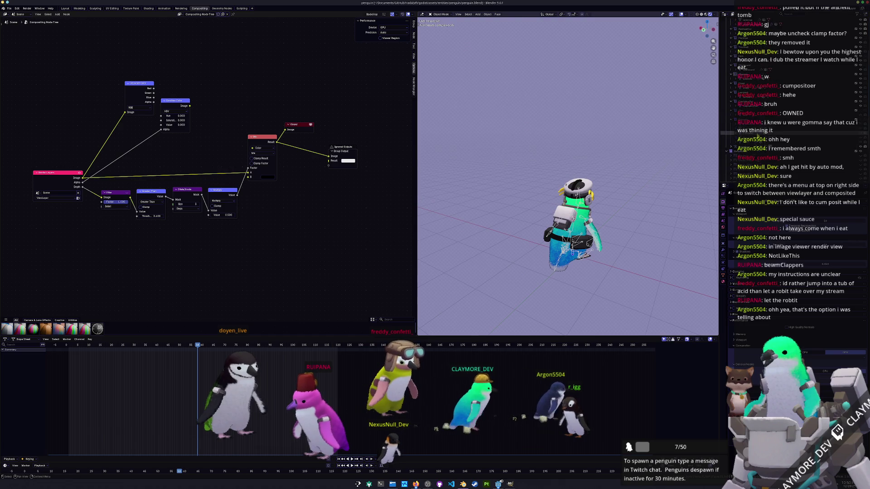
scroll(793, 172, up, 3)
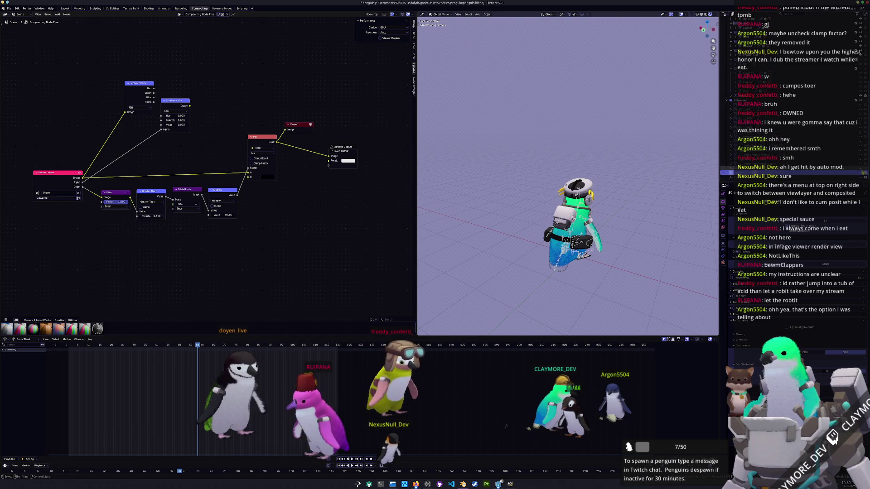
middle_drag(578, 187, 570, 196)
key(g)
key(z)
key(z)
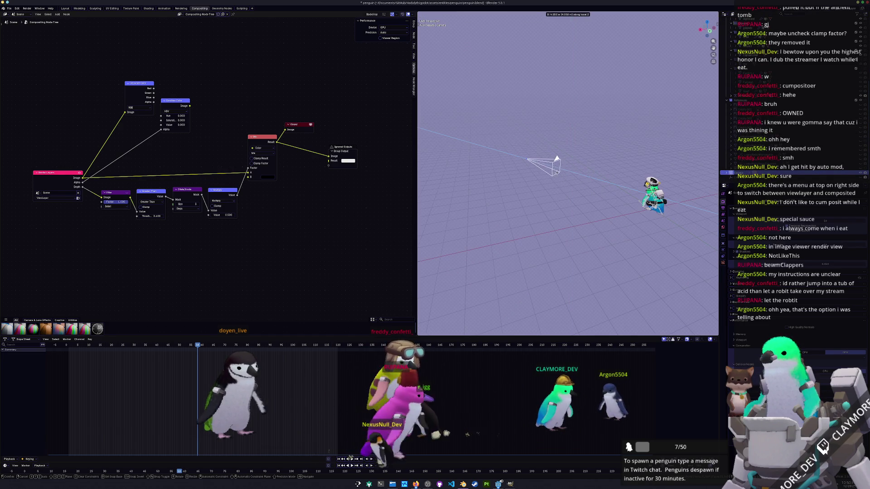
click(570, 186)
key(KP_0)
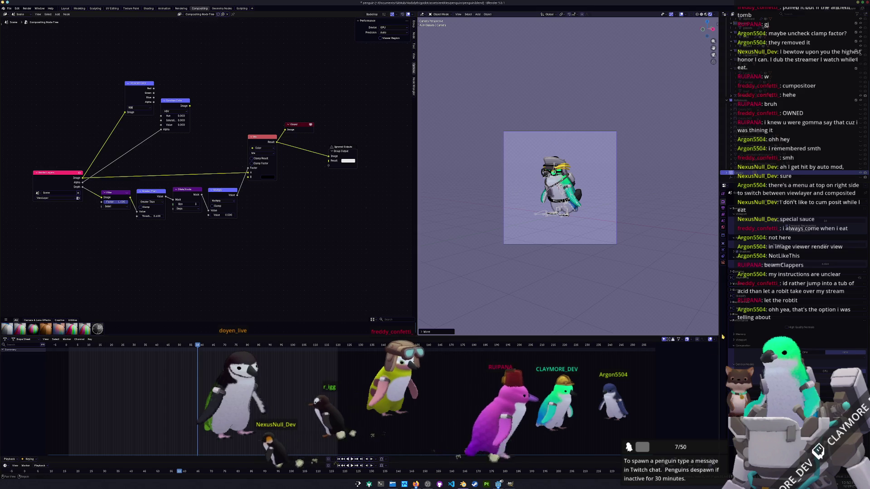
Lengthen the camera focal length and review the resulting render.
click(723, 263)
drag(822, 223, 861, 222)
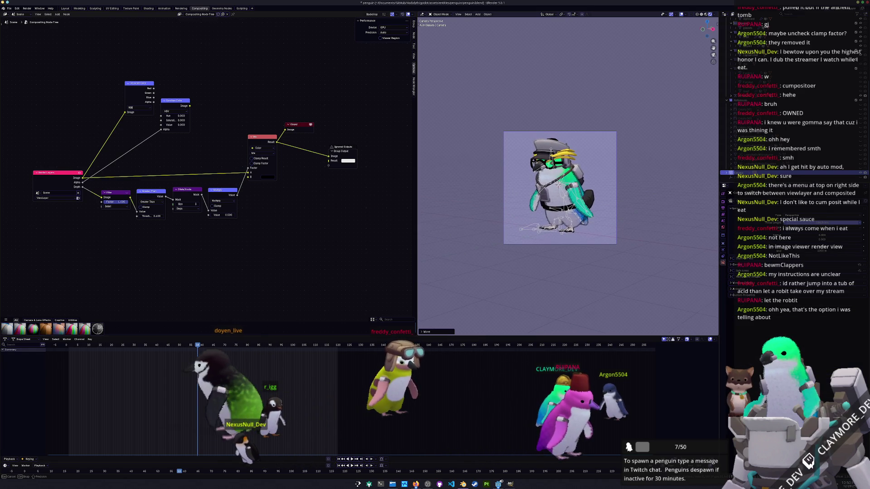
click(181, 8)
scroll(309, 143, down, 1)
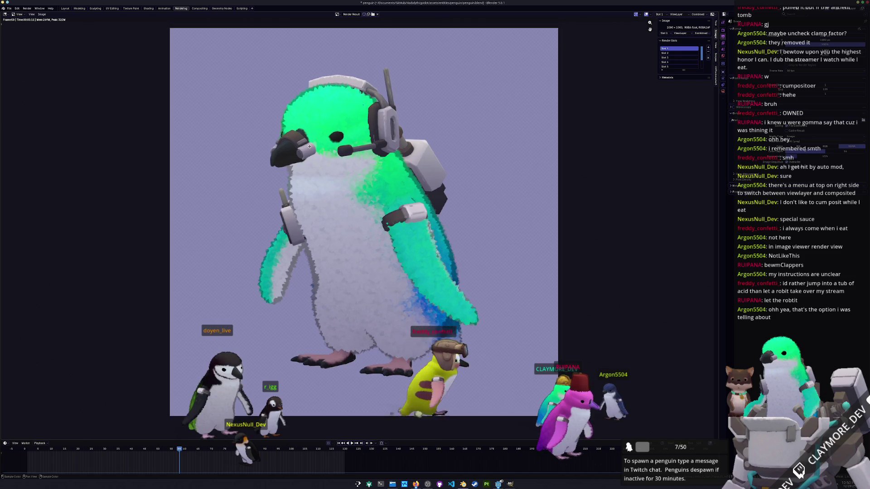
click(200, 9)
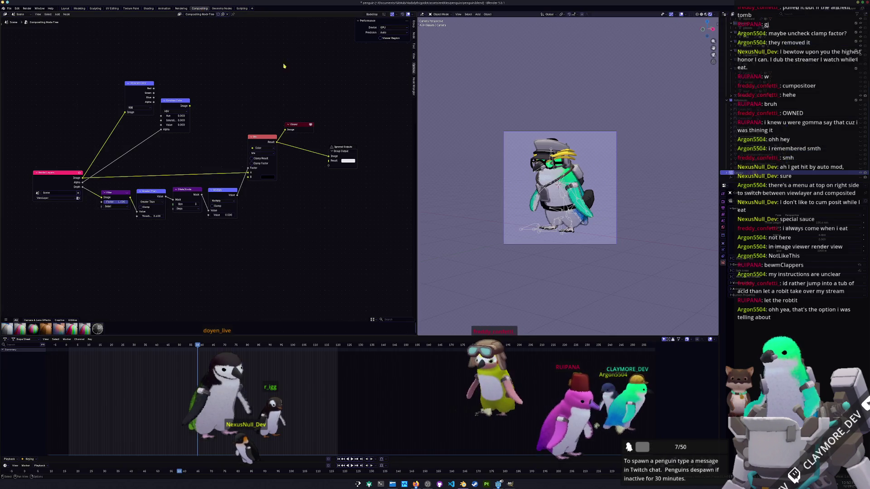
mouse_move(498, 186)
middle_down()
mouse_move(525, 181)
mouse_move(512, 182)
middle_up()
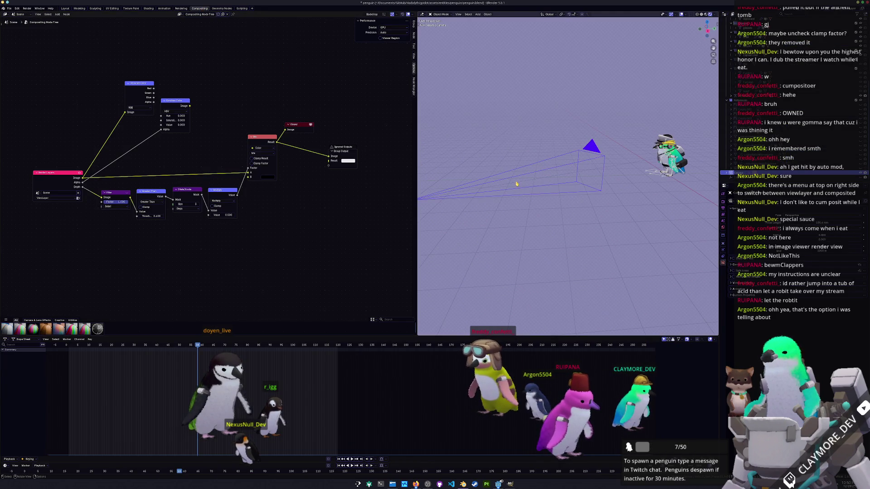
key(ctrl+z)
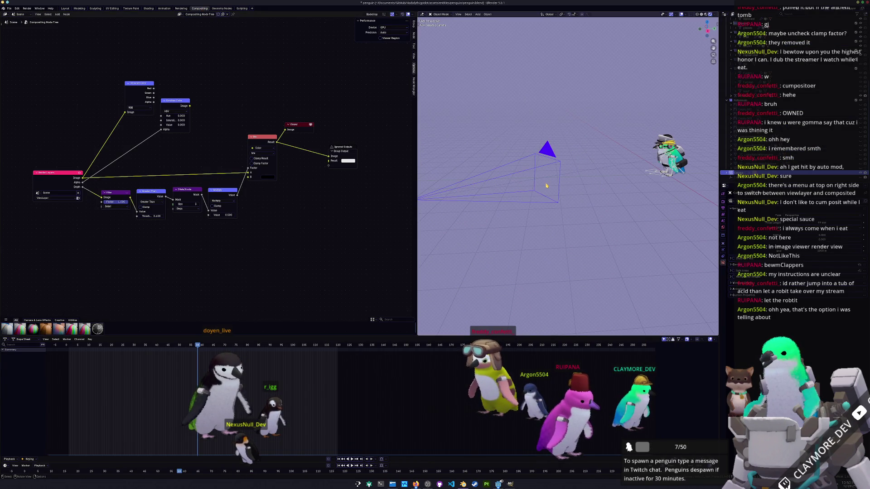
click(182, 9)
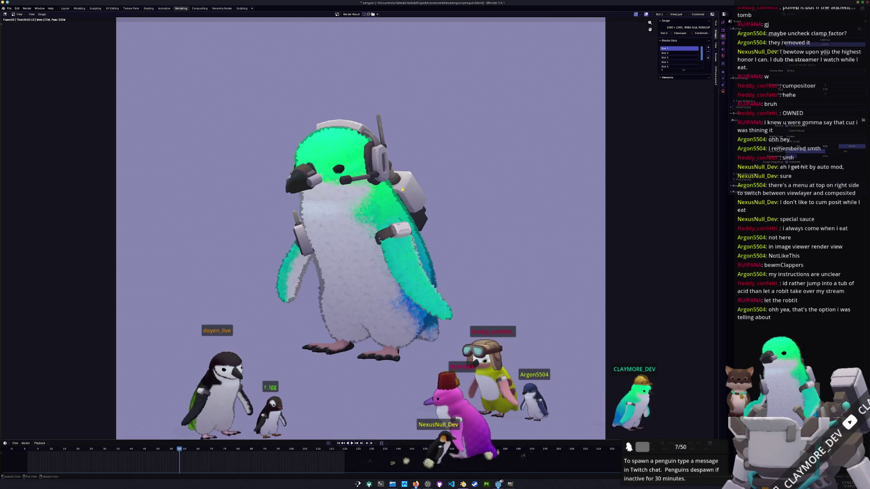
click(66, 9)
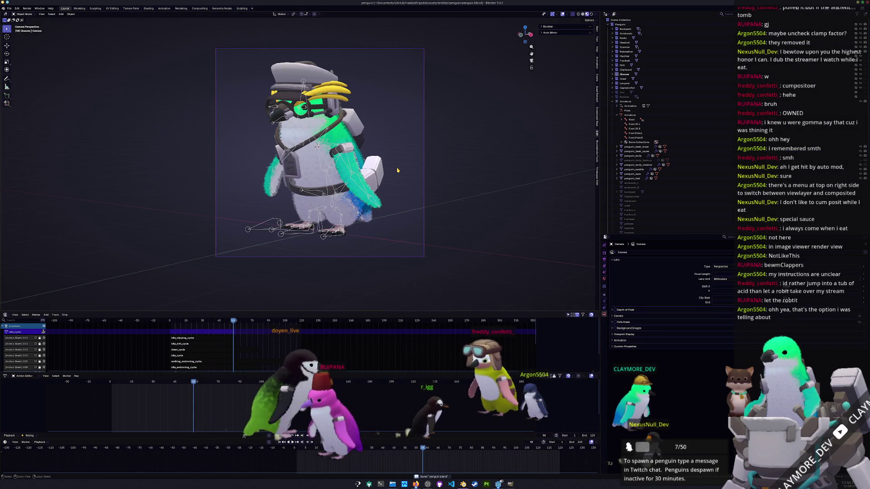
Save penguin.blend and expand the camera and depth of field settings.
key(ctrl+s)
scroll(476, 201, down, 1)
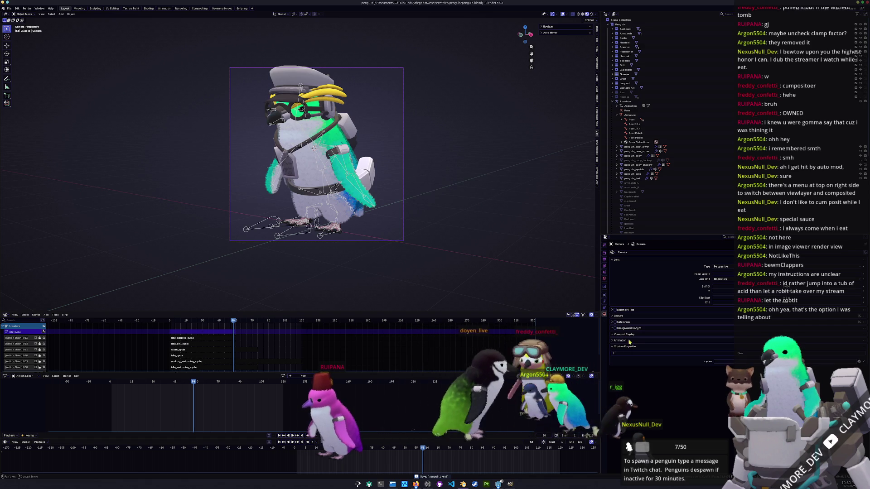
click(633, 317)
click(634, 310)
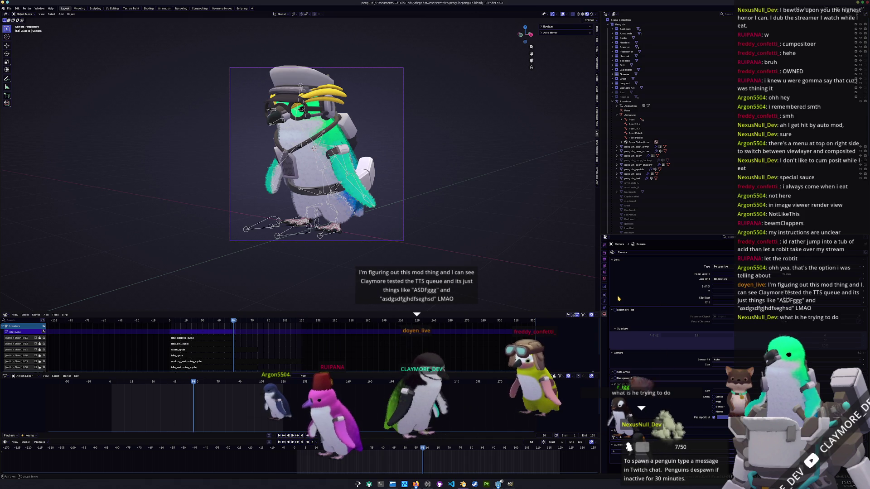
Browse the object and render properties, toggling the advanced render panel.
click(604, 263)
click(604, 252)
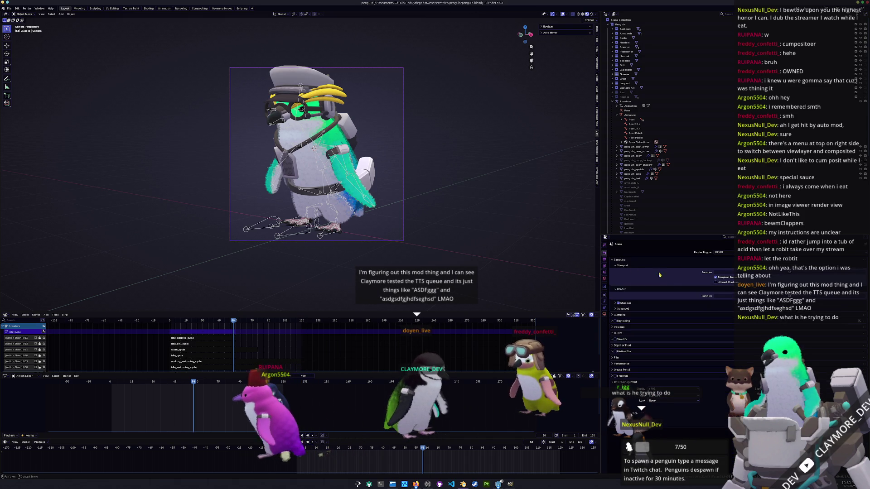
click(627, 309)
click(628, 309)
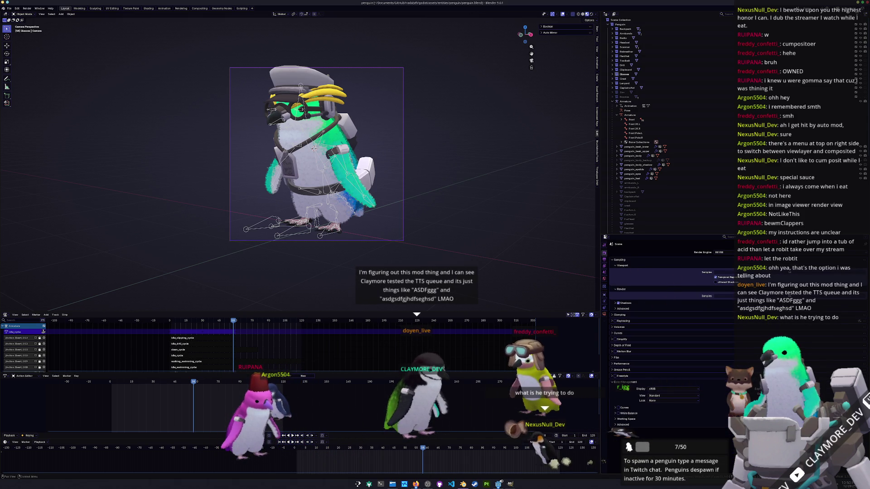
click(200, 8)
scroll(180, 147, up, 2)
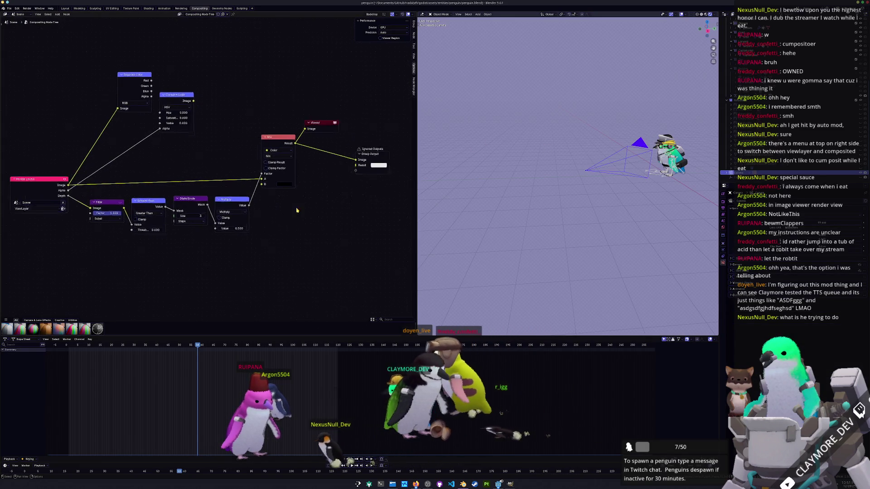
Delete the Separate Color and Combine Color nodes and remove the extra Mix link to Group Output.
ctrl+shift+click(269, 139)
middle_drag(269, 138, 288, 153)
drag(247, 160, 103, 45)
key(x)
mouse_move(234, 147)
middle_down()
mouse_move(227, 134)
mouse_move(195, 127)
middle_up()
drag(349, 154, 329, 169)
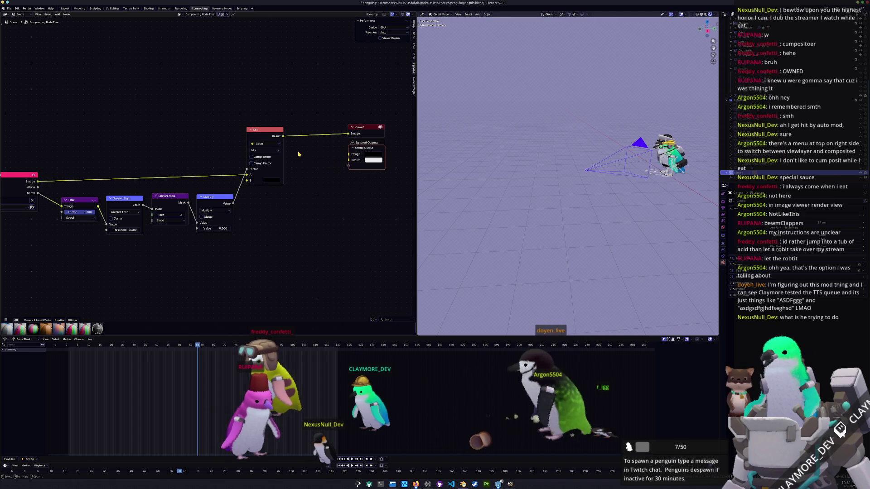
Add an Enable Output node of type Color and feed Mix Result into its Value.
key(shift+a)
click(341, 162)
click(341, 162)
click(333, 174)
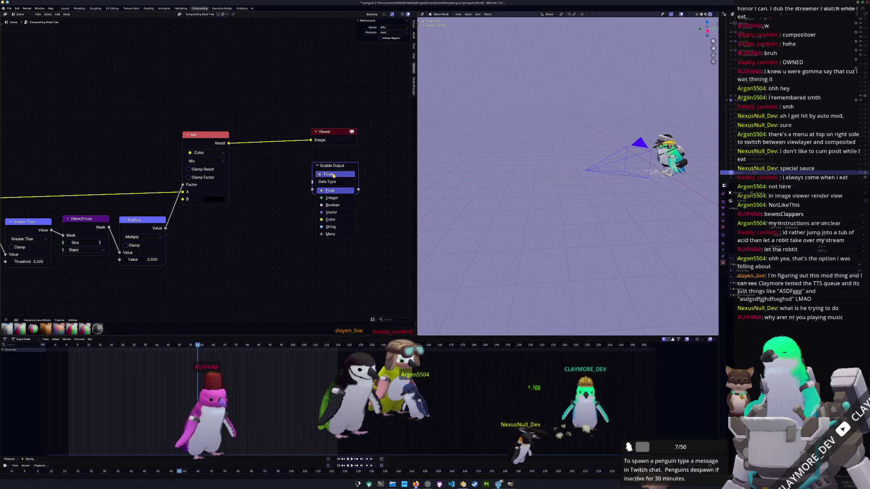
click(335, 223)
drag(229, 143, 312, 191)
middle_drag(358, 202, 278, 216)
Dismiss the external TTS queue window, reopen the node context menu and fit all nodes in view.
right_click(297, 204)
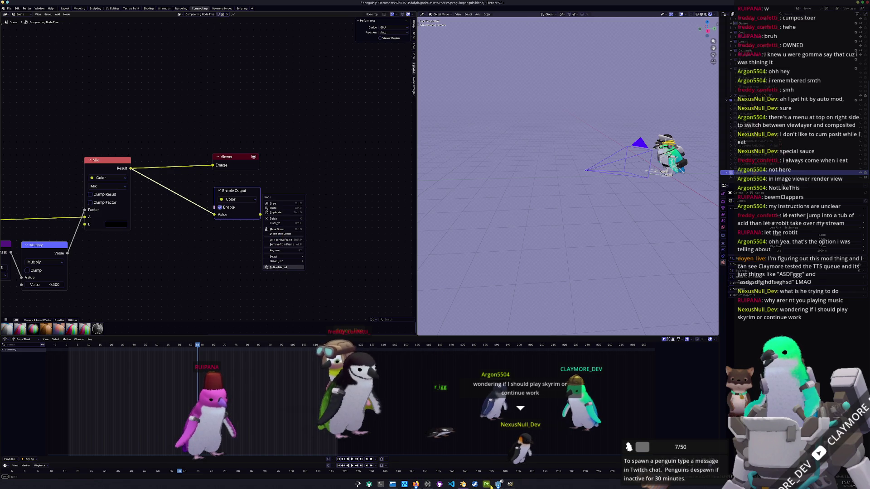
mouse_move(500, 483)
click(522, 467)
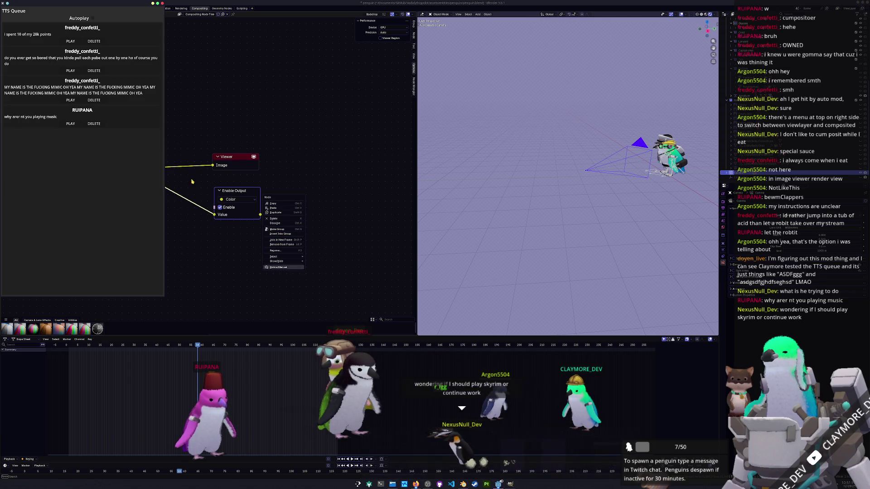
click(90, 19)
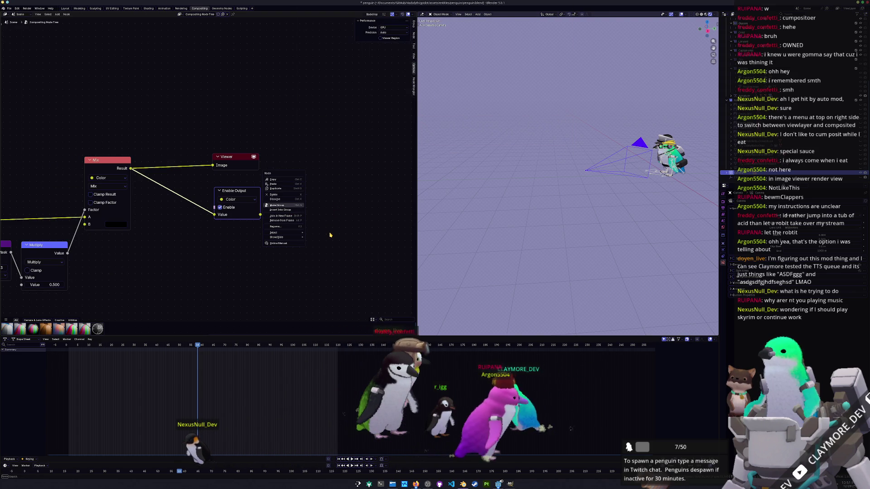
right_click(326, 219)
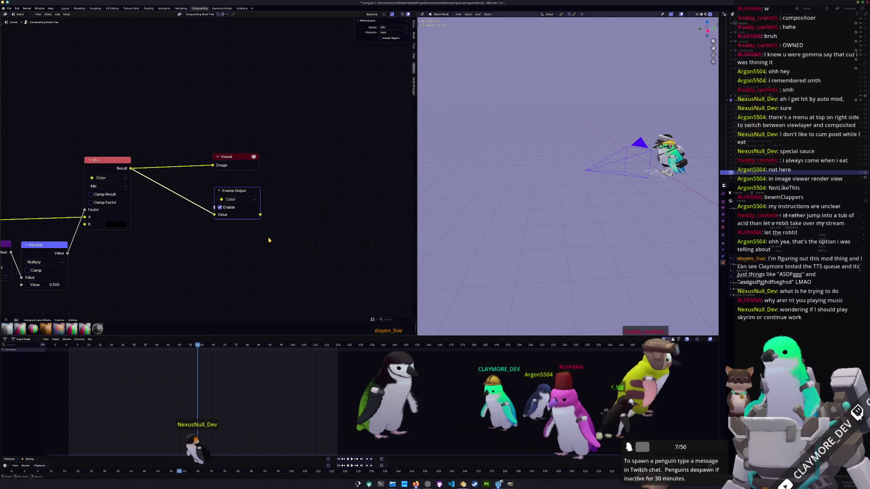
scroll(260, 216, down, 2)
middle_drag(260, 216, 295, 172)
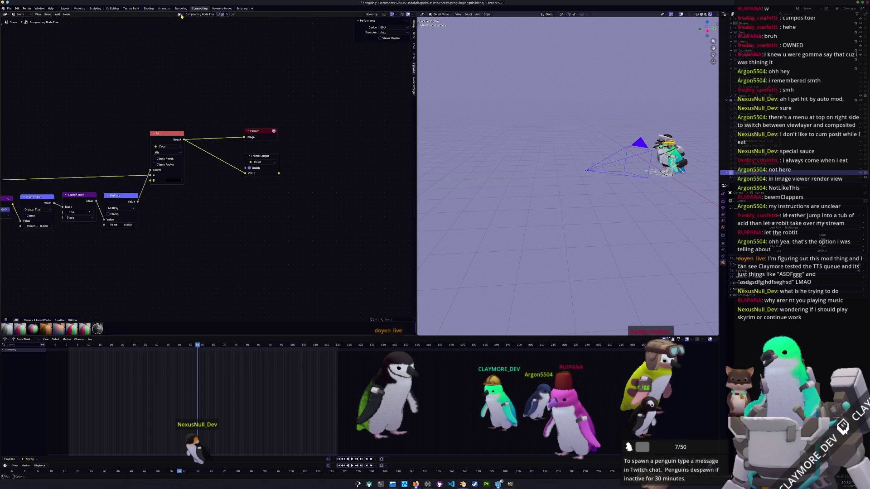
key(Home)
Select the Filter through Enable Output nodes and copy them.
mouse_move(361, 232)
mouse_down()
mouse_move(131, 83)
mouse_move(97, 80)
mouse_up()
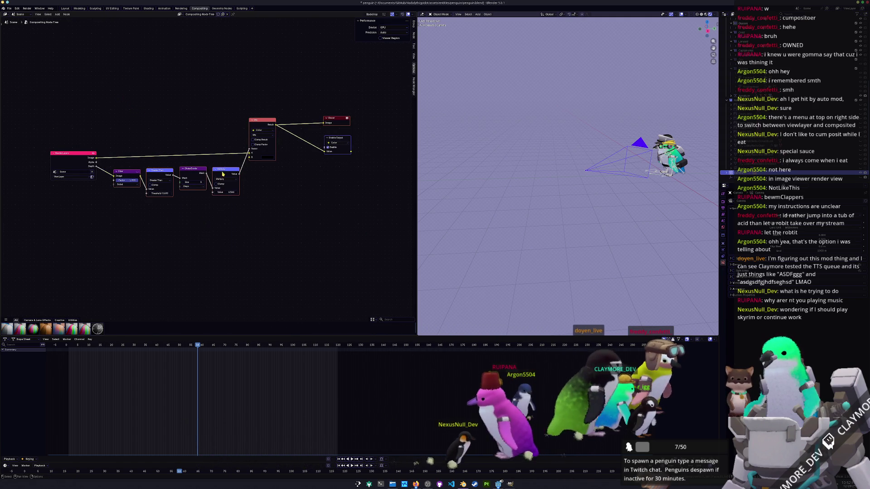
right_click(218, 180)
click(197, 174)
click(378, 290)
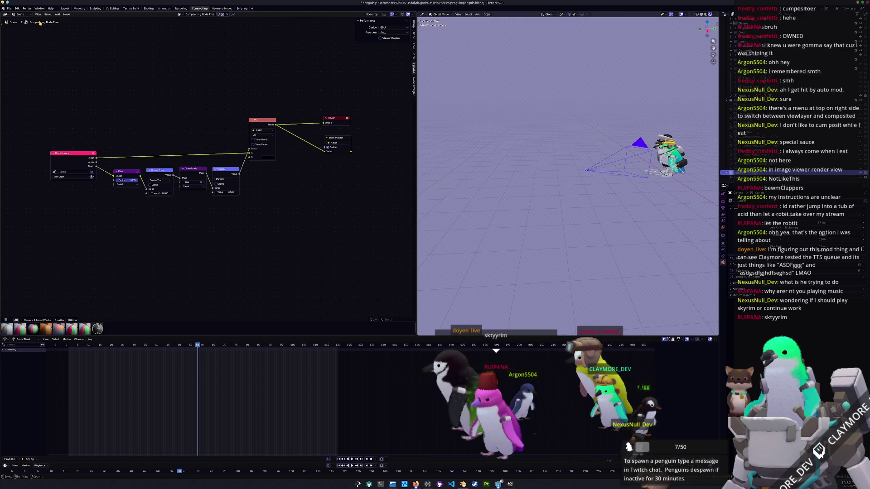
Replace the old tree with a new Compositor Nodes tree and paste the copied nodes.
click(227, 14)
click(202, 14)
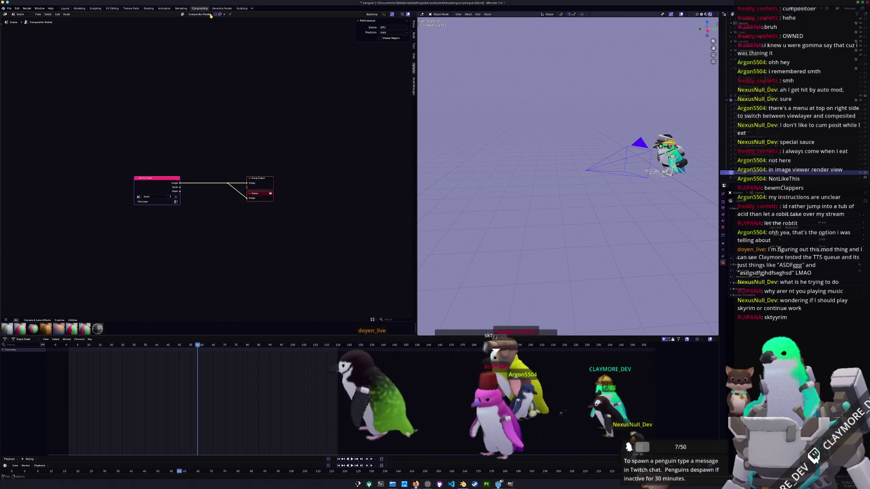
key(ctrl+v)
click(206, 177)
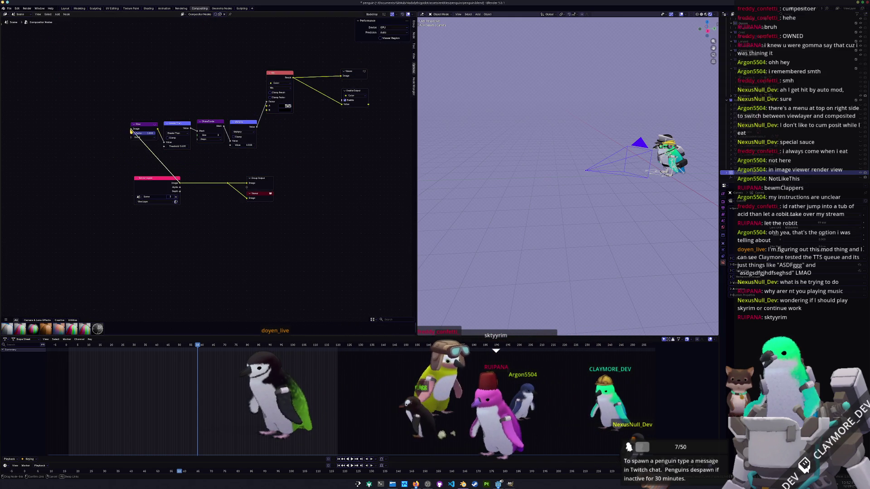
Wire Render Layers Image to Mix A, Depth to Filter, and Mix Result to Group Output.
middle_drag(143, 138, 160, 165)
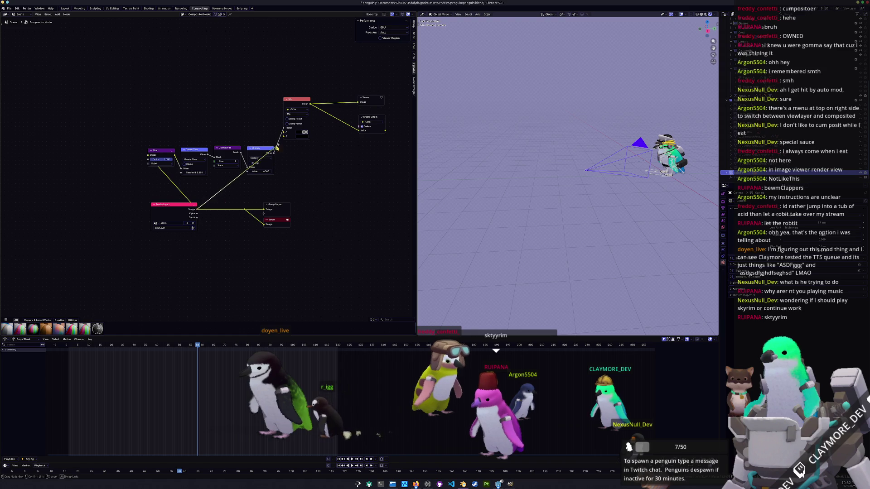
drag(284, 135, 284, 135)
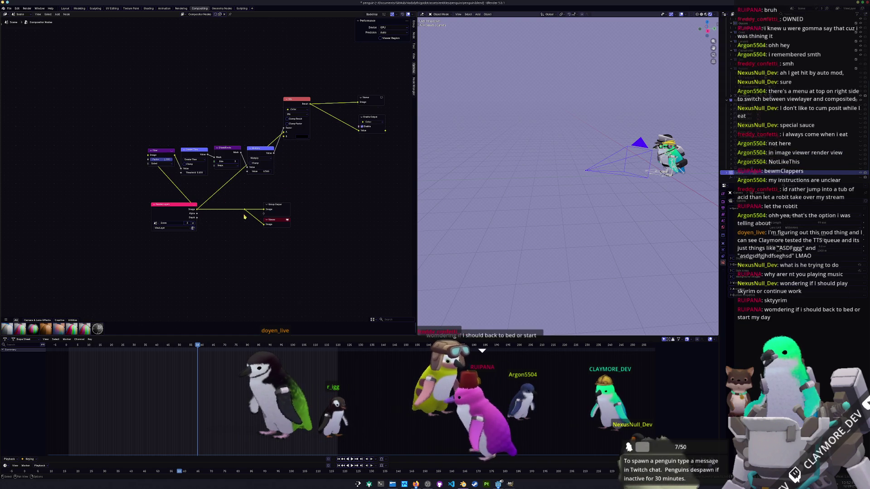
drag(136, 165, 148, 156)
middle_drag(273, 197, 249, 210)
drag(248, 209, 294, 259)
drag(286, 116, 240, 238)
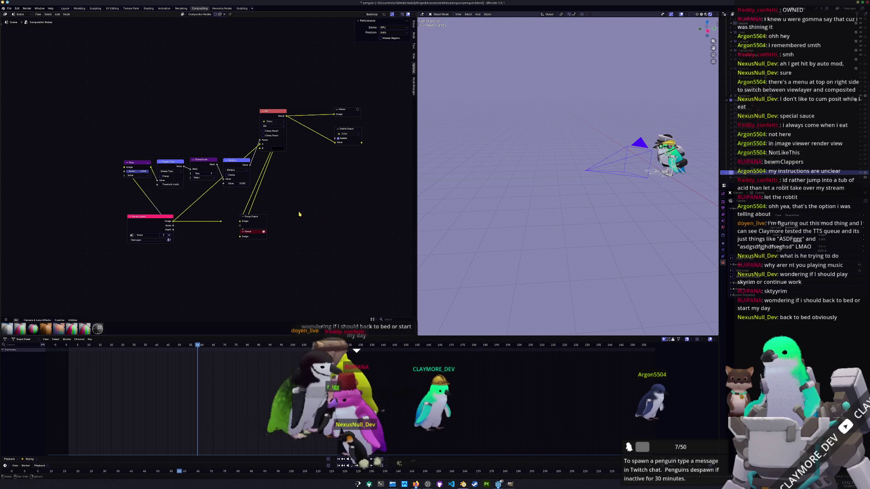
click(184, 9)
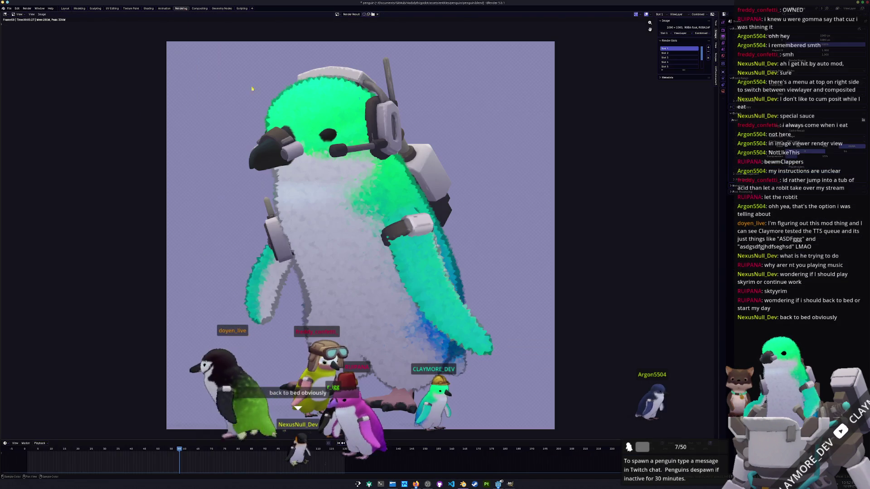
Save the composited penguin render to disk as an image file using Image > Save As.
click(42, 14)
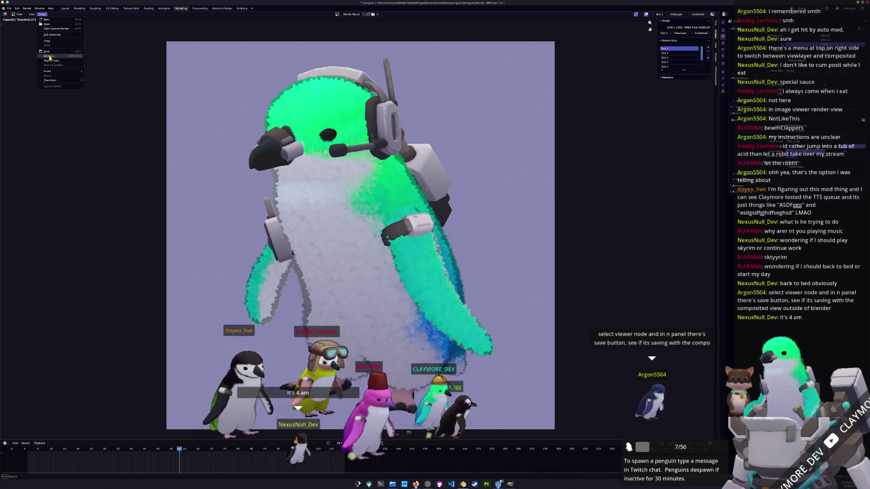
click(50, 56)
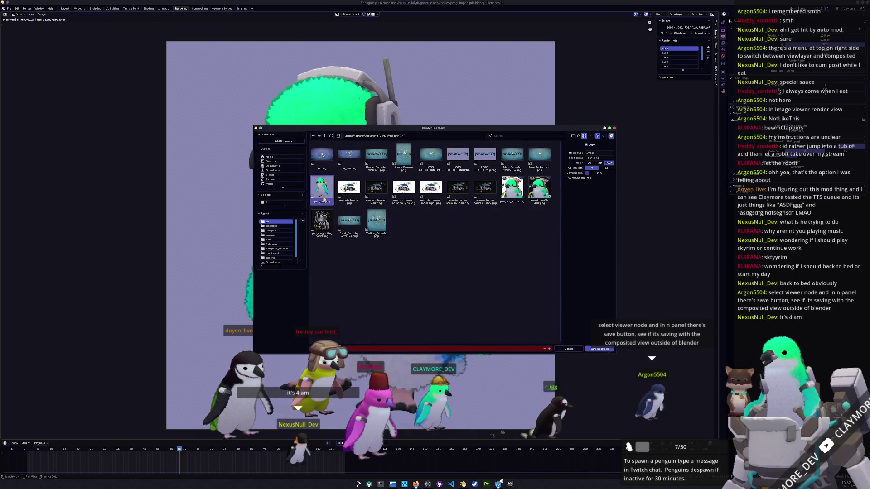
click(600, 349)
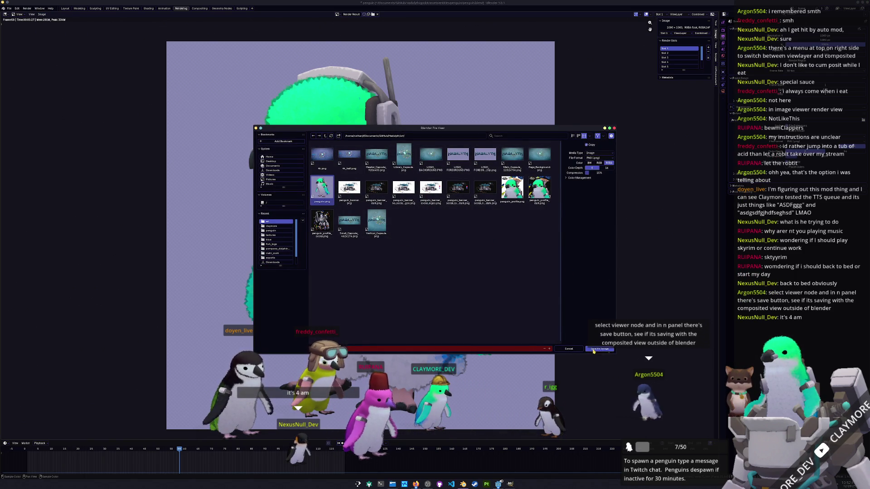
scroll(555, 339, down, 1)
middle_drag(555, 339, 569, 344)
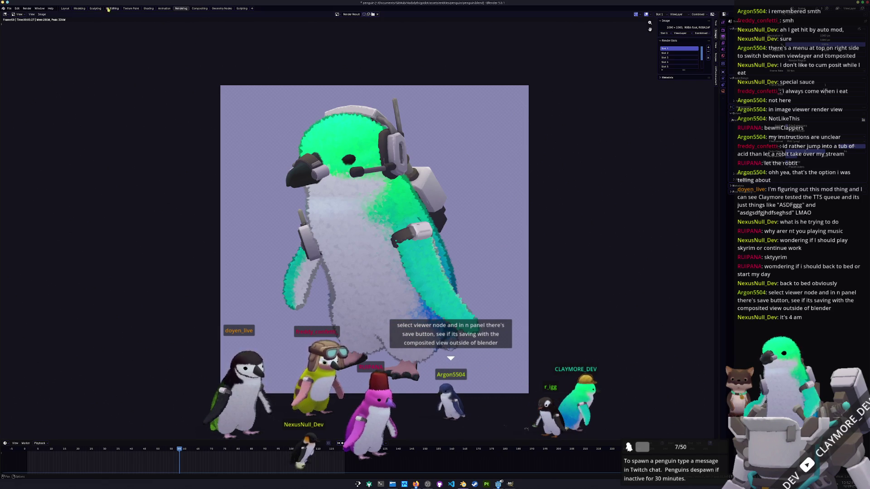
Cycle through the Rendering, Animation and Shading workspaces, ending back on Compositing.
click(199, 8)
click(181, 9)
click(164, 8)
click(149, 8)
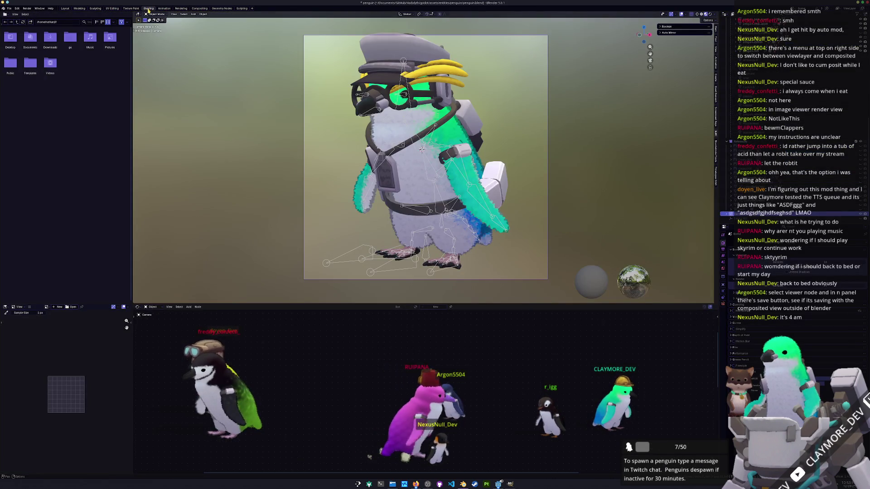
click(205, 8)
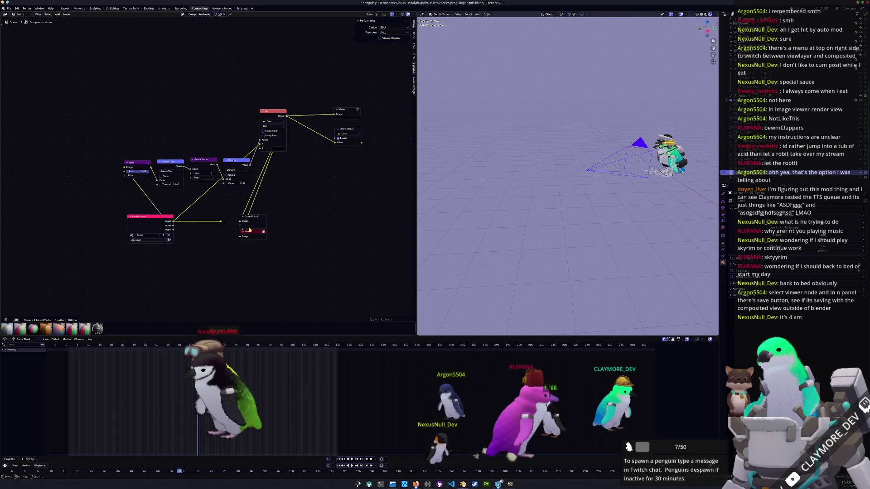
Review the compositor tree's sidebar Group, Node, Options and View settings.
click(413, 23)
click(414, 34)
click(413, 23)
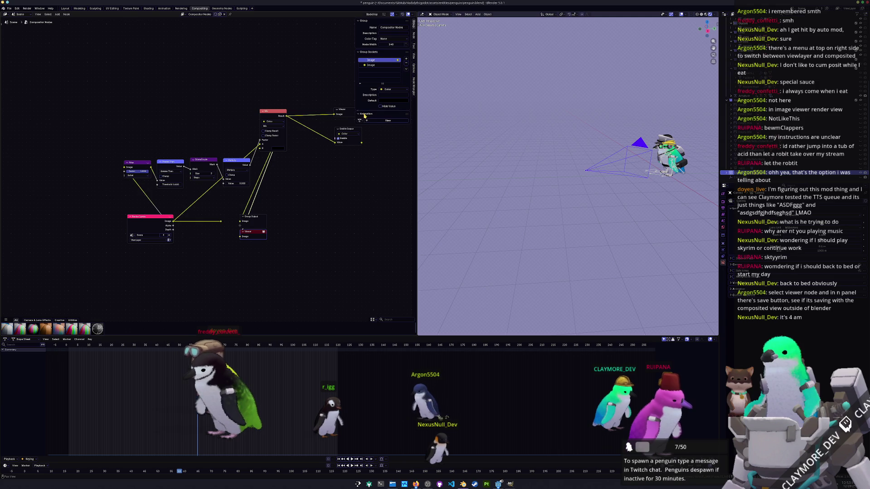
scroll(327, 212, up, 1)
scroll(322, 213, up, 2)
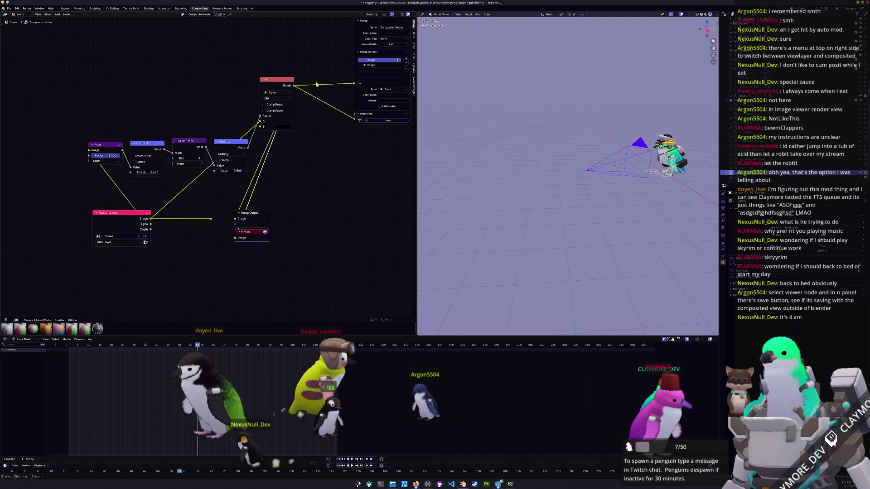
click(414, 69)
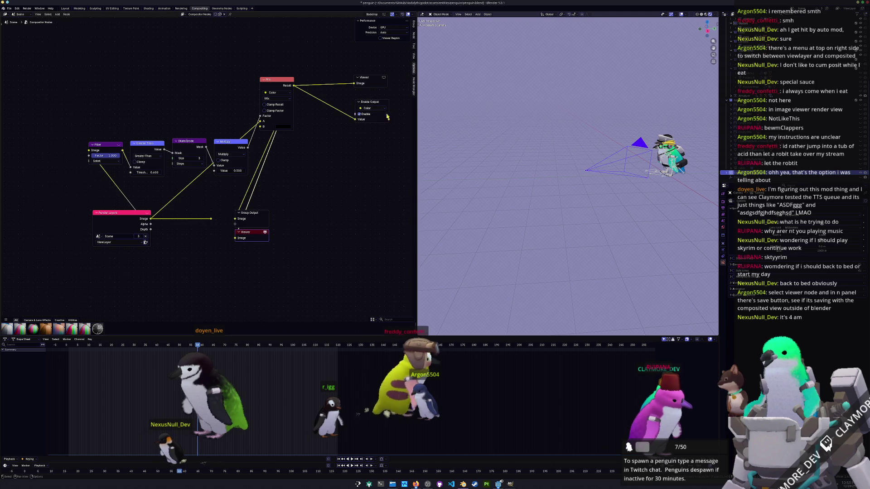
click(414, 59)
click(414, 54)
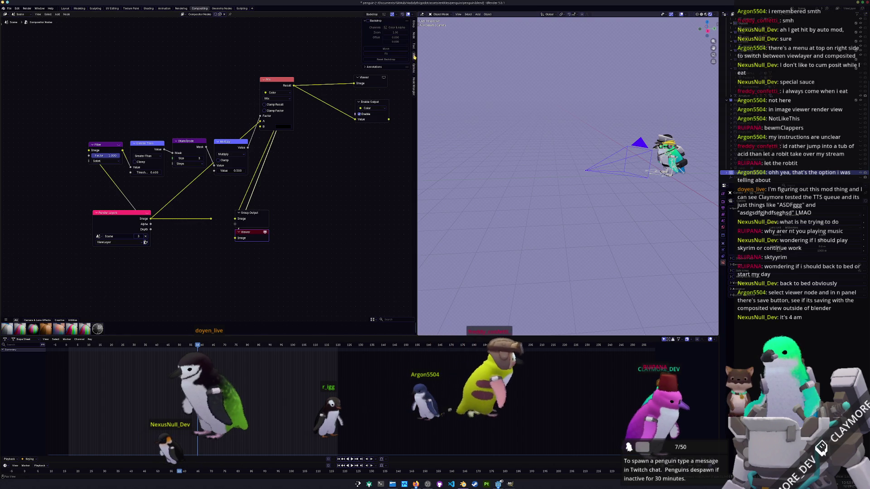
click(414, 25)
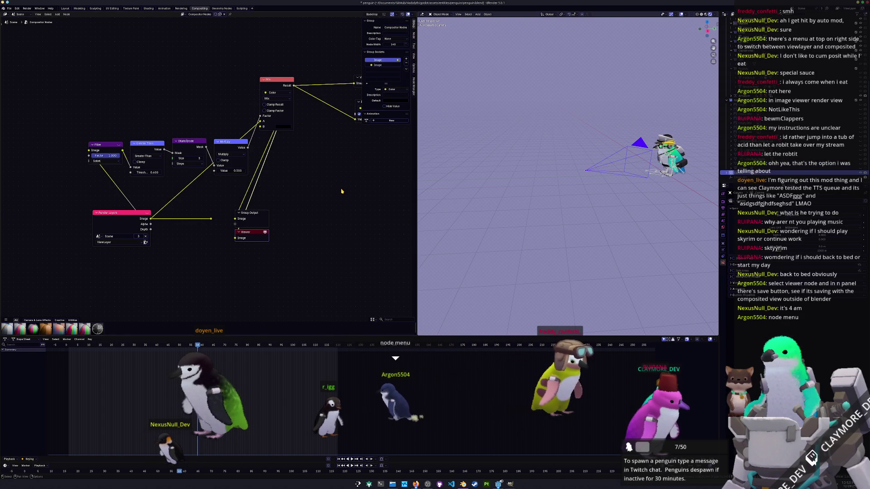
Check the Viewer node's context menu, then bring up the Node header menu.
right_click(247, 233)
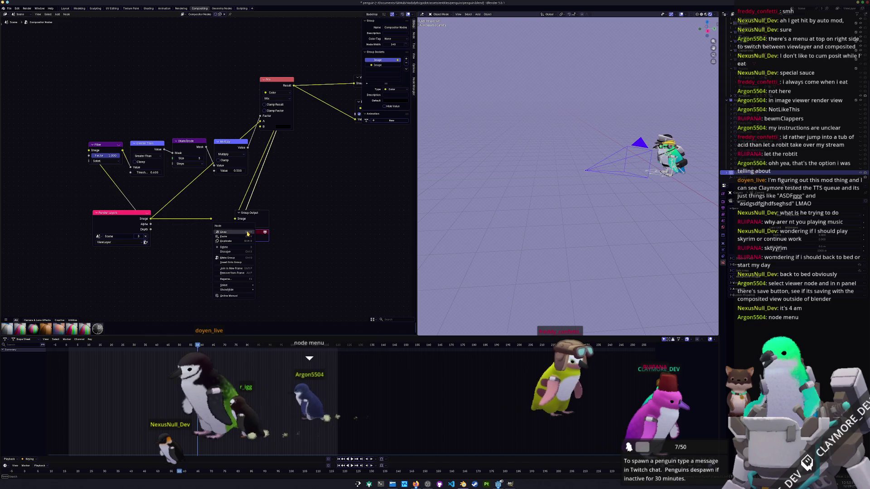
key(Escape)
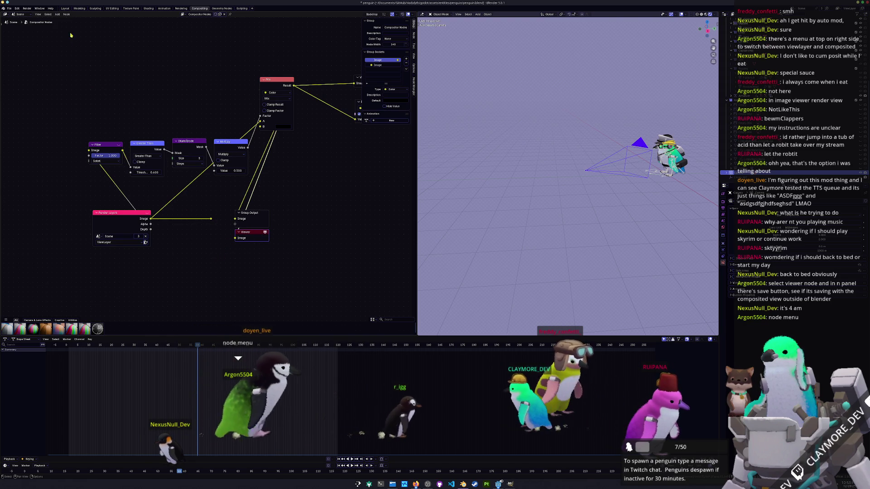
click(66, 14)
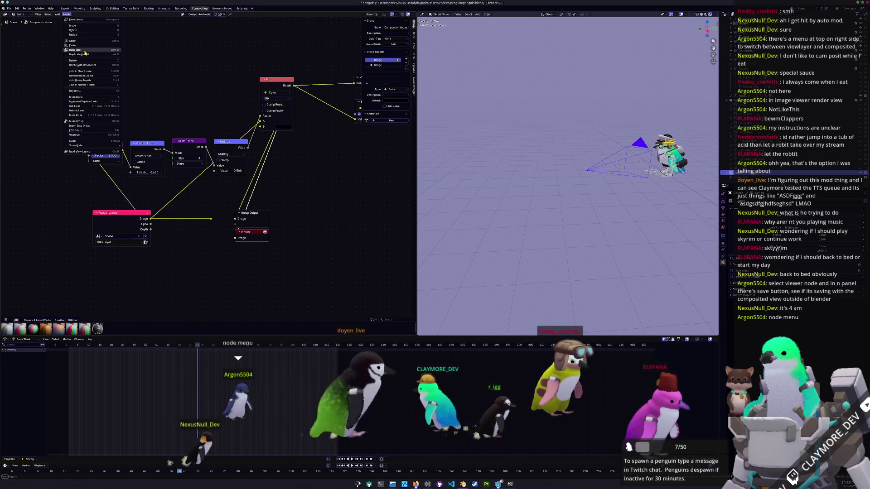
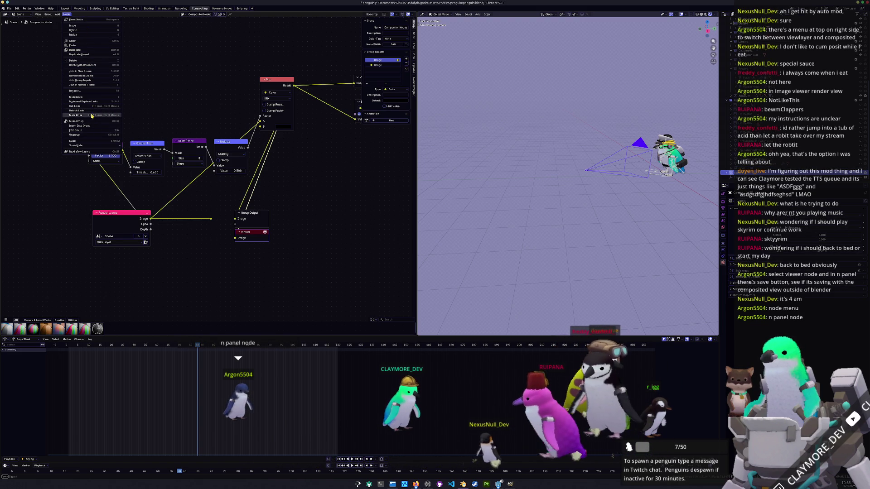
Dismiss the Node menu and view the penguin through the scene camera with Numpad 0.
click(85, 151)
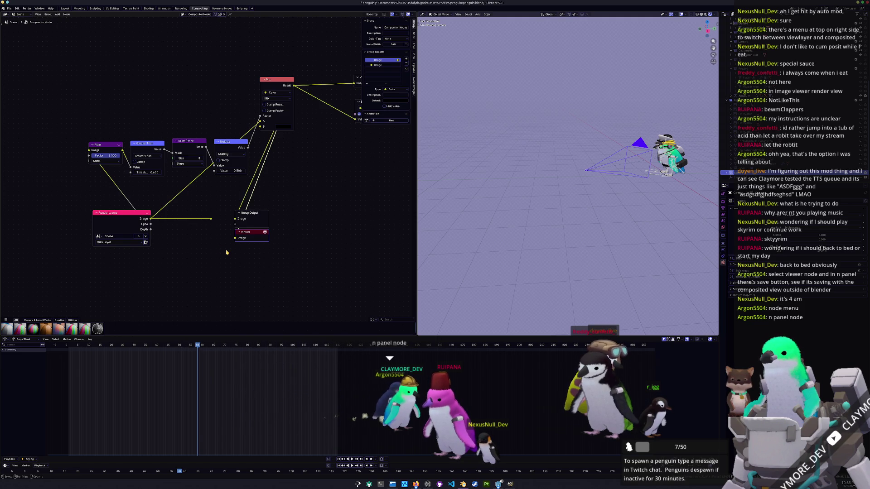
key(KP_0)
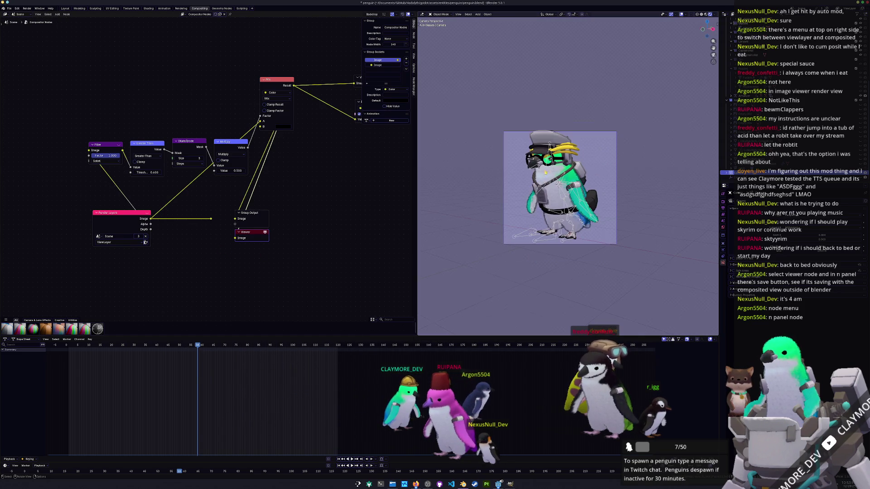
Try a Dilate/Erode size of 19, then undo it back to 3.
scroll(523, 194, up, 10)
scroll(633, 164, up, 5)
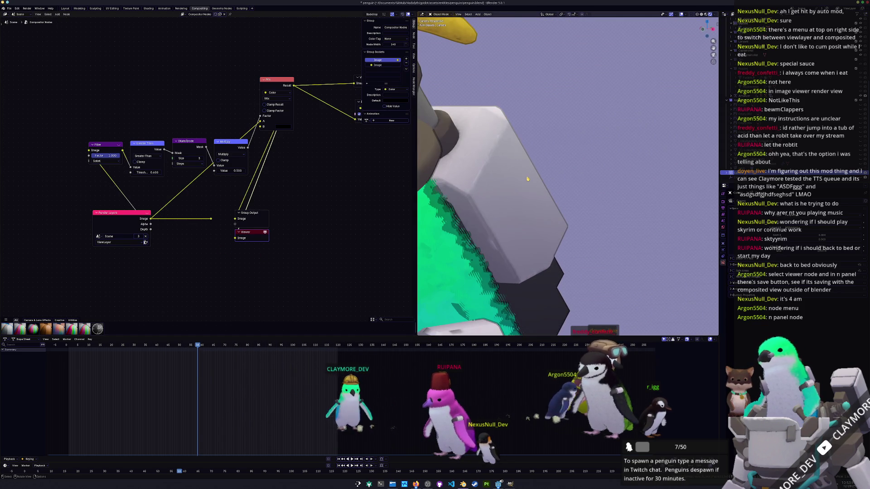
scroll(528, 179, up, 3)
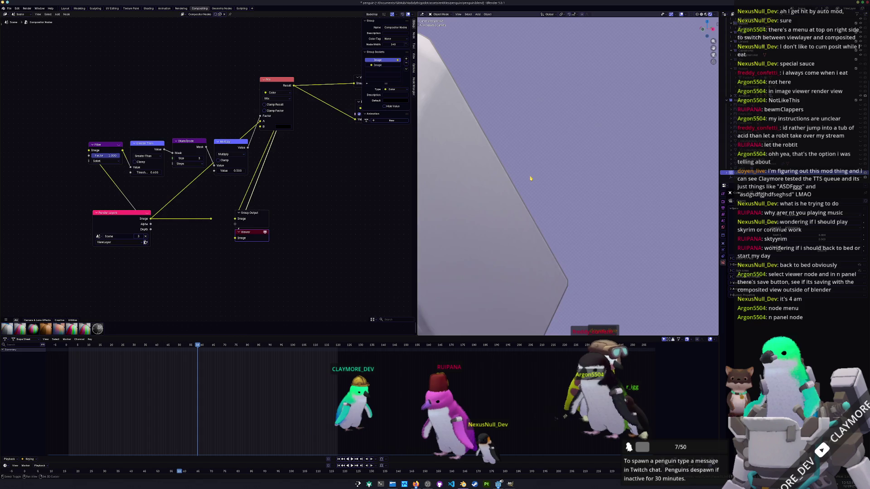
scroll(531, 179, up, 2)
scroll(200, 180, up, 1)
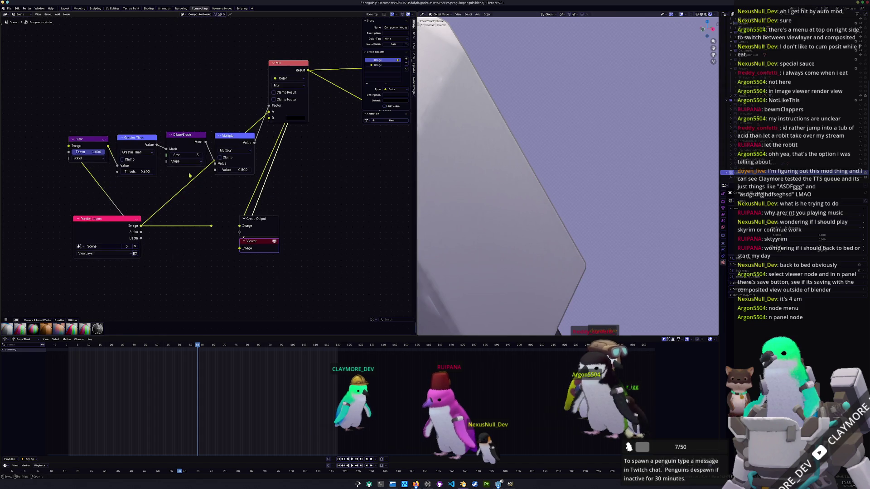
drag(187, 155, 203, 155)
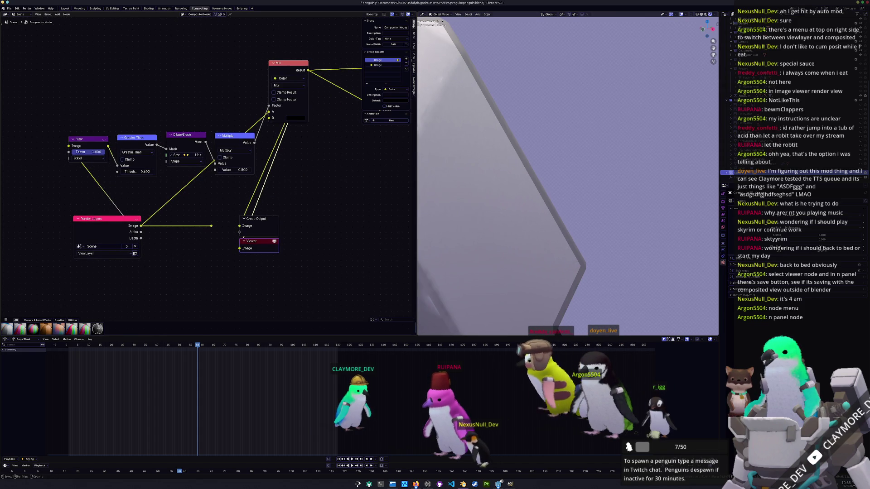
scroll(528, 179, down, 3)
scroll(528, 179, down, 5)
key(ctrl+z)
Save the penguin blend file and select another object in the outliner.
scroll(535, 188, up, 2)
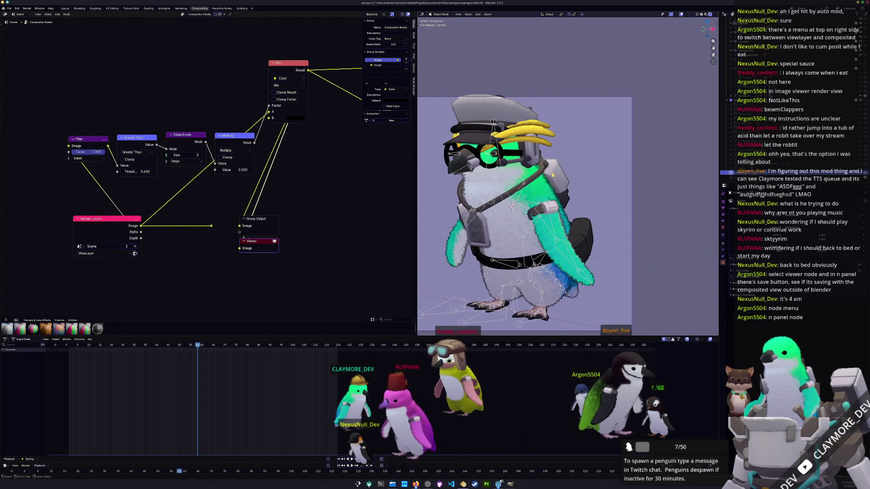
scroll(546, 177, up, 2)
key(ctrl+s)
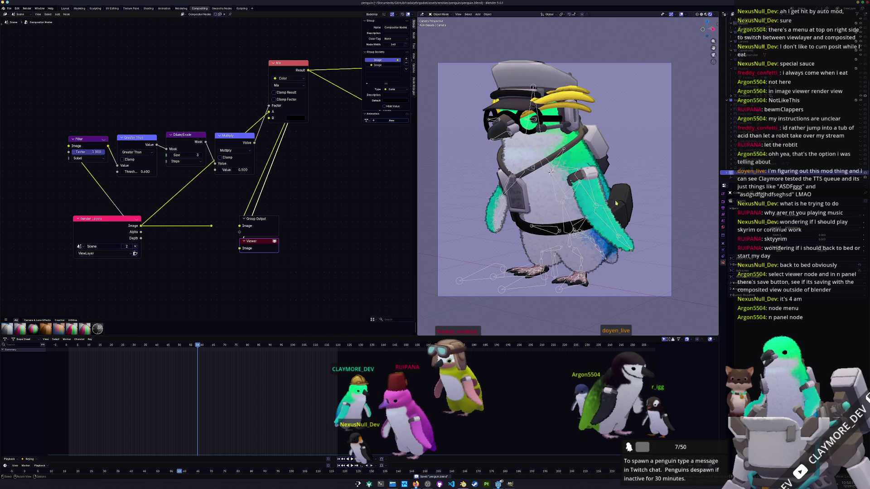
scroll(761, 131, up, 3)
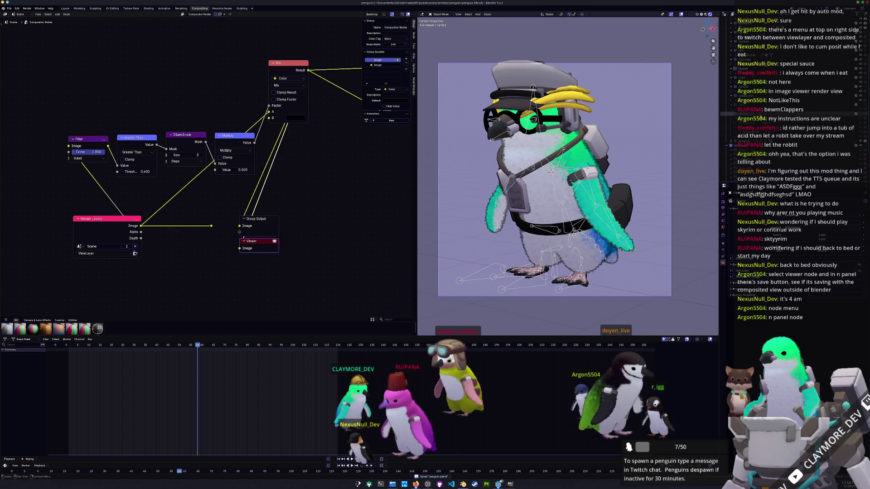
scroll(763, 120, up, 3)
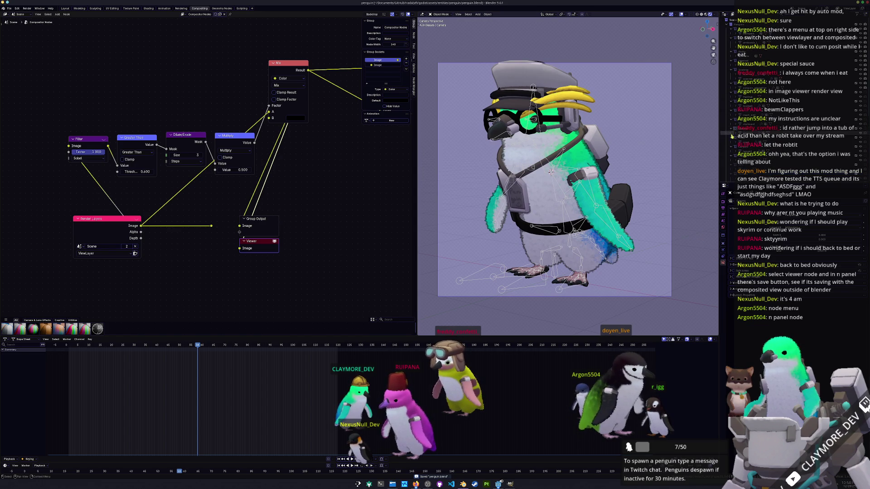
click(841, 88)
Switch the render engine to Cycles in the Render properties.
click(724, 214)
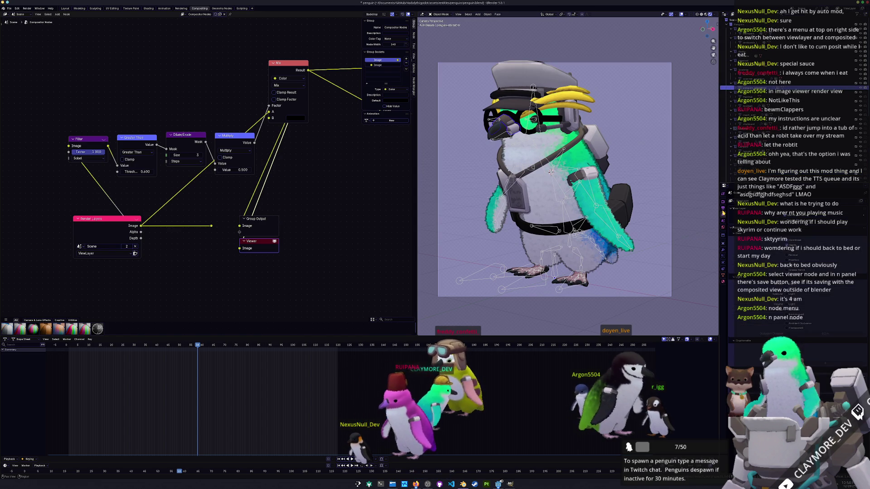
click(724, 207)
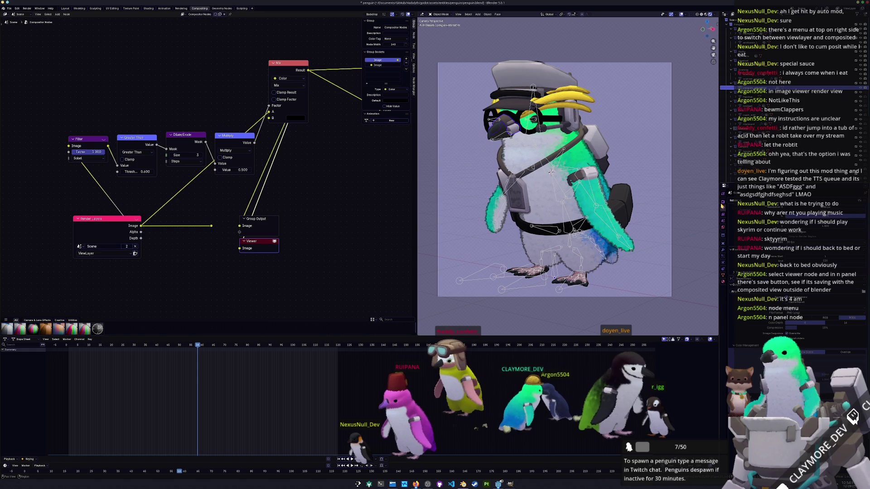
click(723, 202)
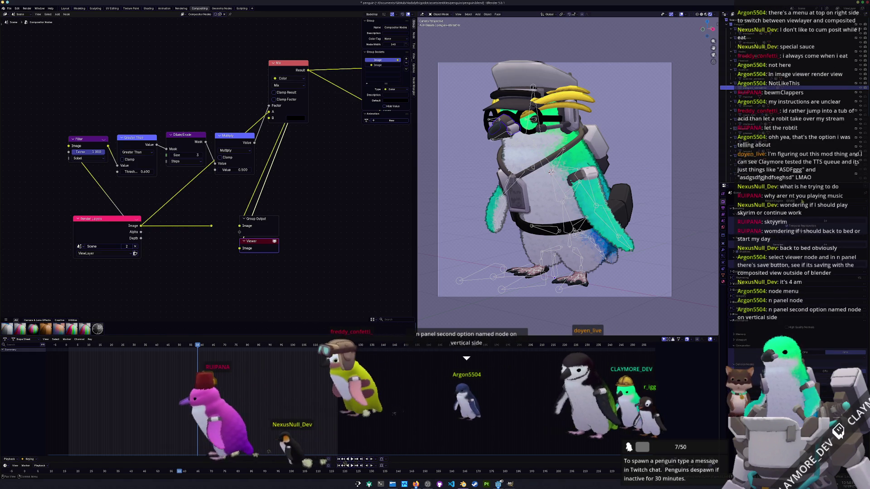
click(798, 201)
click(798, 219)
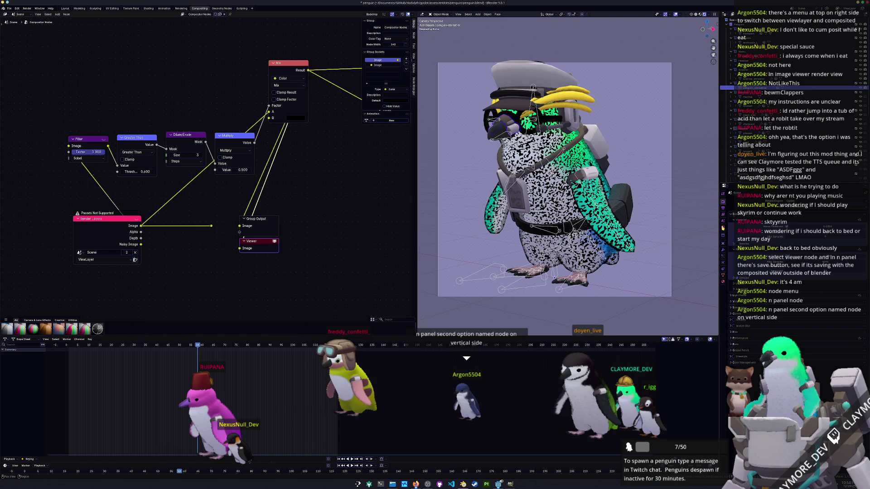
Check the View Layer render passes, collapsing the Data passes subsection.
click(724, 217)
click(723, 210)
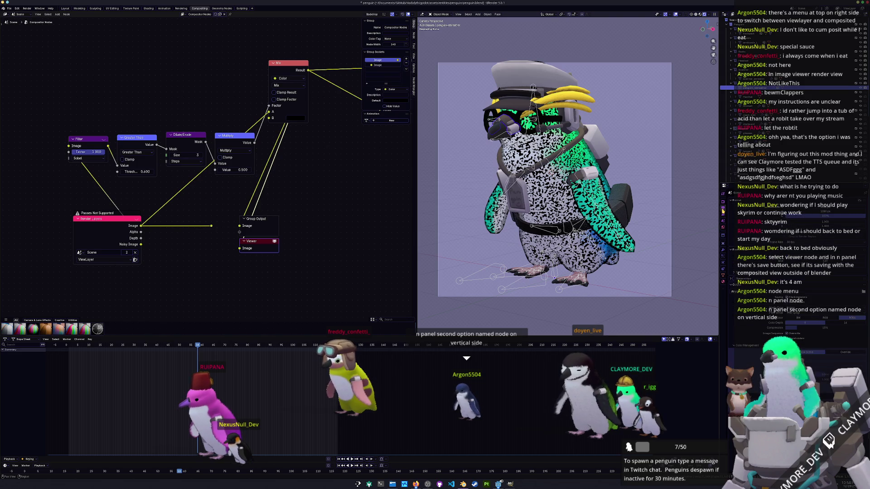
scroll(746, 298, down, 2)
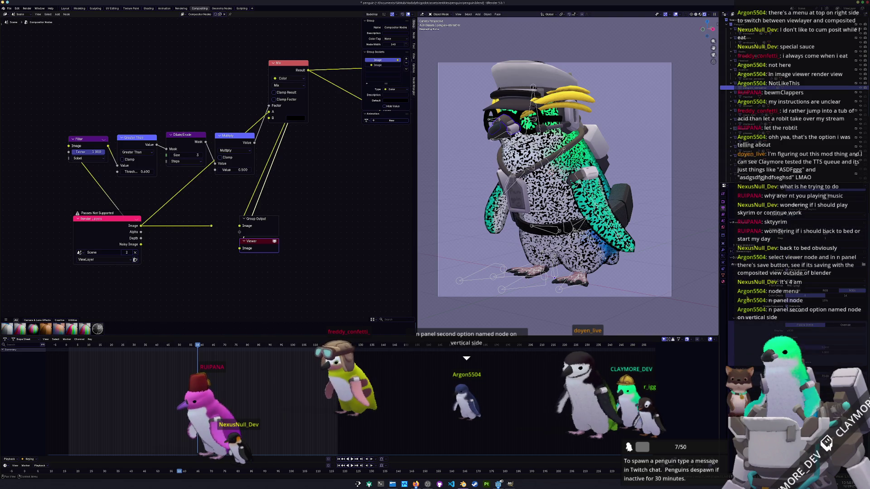
click(724, 215)
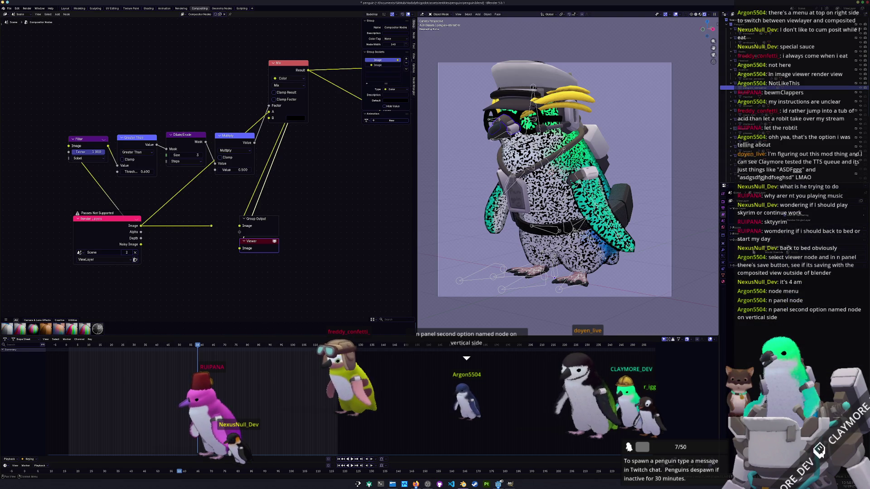
click(752, 228)
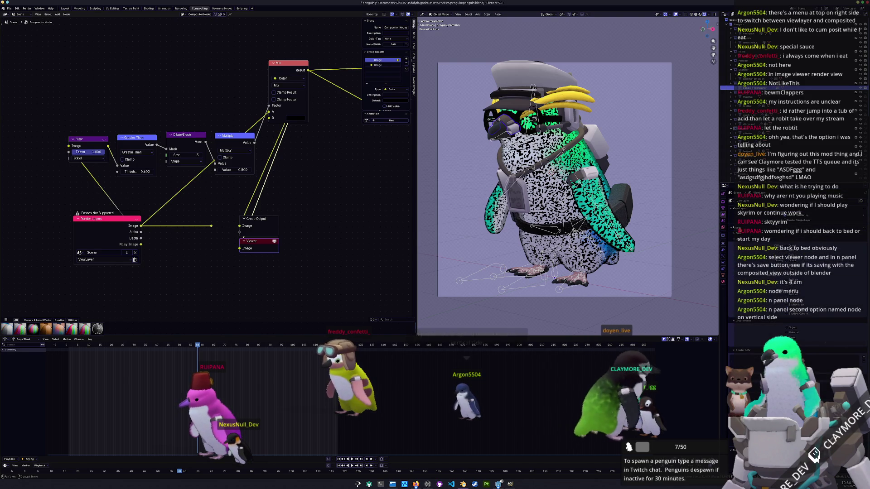
click(739, 234)
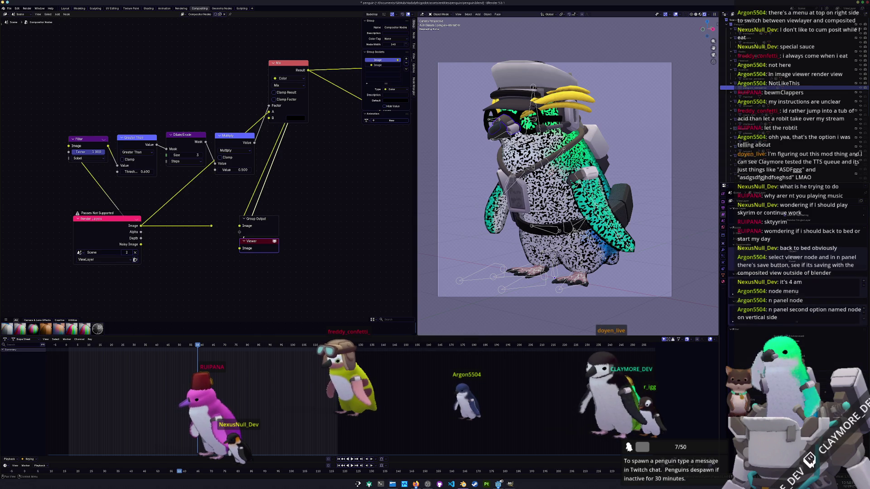
Set the render engine back to EEVEE and show the active node's properties.
click(724, 202)
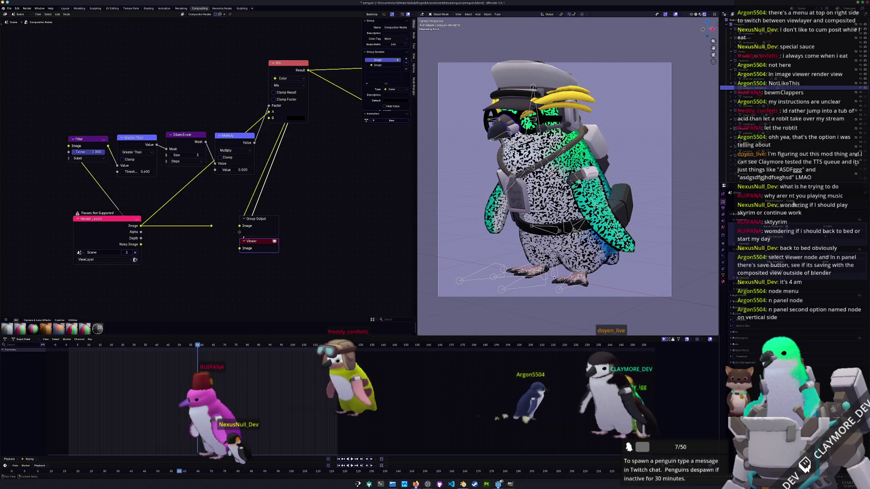
click(794, 203)
click(793, 210)
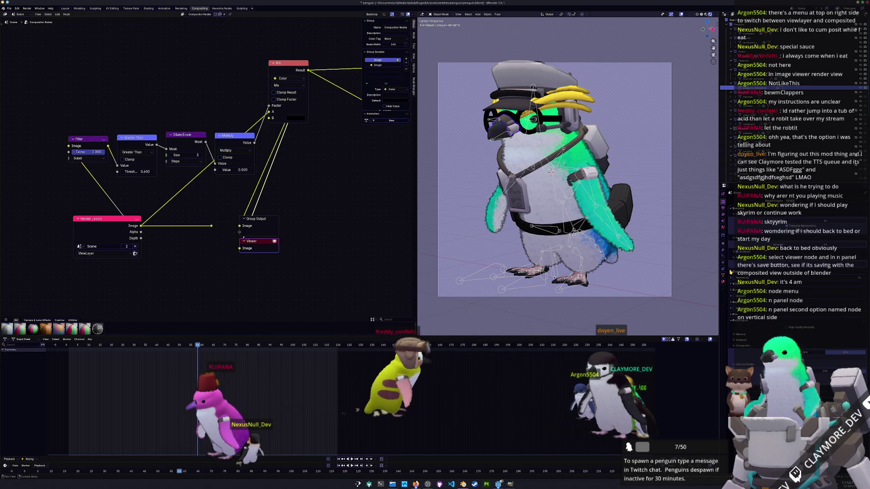
click(412, 33)
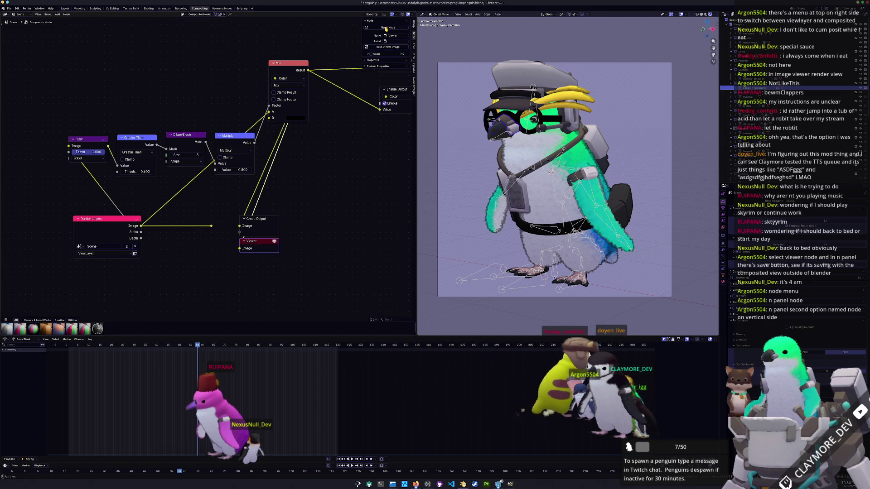
Move the Viewer node up and right, nudge Group Output right, and select the Viewer.
click(385, 47)
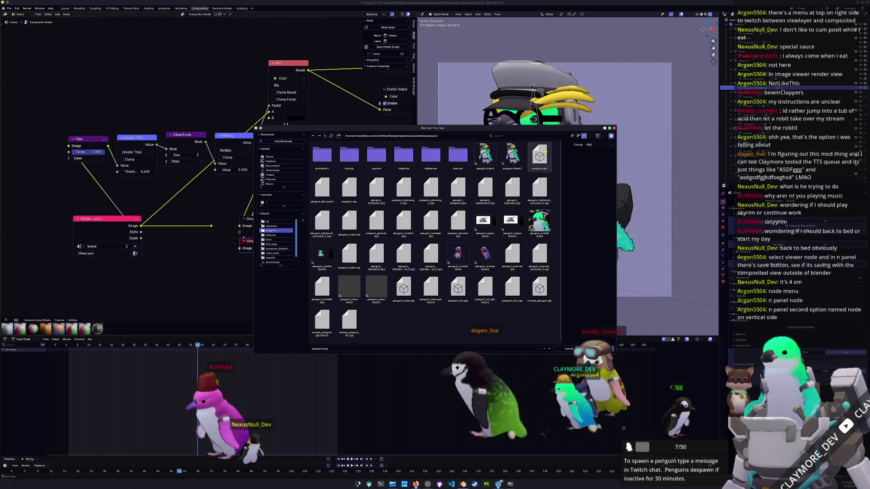
key(Escape)
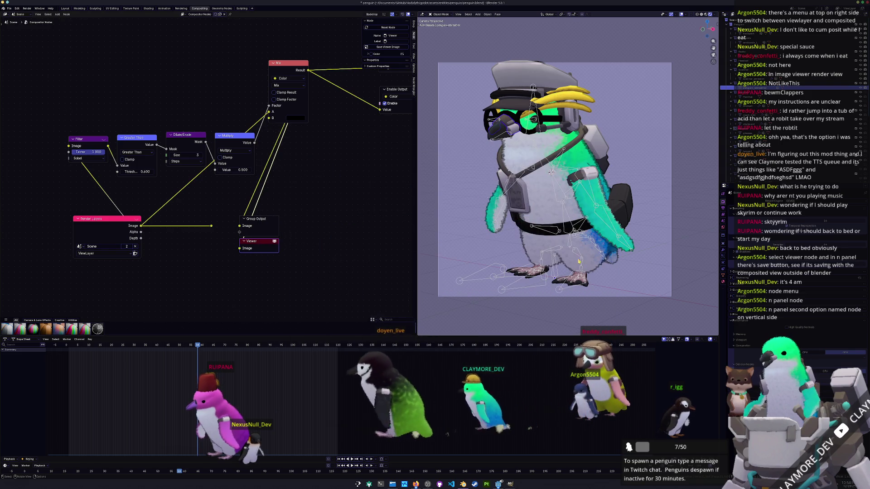
drag(260, 241, 311, 224)
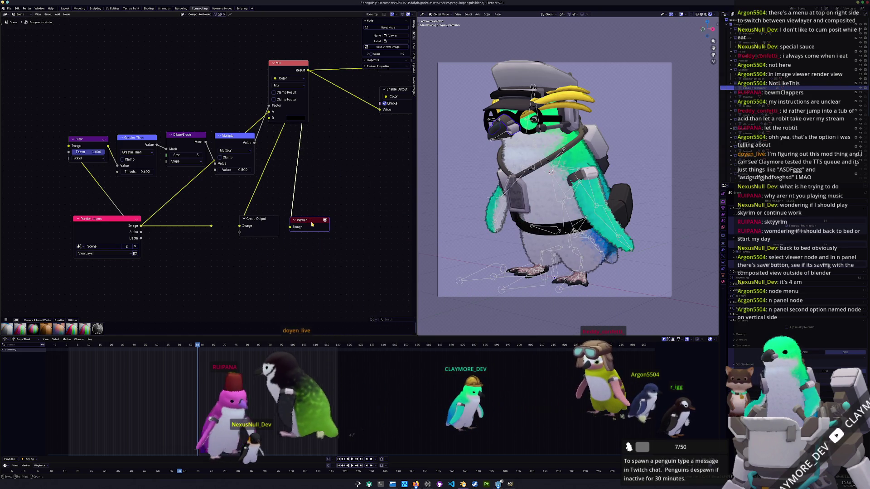
drag(256, 220, 260, 221)
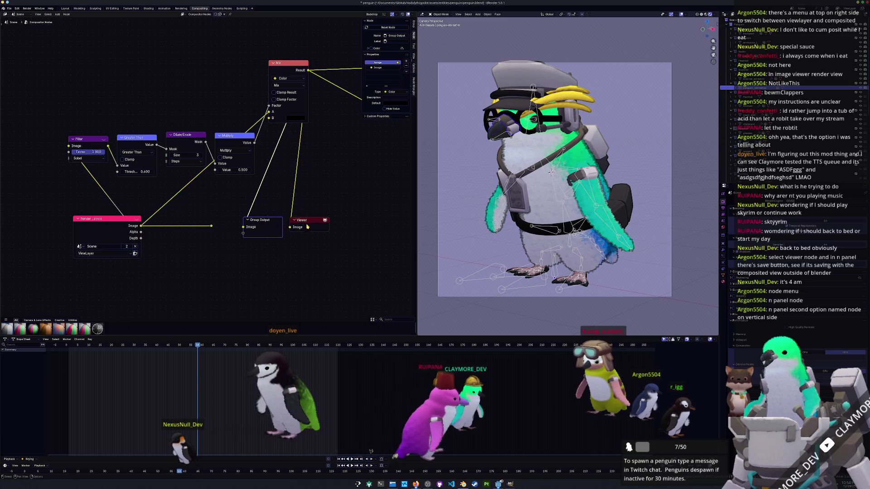
click(313, 223)
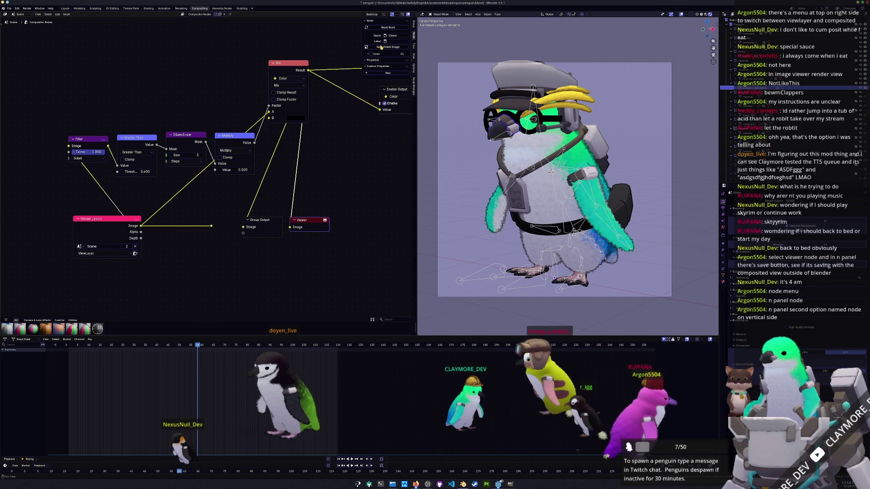
Save the Viewer image to a file, then bring up the Dolphin file manager.
click(383, 48)
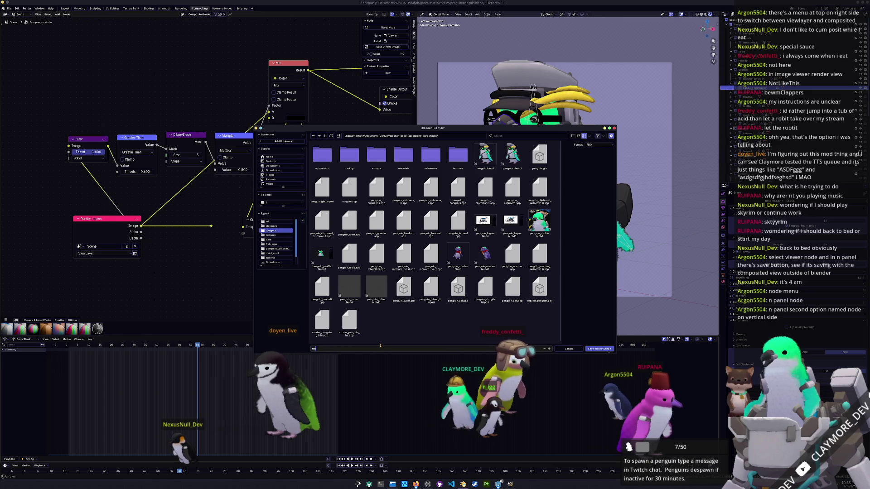
key(Return)
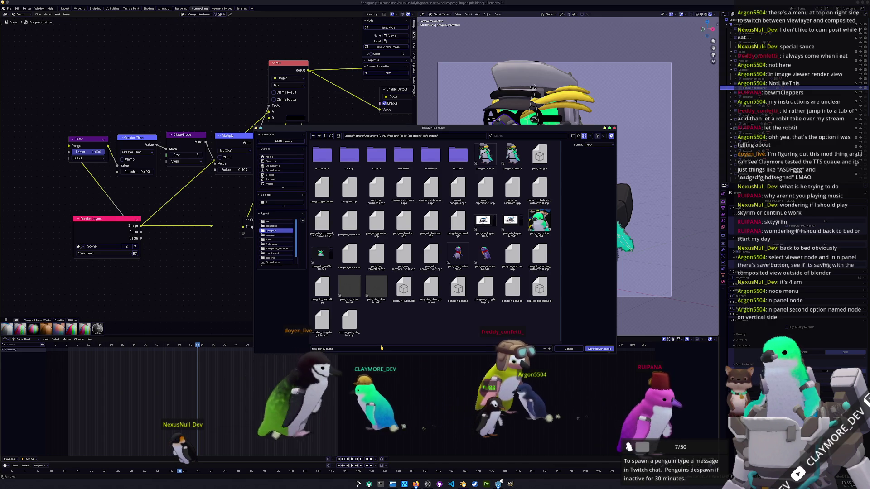
click(393, 484)
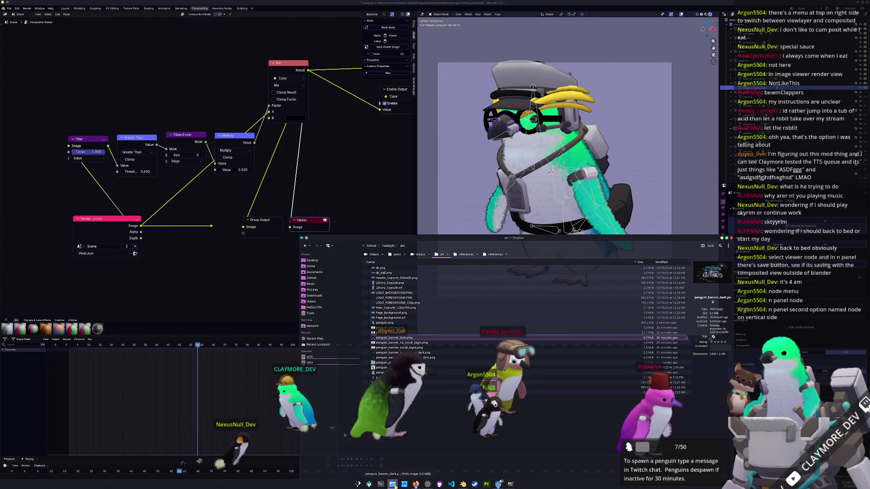
Browse to the assets/entities/penguin folder of the Godot project.
click(392, 247)
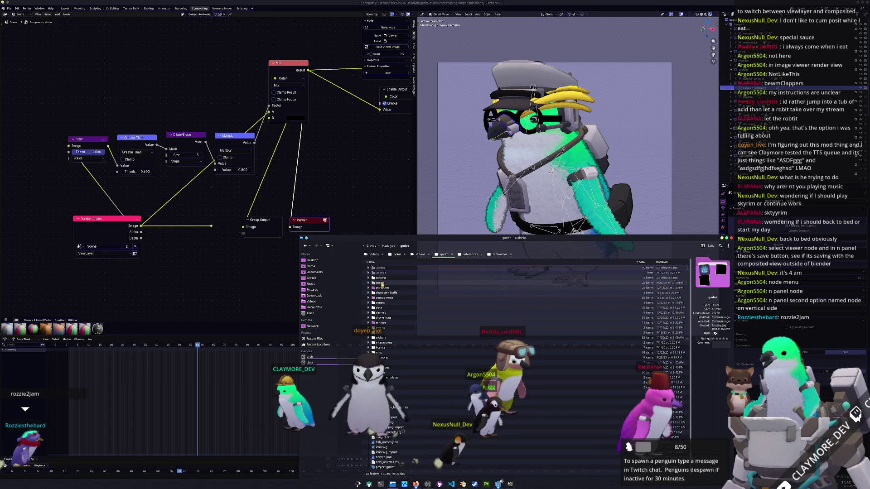
double_click(382, 284)
double_click(382, 285)
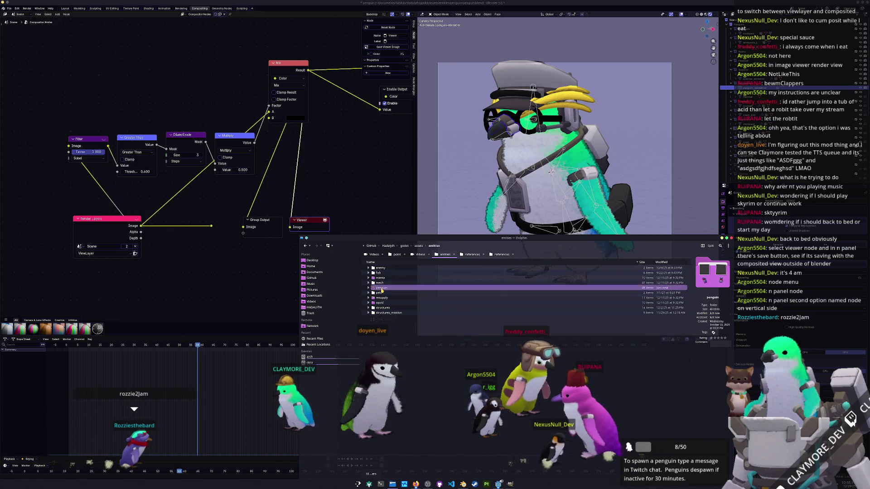
double_click(382, 289)
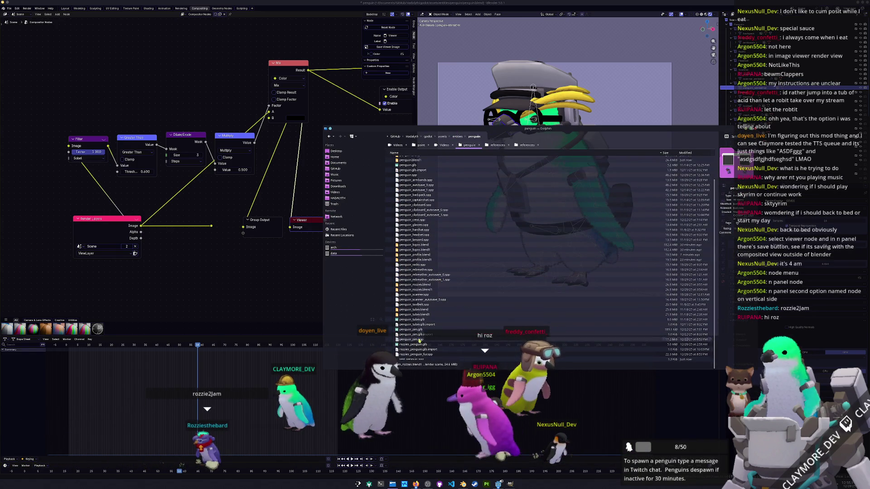
Preview test_penguin.png, delete it, and quit Dolphin.
double_click(407, 360)
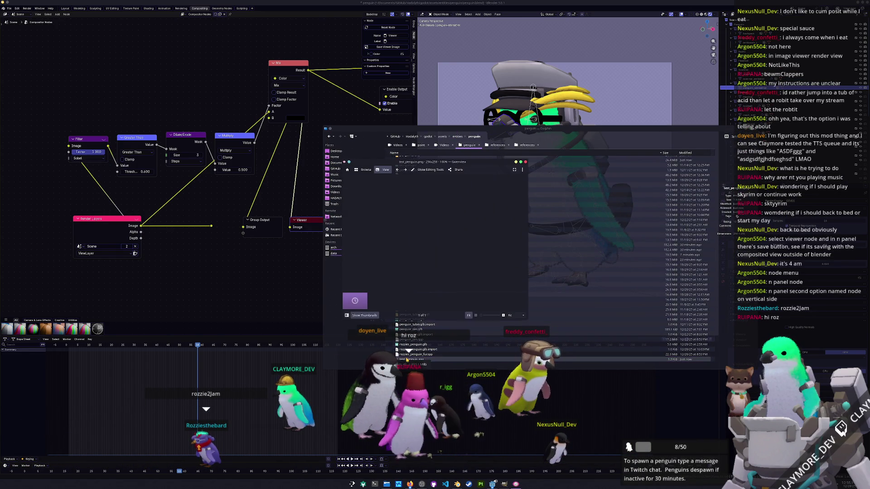
click(525, 162)
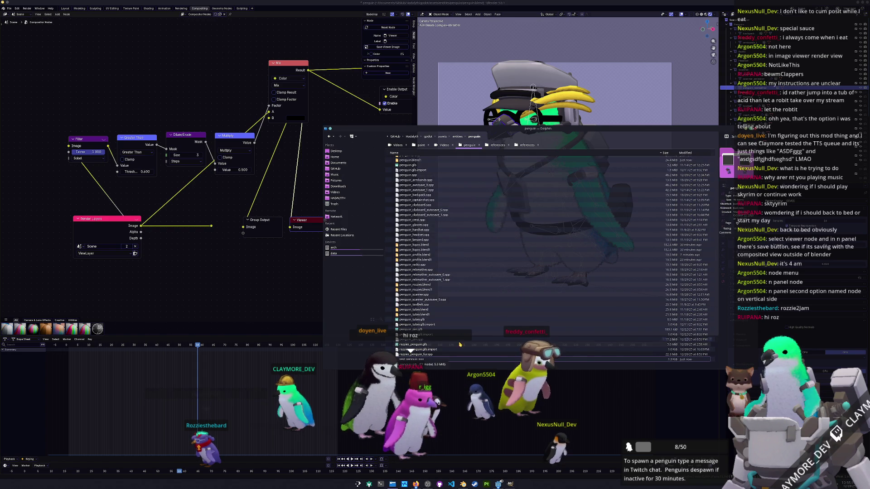
key(Delete)
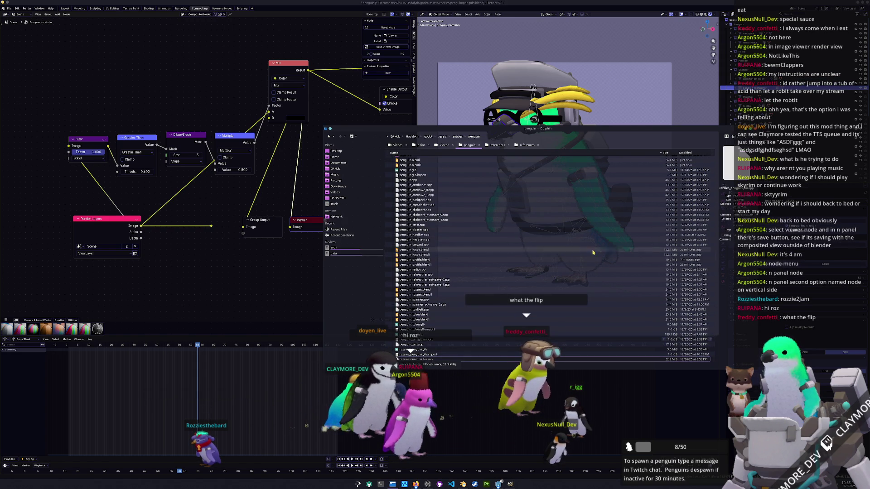
key(ctrl+q)
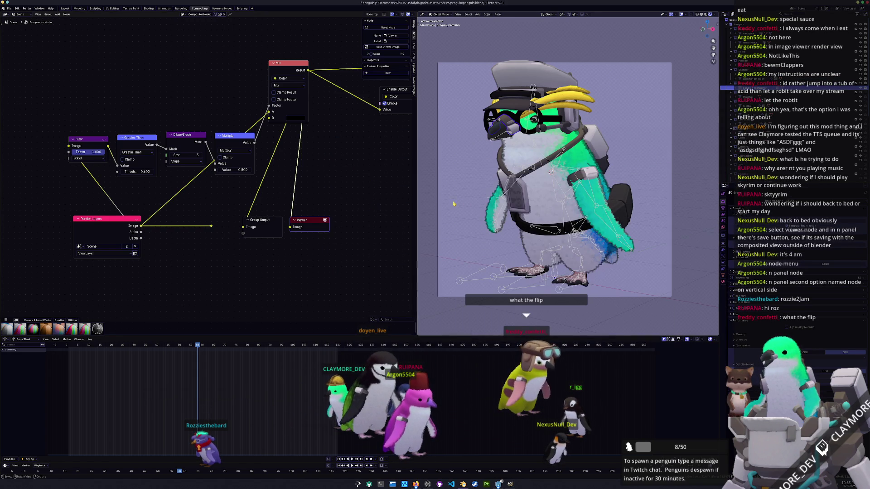
Fit all compositor nodes in view and move Group Output and Viewer up and right.
scroll(486, 192, up, 4)
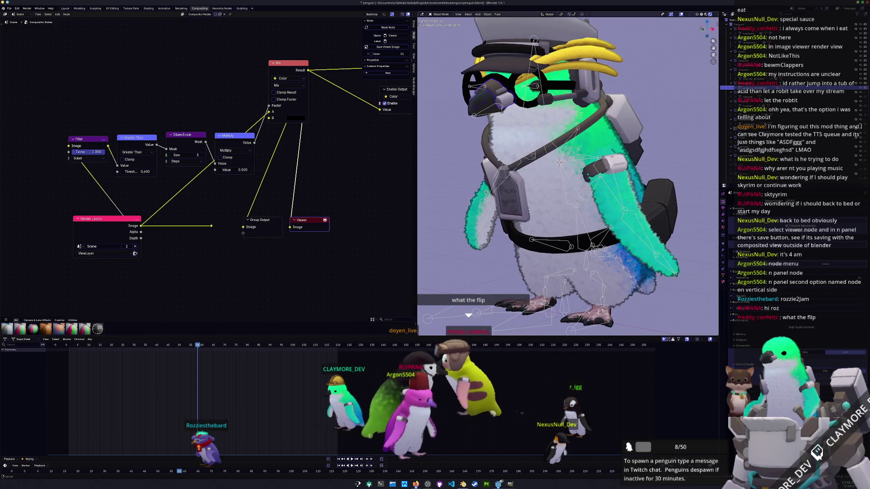
scroll(486, 192, up, 2)
key(Home)
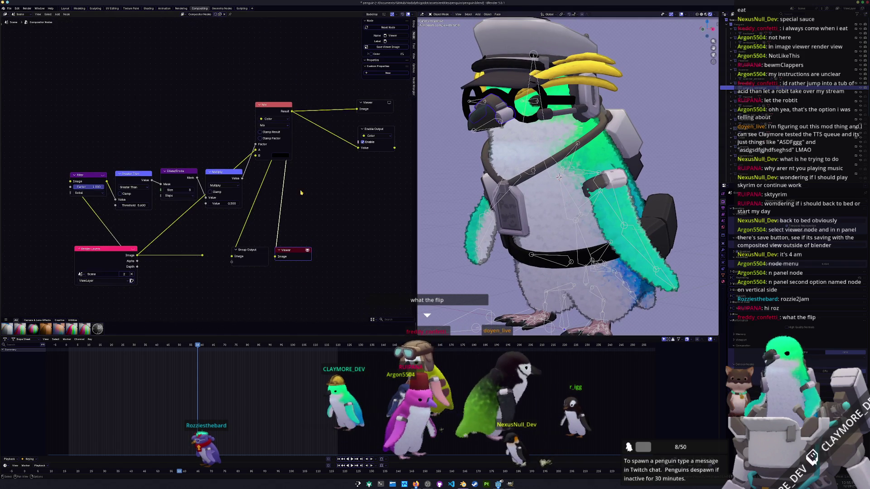
drag(215, 284, 182, 242)
mouse_move(321, 289)
mouse_down()
mouse_move(222, 235)
mouse_move(295, 217)
mouse_move(332, 186)
mouse_up()
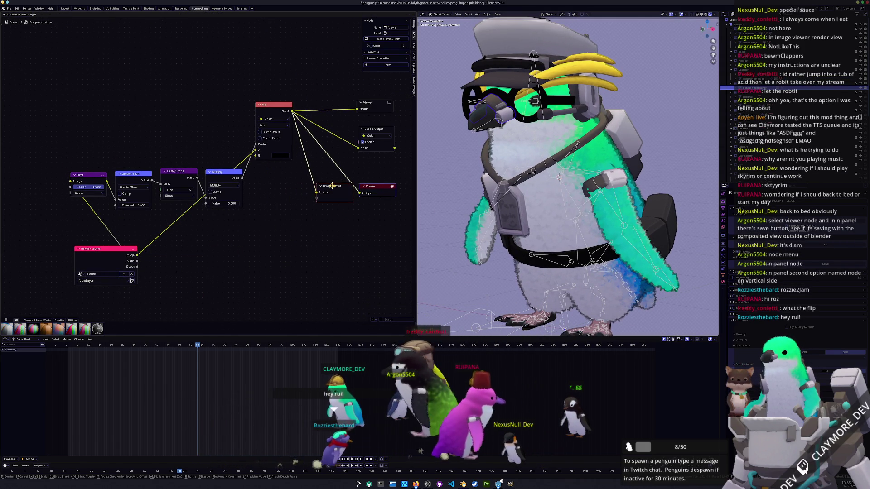
Select the extra Viewer and Enable Output nodes and move Mix down beside Multiply.
mouse_move(411, 174)
mouse_down()
mouse_move(382, 97)
mouse_move(351, 92)
mouse_up()
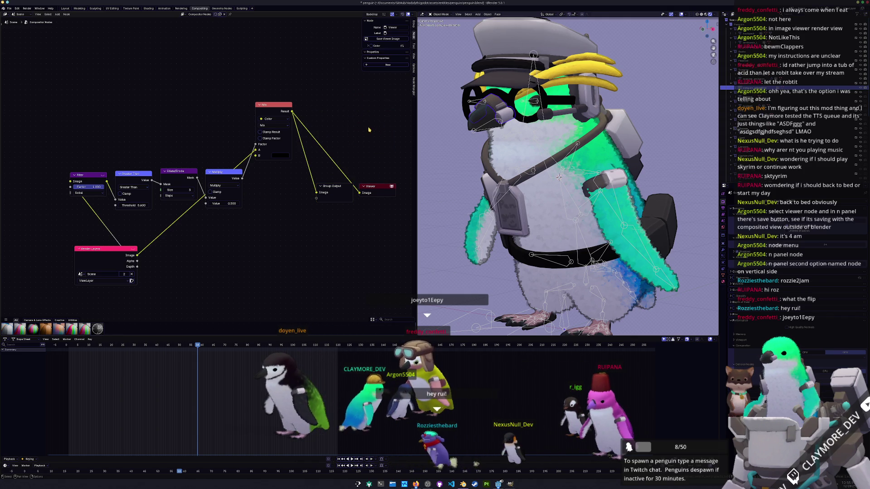
click(338, 190)
drag(275, 112, 269, 179)
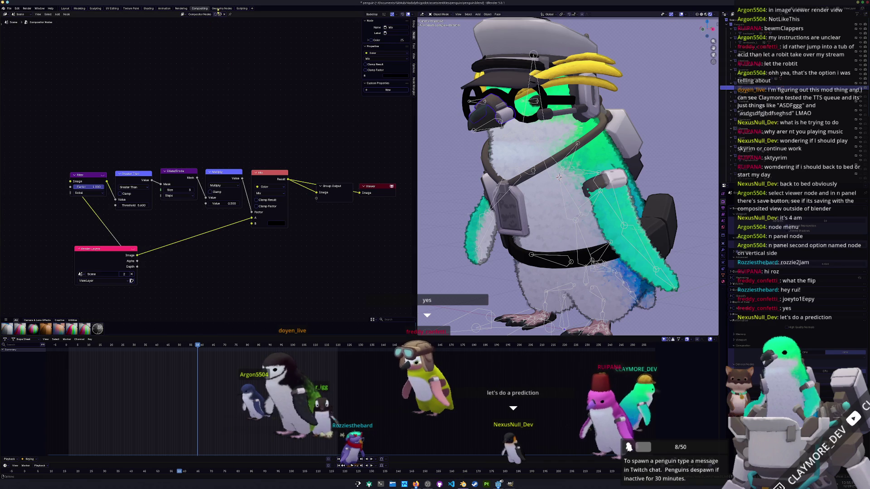
click(180, 9)
scroll(405, 236, up, 3)
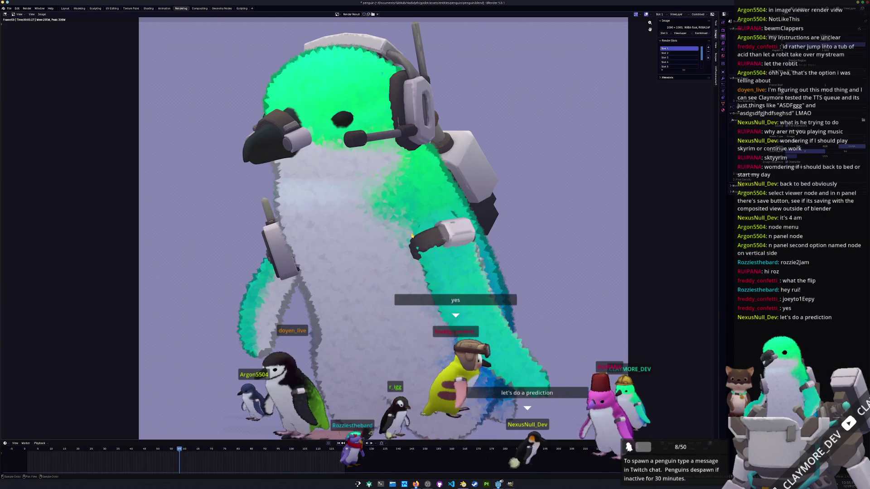
scroll(406, 236, down, 3)
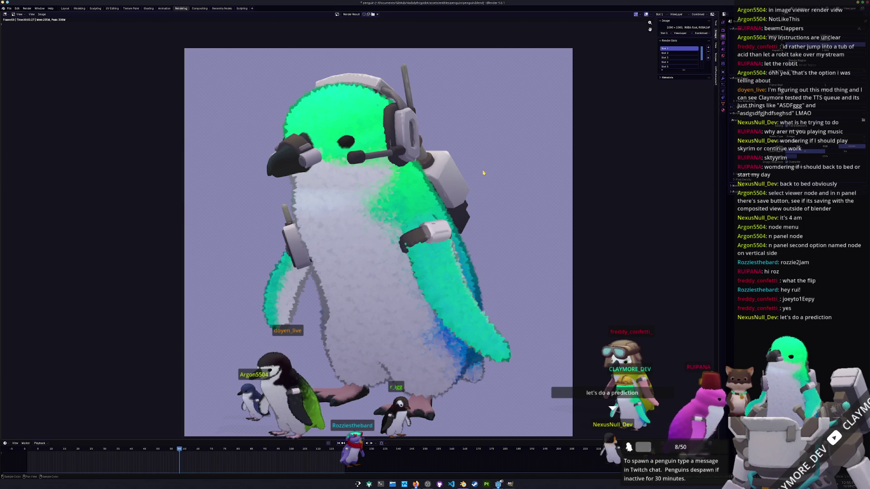
middle_drag(481, 171, 471, 172)
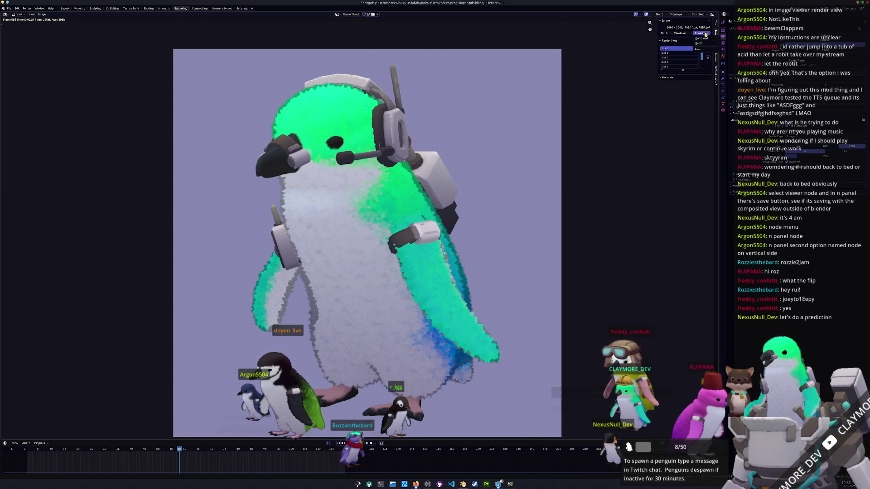
click(698, 43)
click(700, 38)
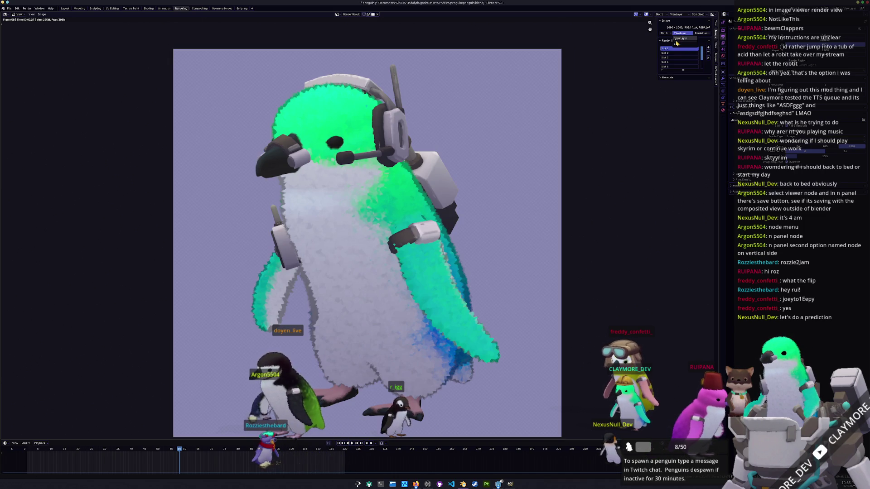
click(662, 77)
drag(683, 70, 683, 147)
click(716, 44)
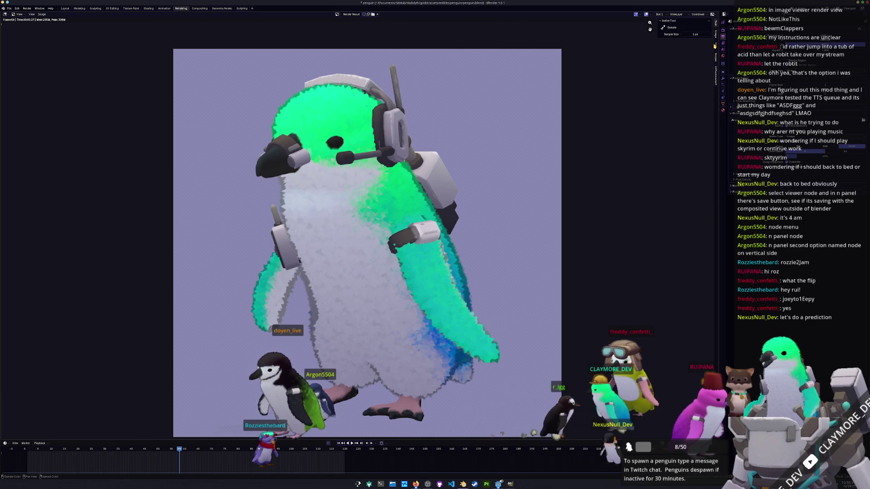
click(716, 57)
click(717, 75)
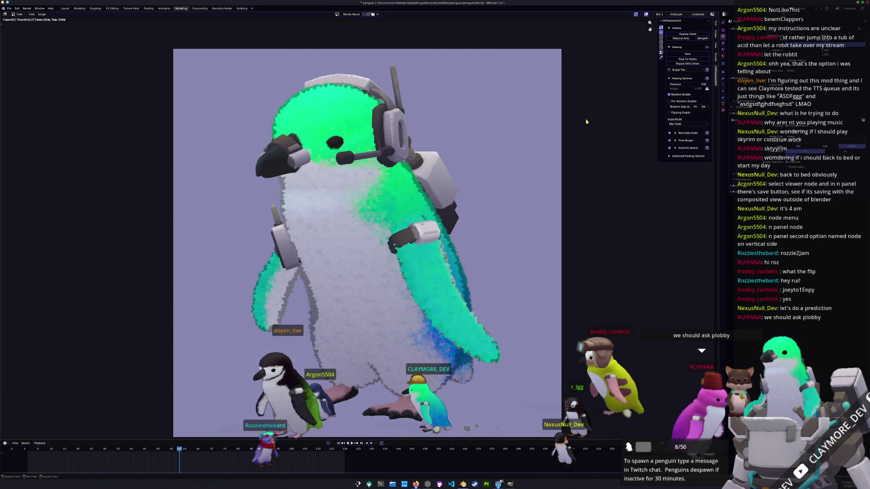
click(65, 8)
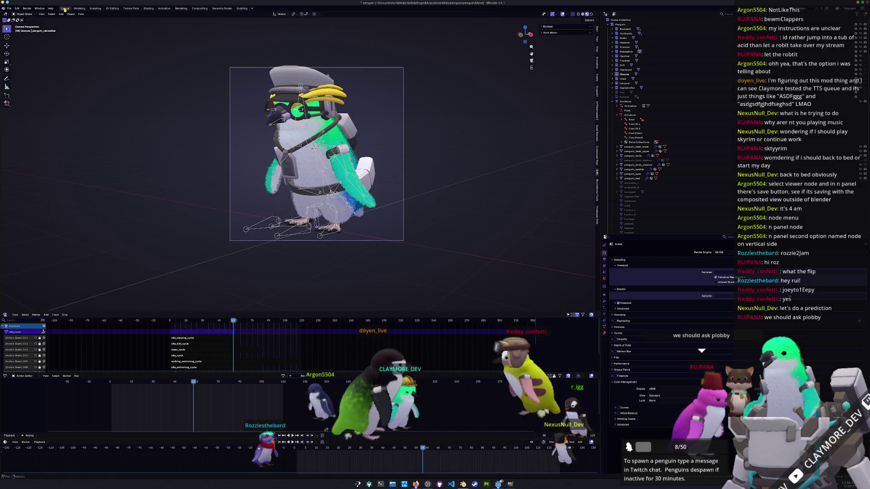
click(199, 8)
click(181, 8)
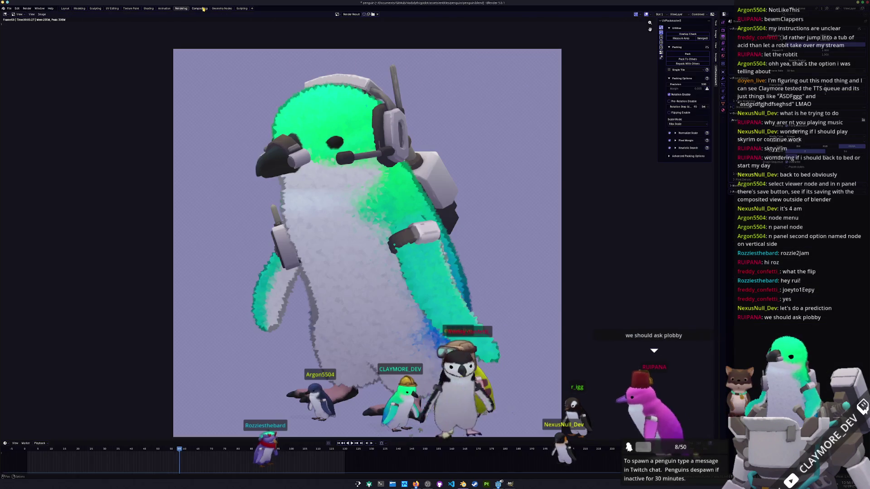
click(199, 8)
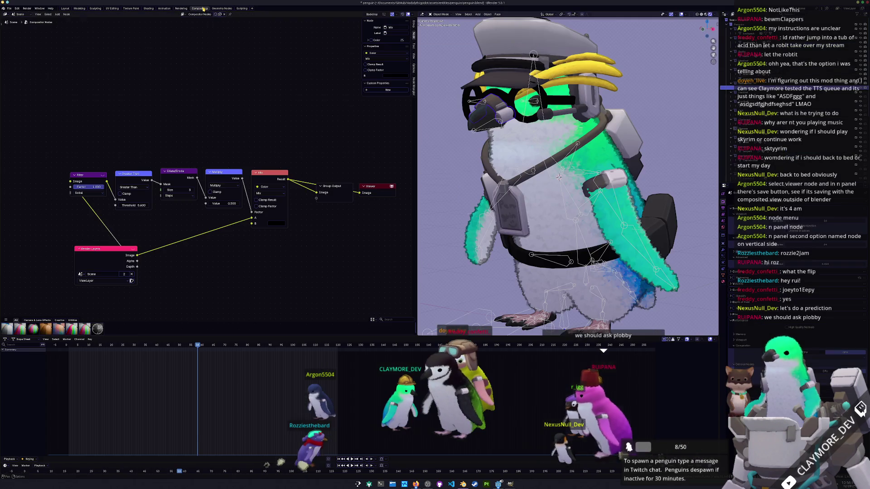
Close the Node menu, then choose File > New > General.
click(66, 14)
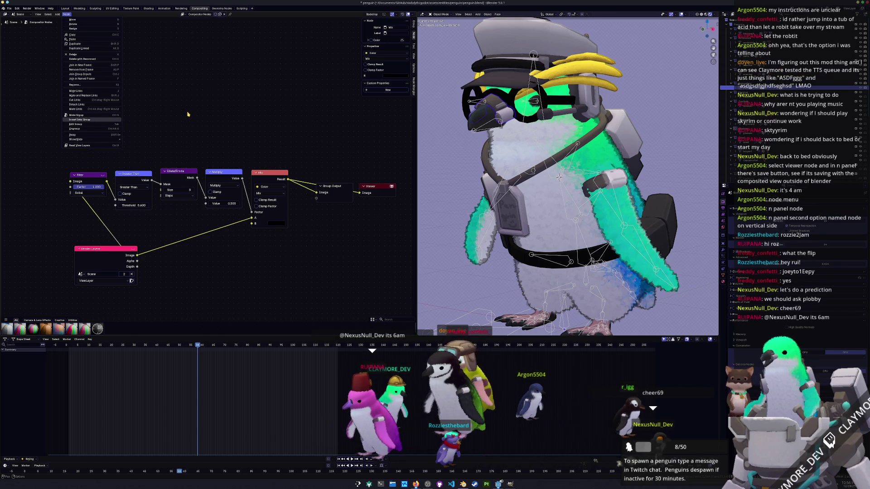
key(Escape)
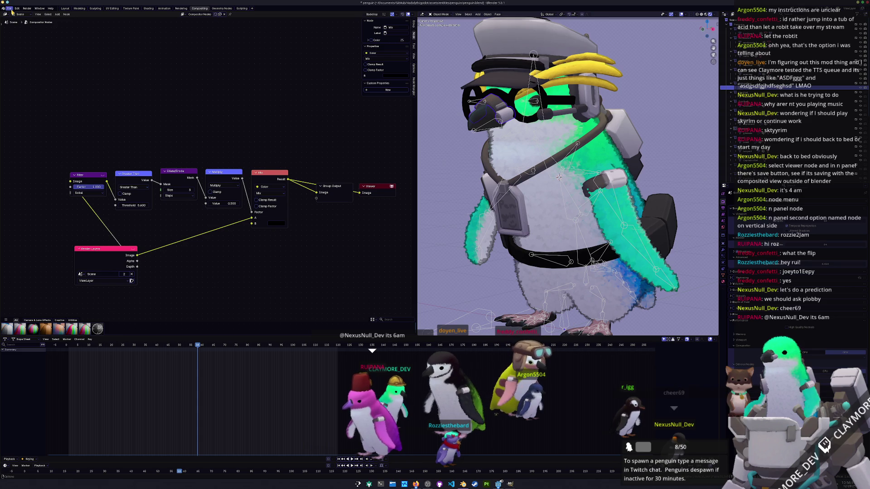
click(9, 9)
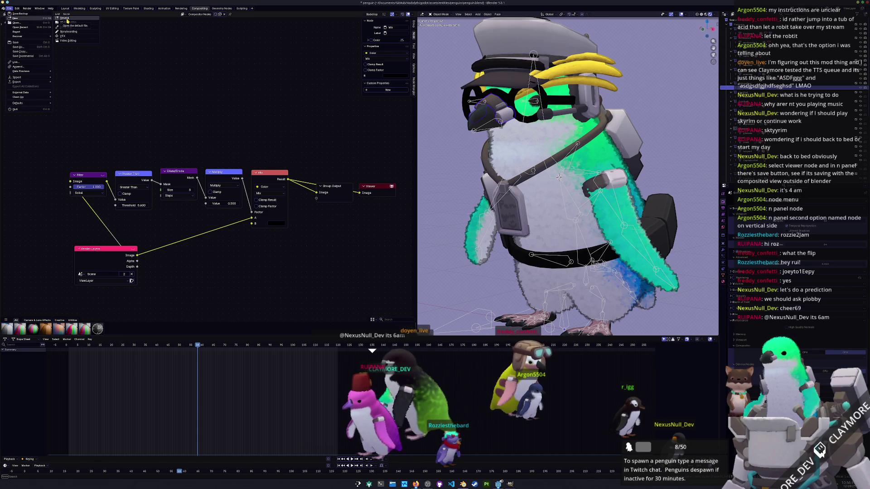
click(65, 18)
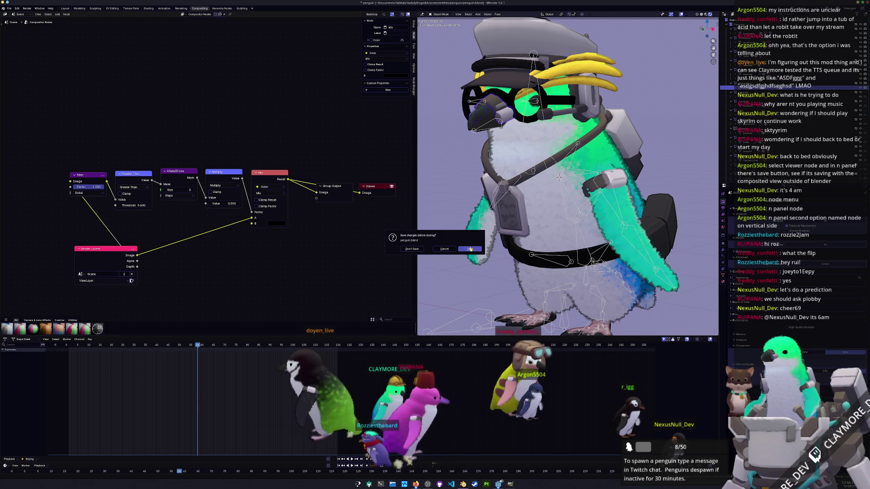
Discard penguin file changes, delete the default camera, cube and light, and choose File > Append.
click(472, 249)
key(a)
key(x)
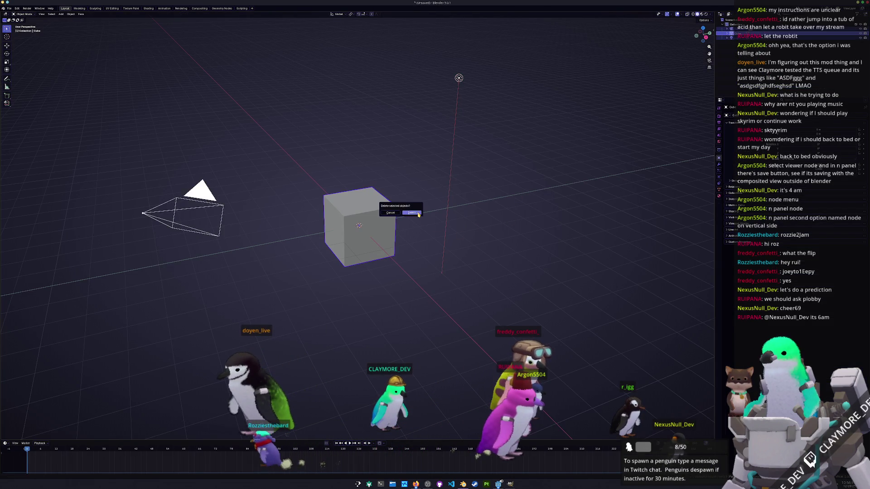
click(417, 210)
click(9, 8)
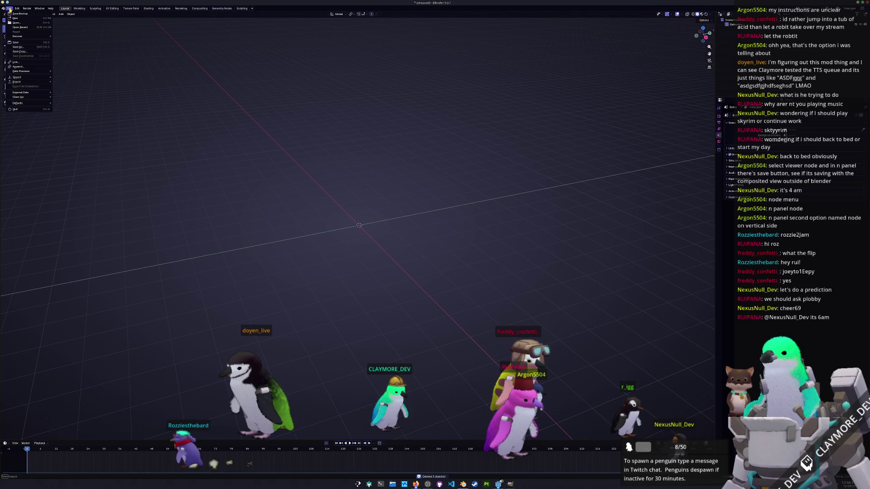
click(18, 66)
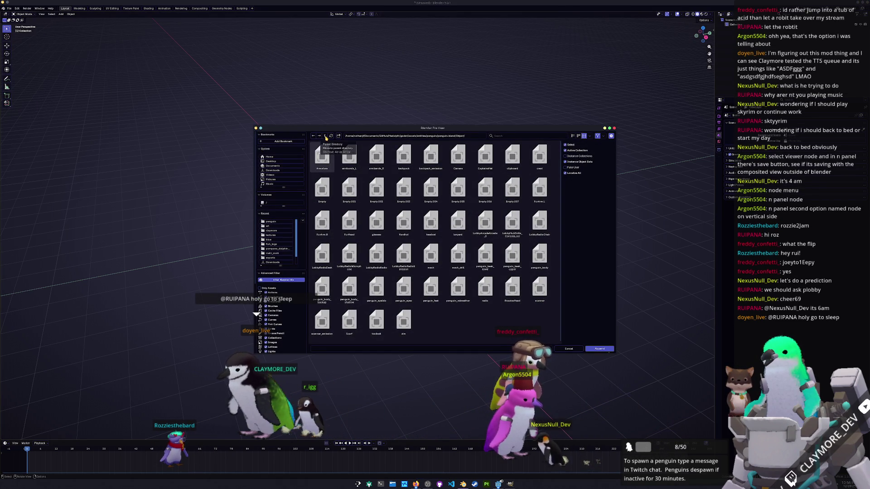
Open penguin.blend's Object folder in list view, select all objects and append them.
click(326, 136)
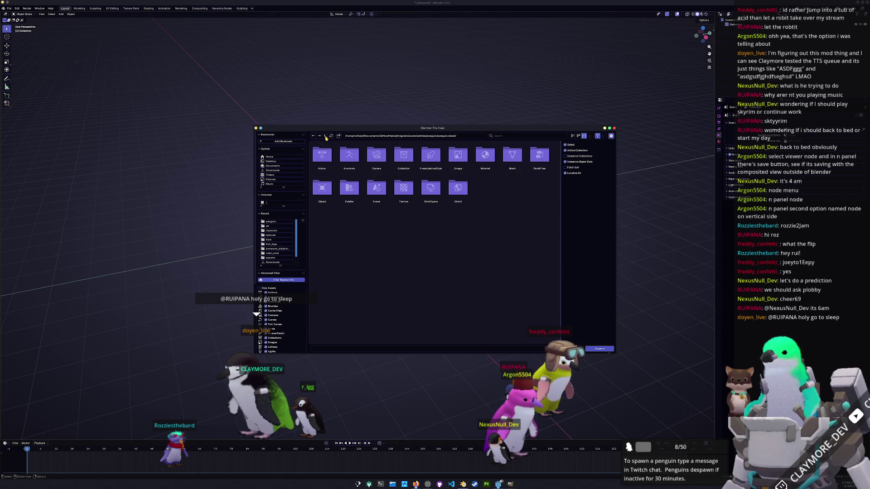
click(326, 137)
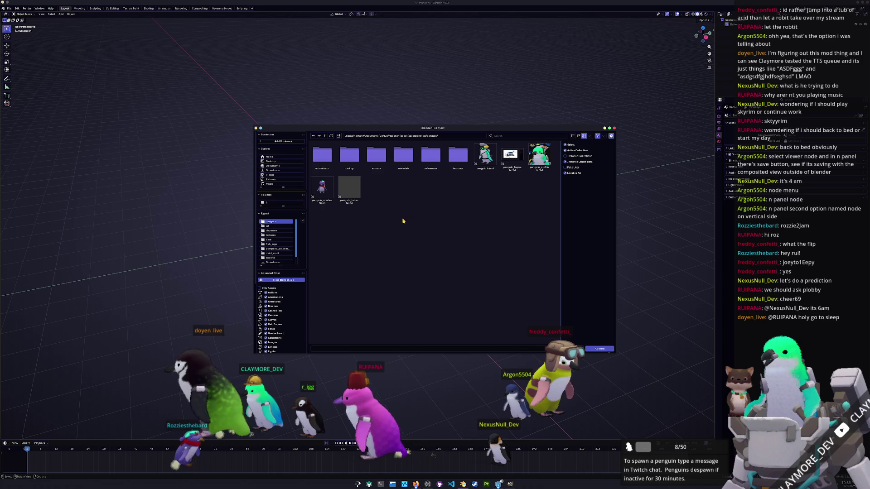
double_click(485, 157)
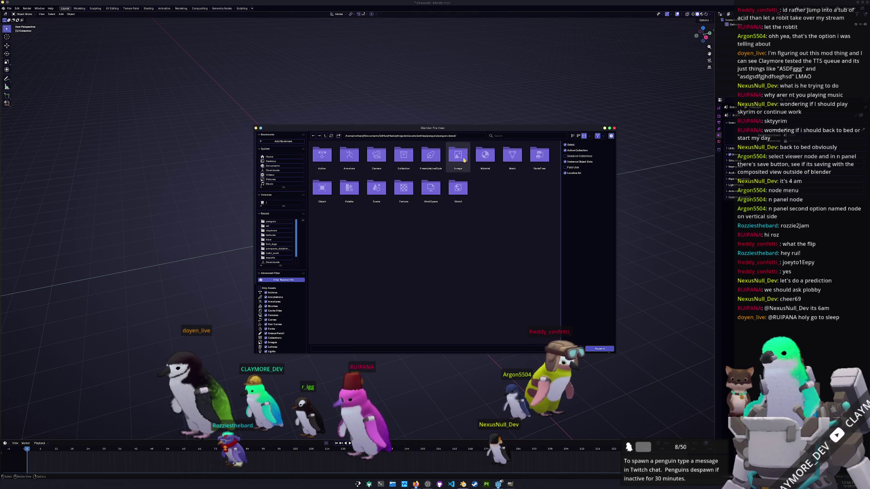
click(573, 136)
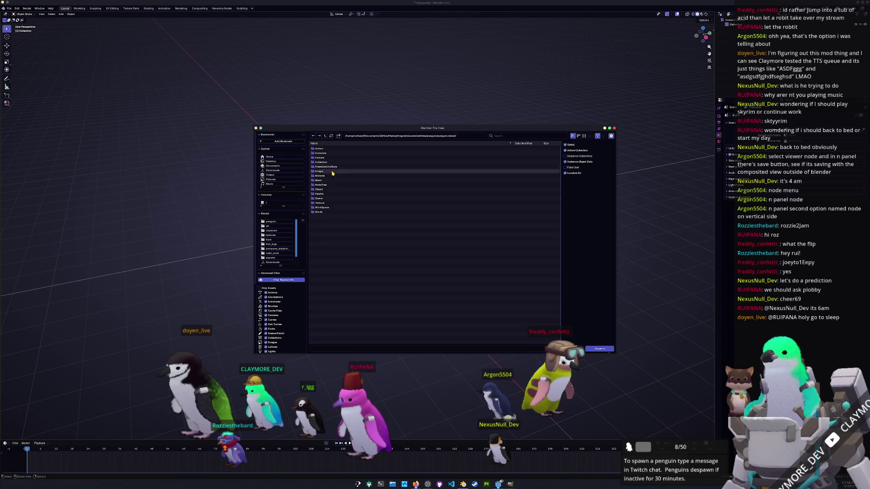
click(323, 190)
double_click(323, 190)
click(348, 208)
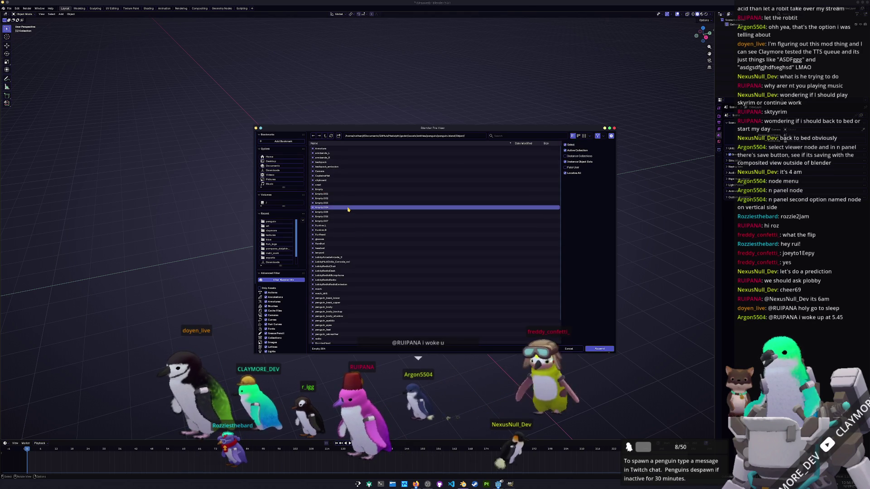
click(321, 149)
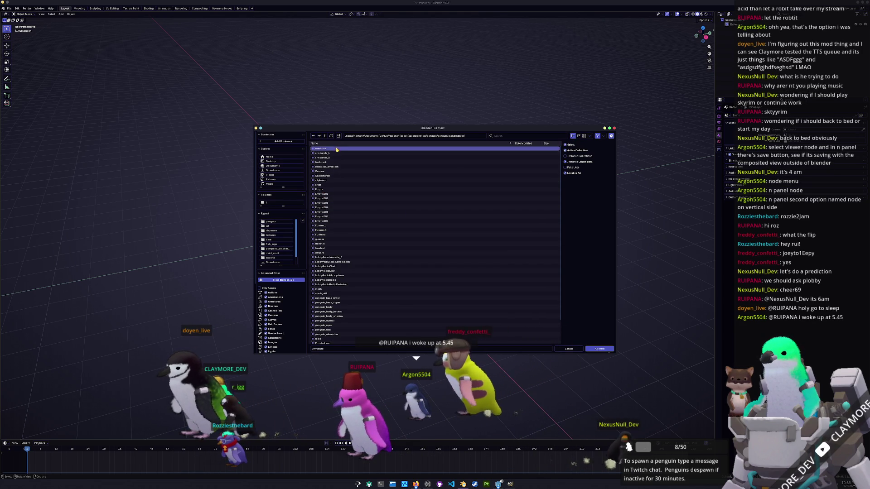
scroll(354, 232, down, 2)
scroll(354, 232, up, 1)
key(a)
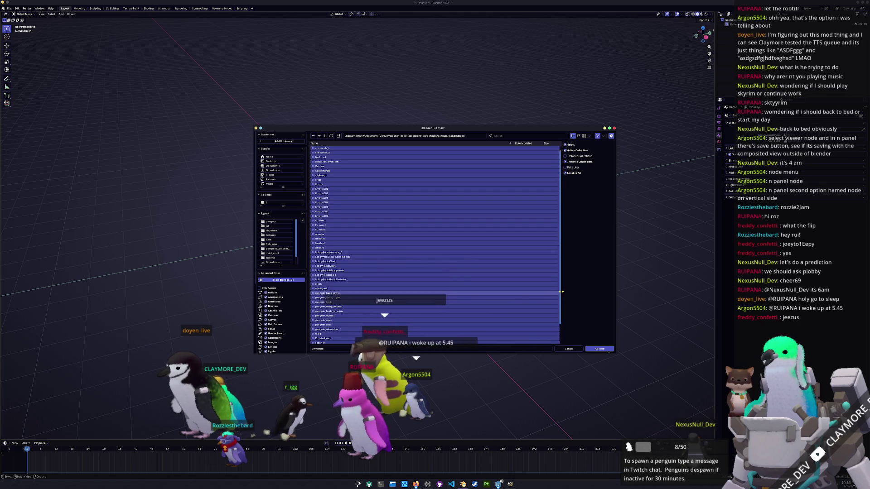
click(600, 349)
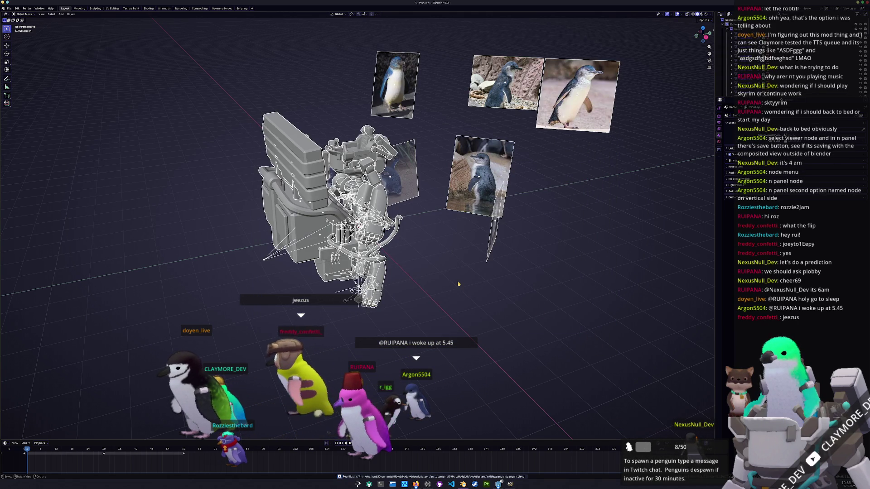
Hide the six penguin reference image planes, leaving the appended rig unchanged.
middle_drag(458, 285, 412, 300)
scroll(395, 78, down, 3)
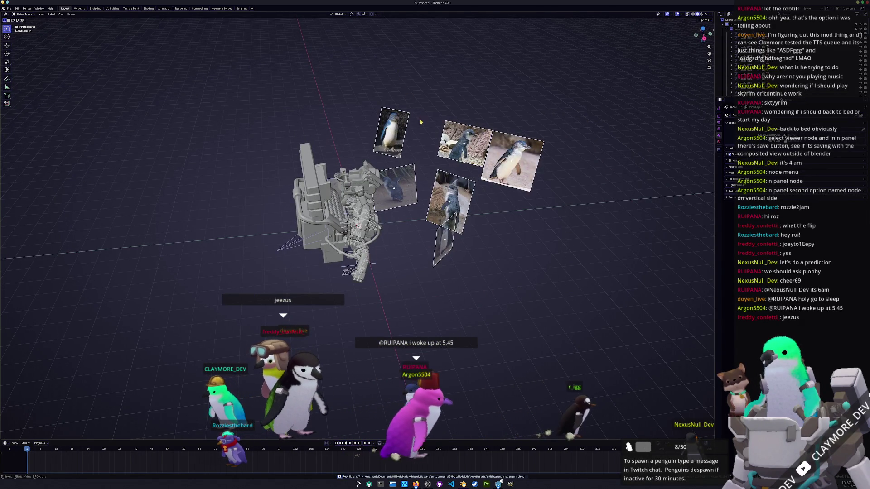
key(h)
key(r)
key(Return)
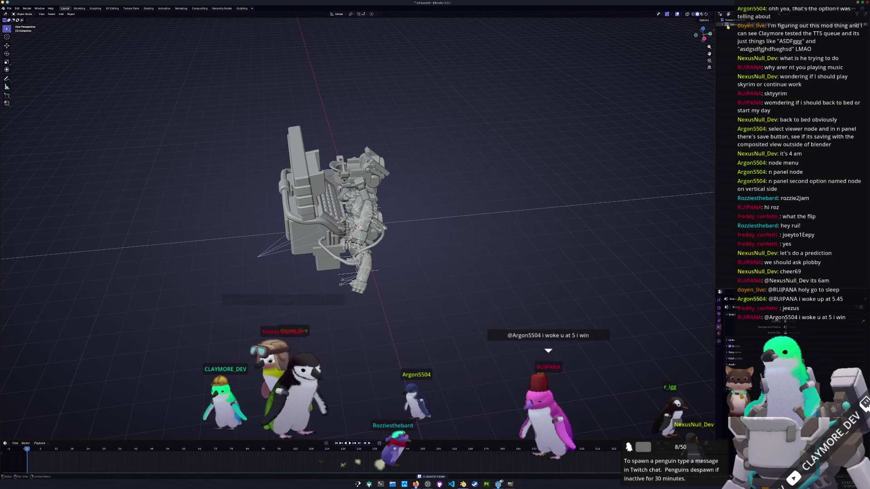
Delete the desk, typewriter and armature objects from the outliner.
click(721, 25)
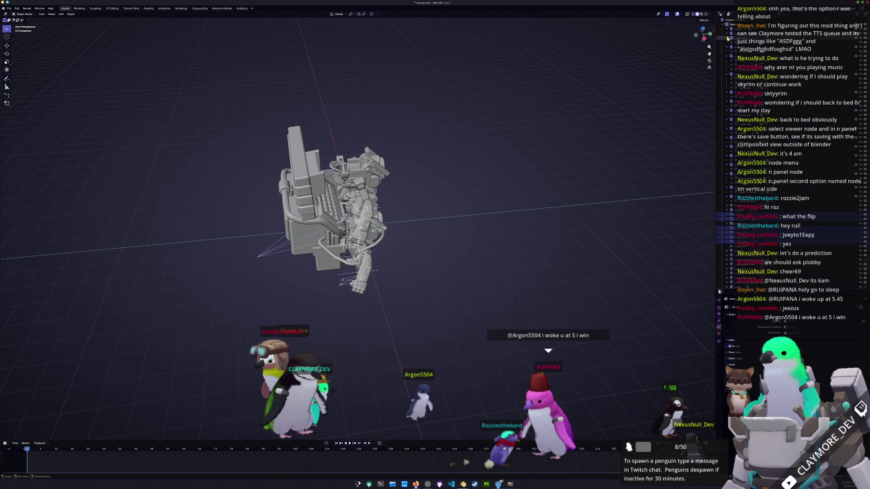
click(727, 50)
click(726, 64)
click(736, 155)
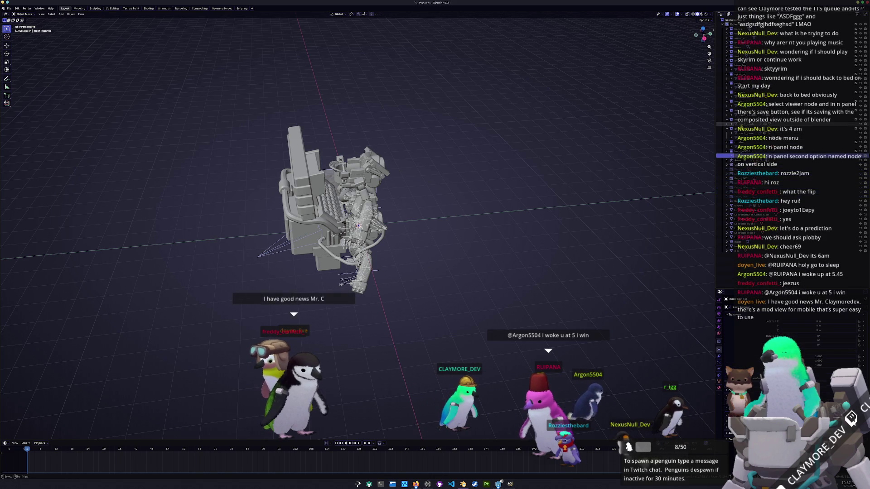
scroll(729, 91, up, 5)
click(743, 28)
scroll(713, 47, up, 2)
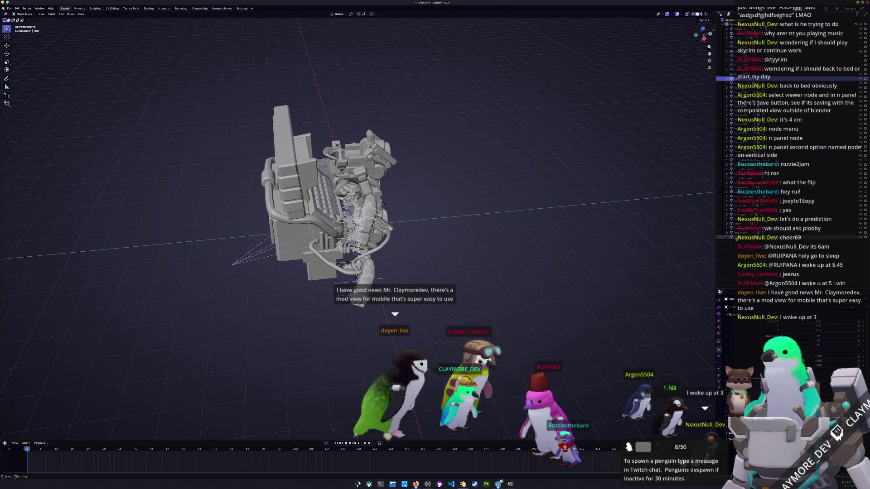
drag(723, 79, 748, 238)
key(Delete)
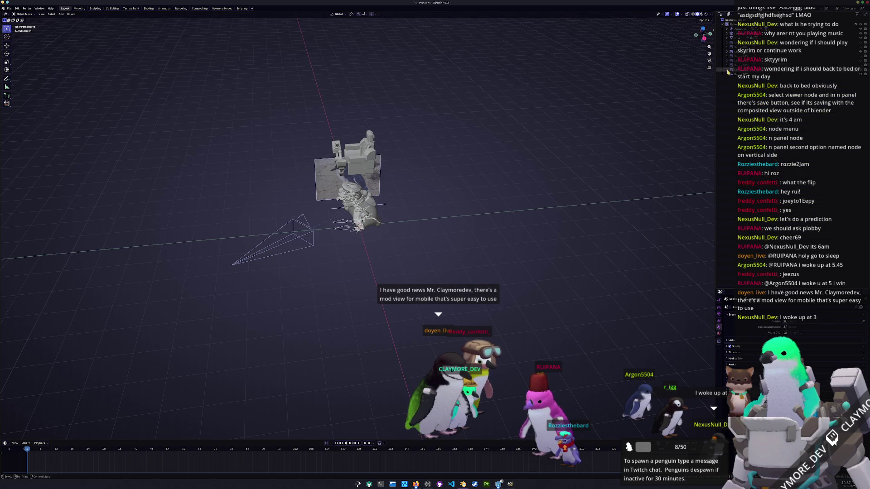
Delete the desk-and-joystick model and the remaining penguin image plane in the viewport.
middle_drag(453, 172, 482, 142)
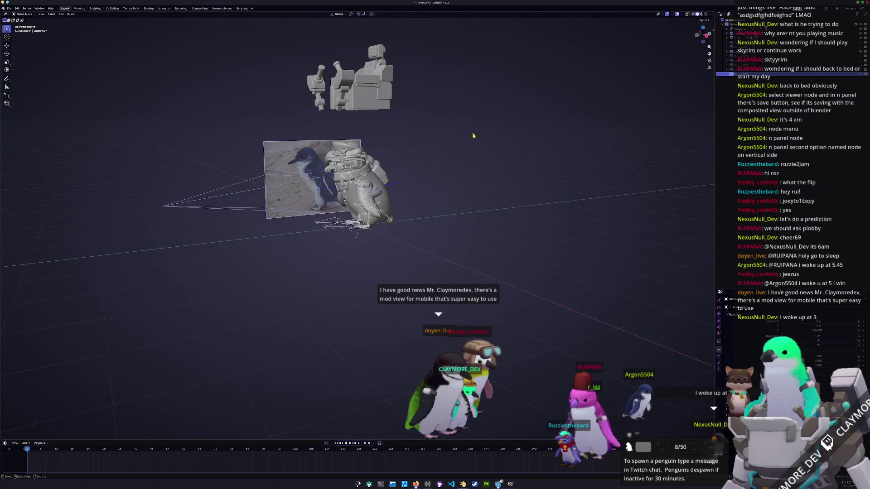
drag(436, 126, 256, 34)
key(Delete)
click(316, 153)
key(x)
click(316, 152)
Look through the camera and change Resolution X so the render frame is square.
key(KP_0)
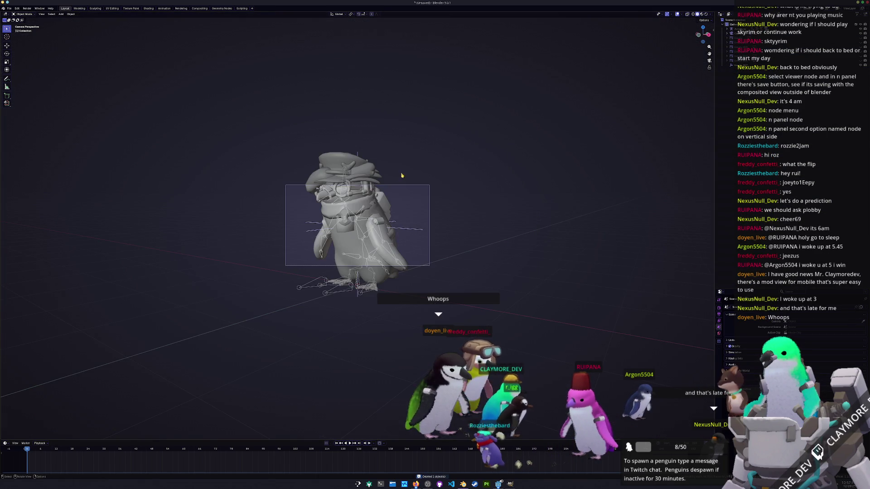
click(429, 199)
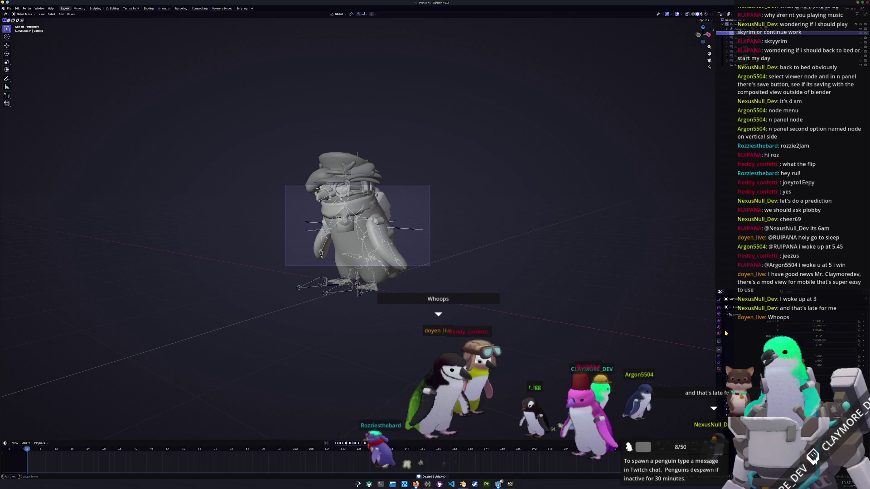
click(719, 314)
click(809, 315)
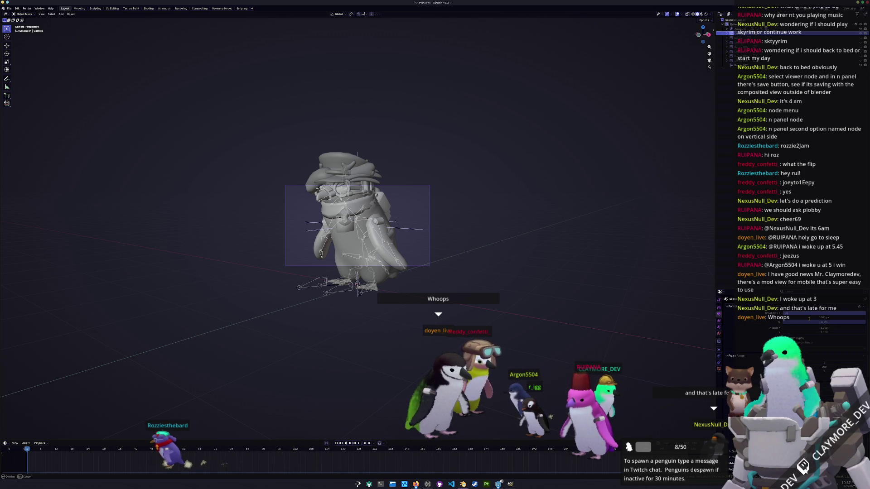
key(Return)
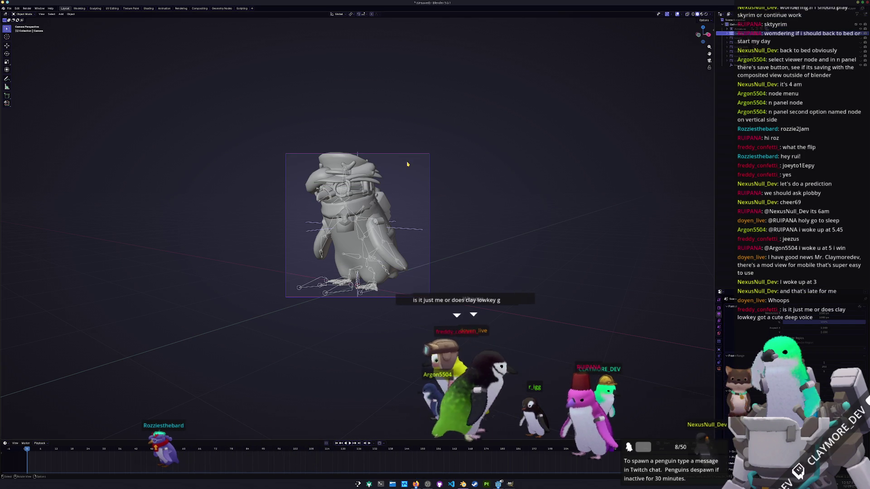
click(184, 8)
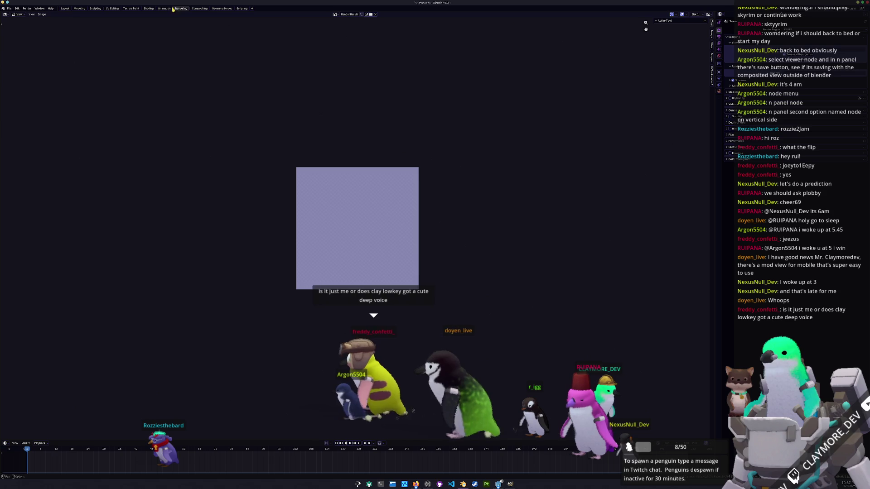
In the Compositing workspace, split off a 3D Viewport on the right showing the camera view.
click(198, 9)
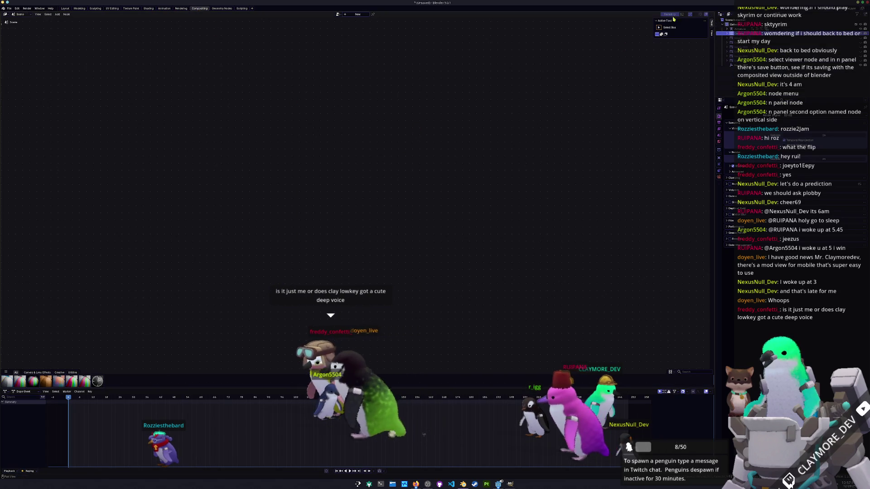
drag(709, 13, 408, 18)
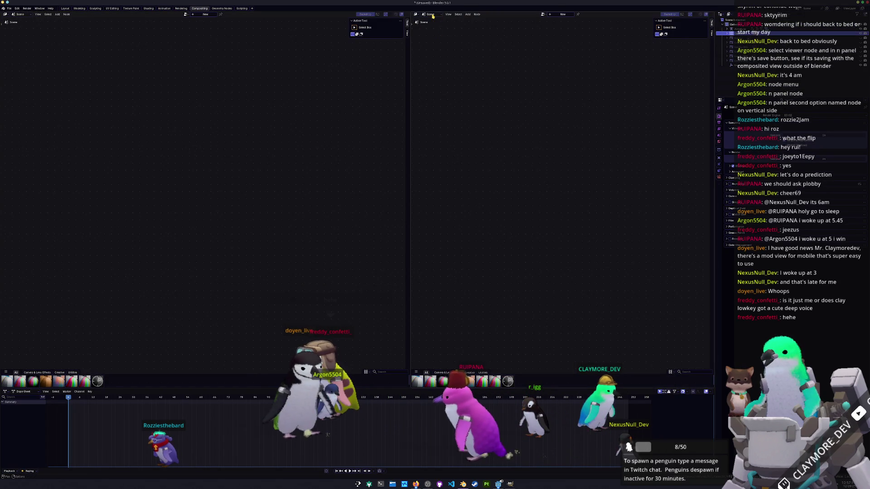
click(432, 14)
click(416, 14)
click(415, 14)
click(425, 25)
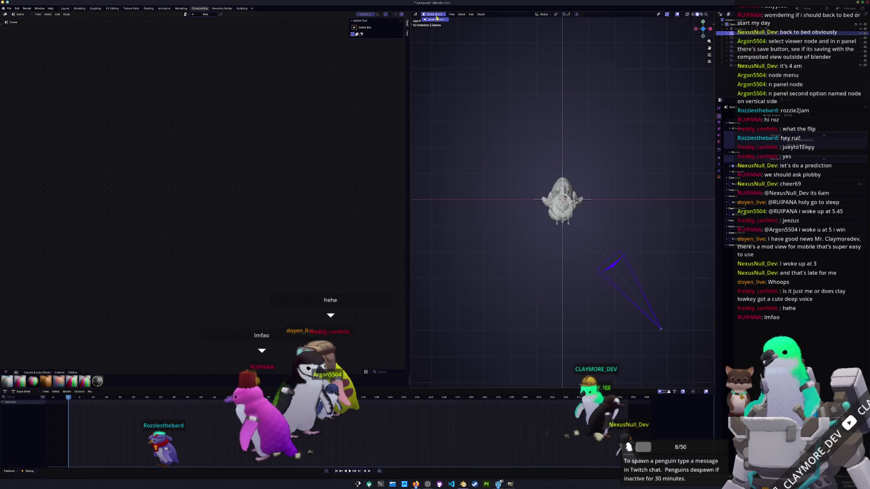
key(KP_0)
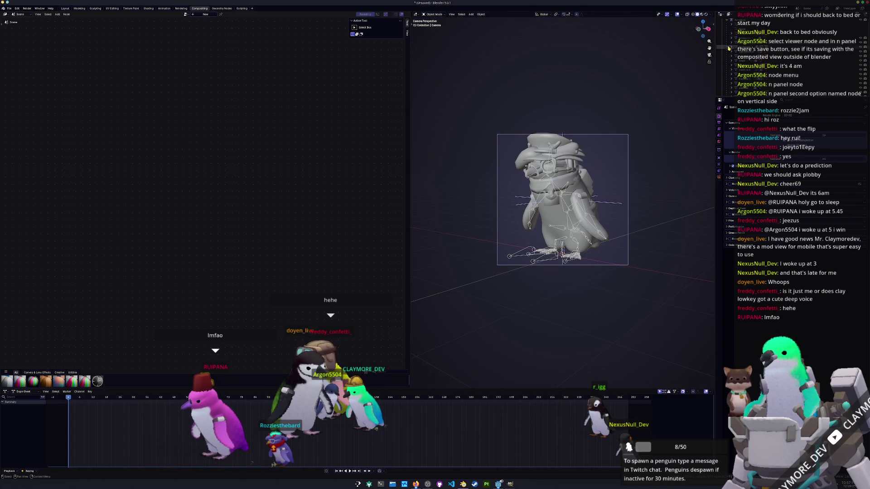
Select the penguin's cap in the outliner, hide it, and switch to Rendered shading.
drag(731, 99, 731, 253)
click(743, 160)
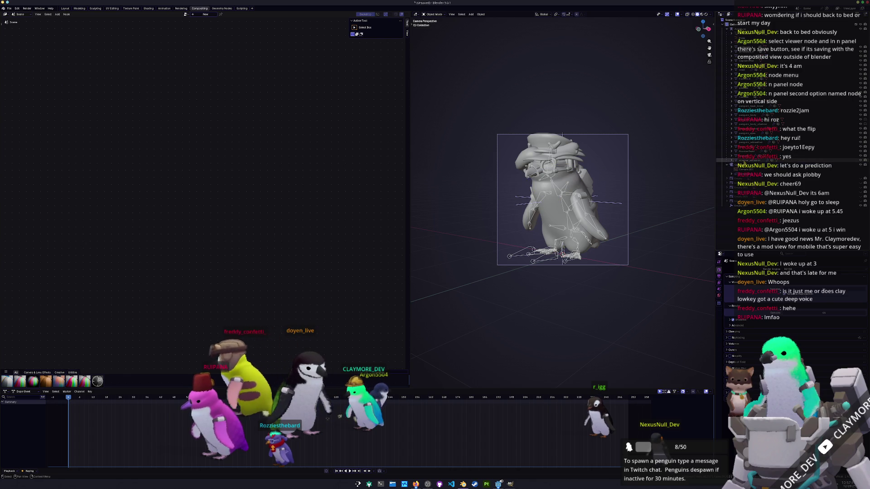
click(743, 148)
key(Up)
key(Up)
key(Up)
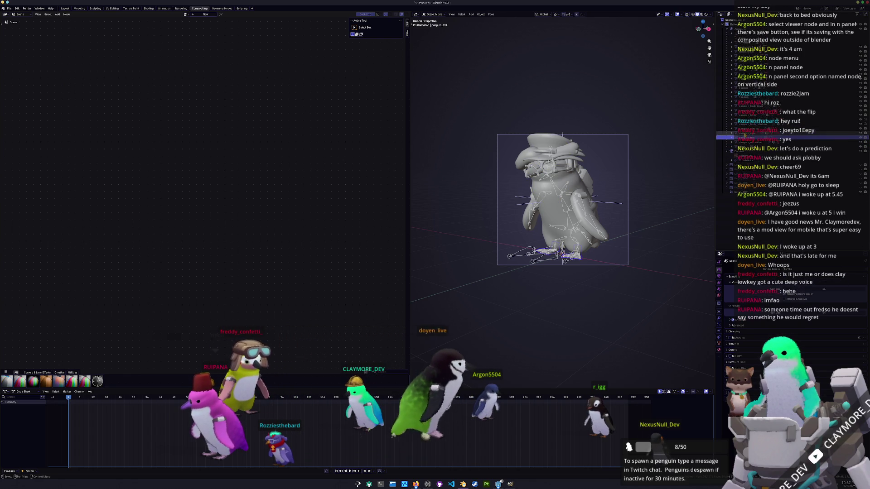
key(Up)
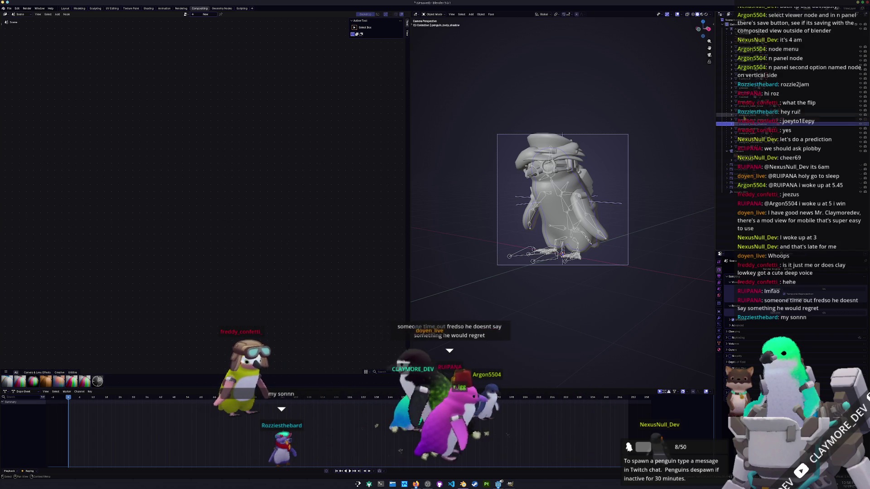
key(Up)
key(Up)
key(Up)
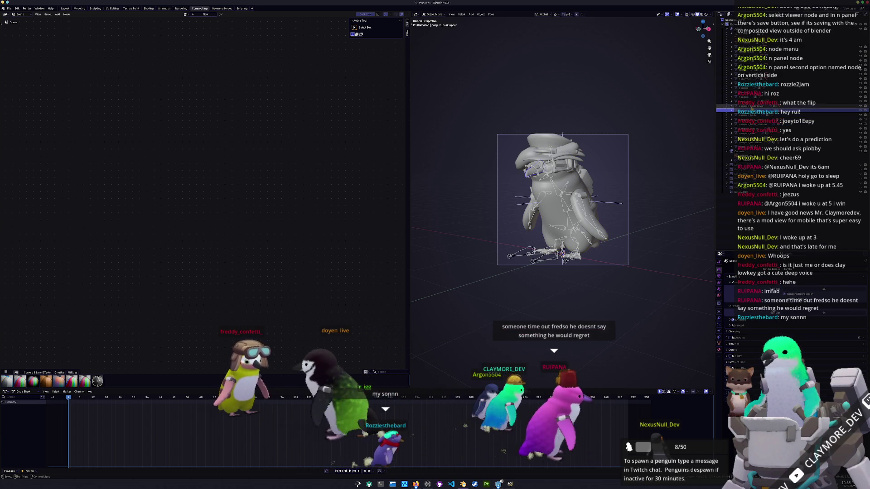
key(Up)
key(Up)
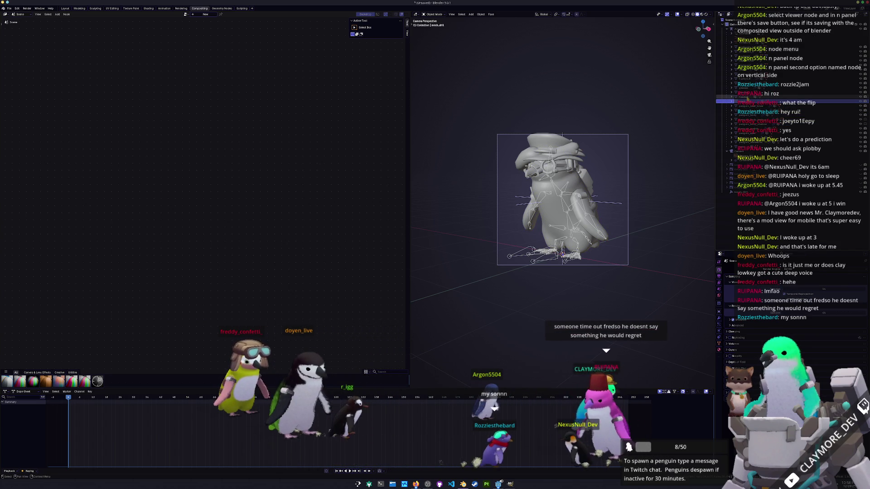
key(Up)
key(Up)
key(Up)
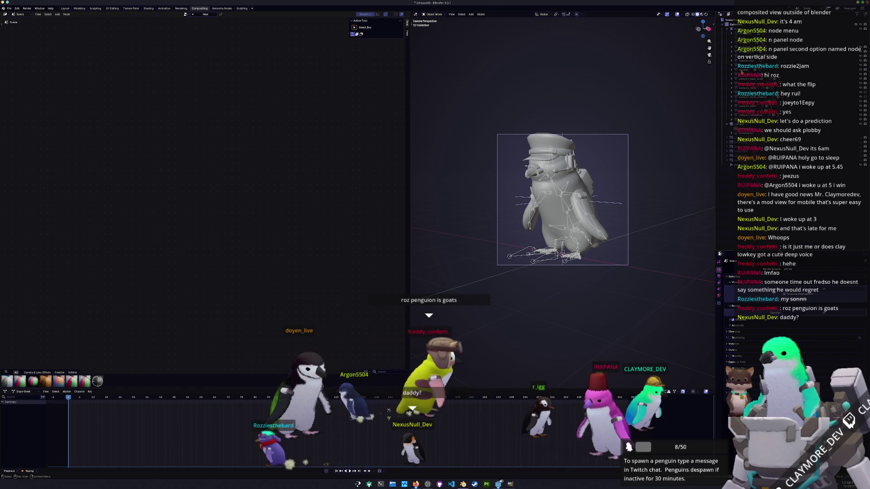
key(h)
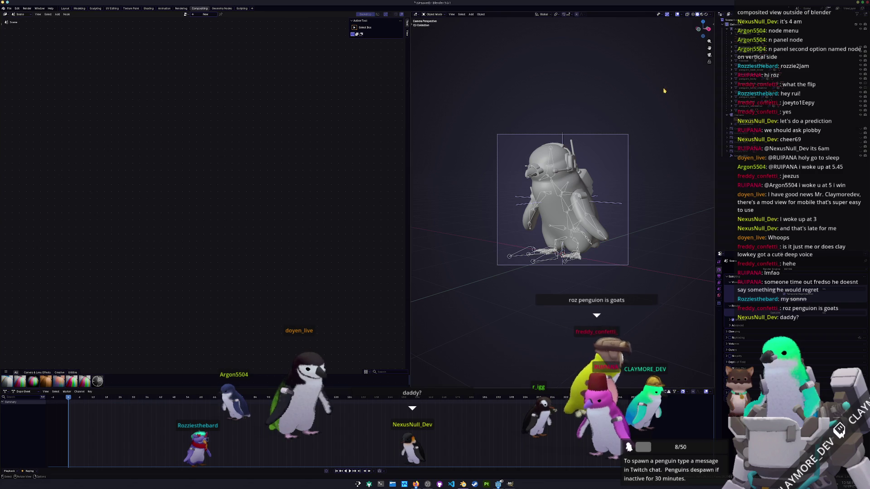
click(707, 14)
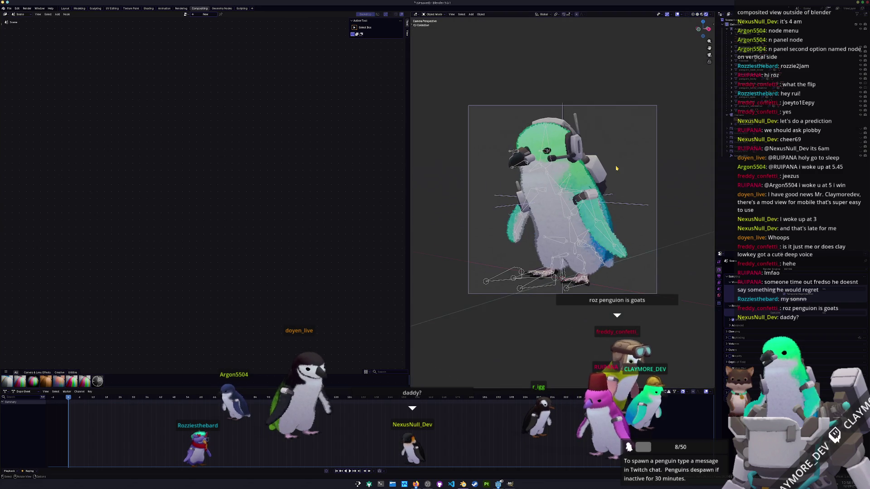
Enable Film > Transparent in Render Properties and create a new compositor node tree.
scroll(492, 154, up, 3)
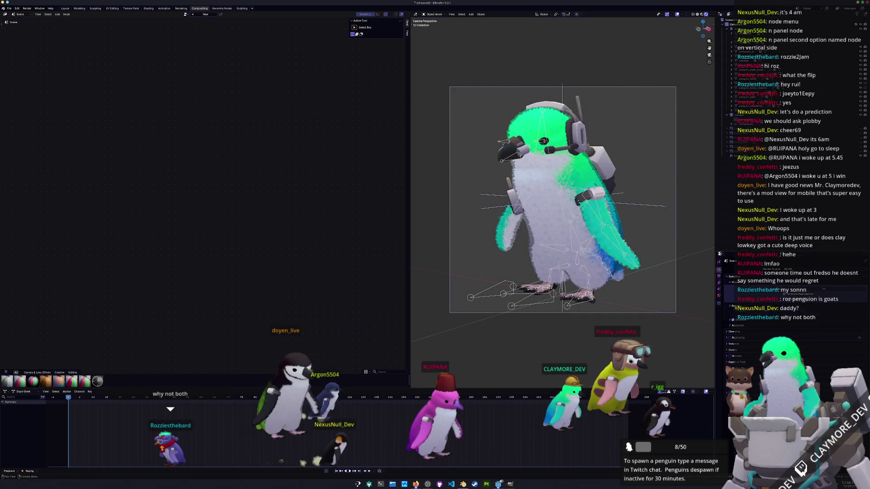
click(719, 276)
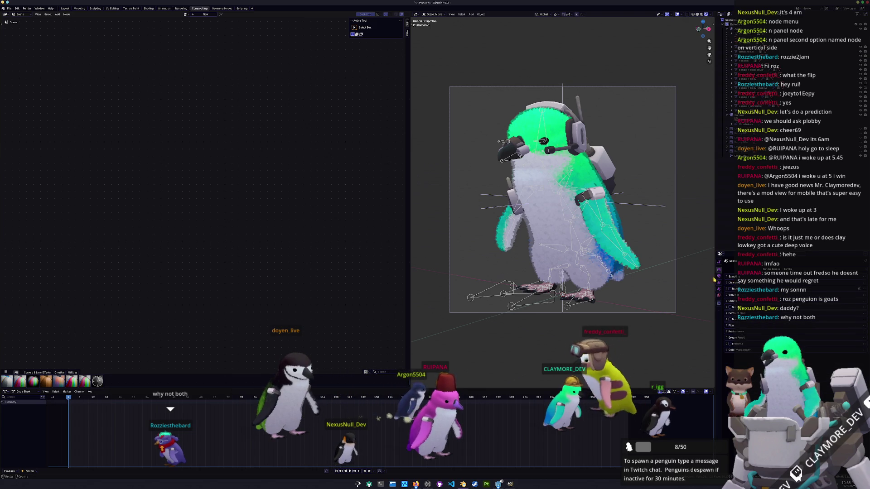
drag(725, 251, 725, 210)
click(720, 231)
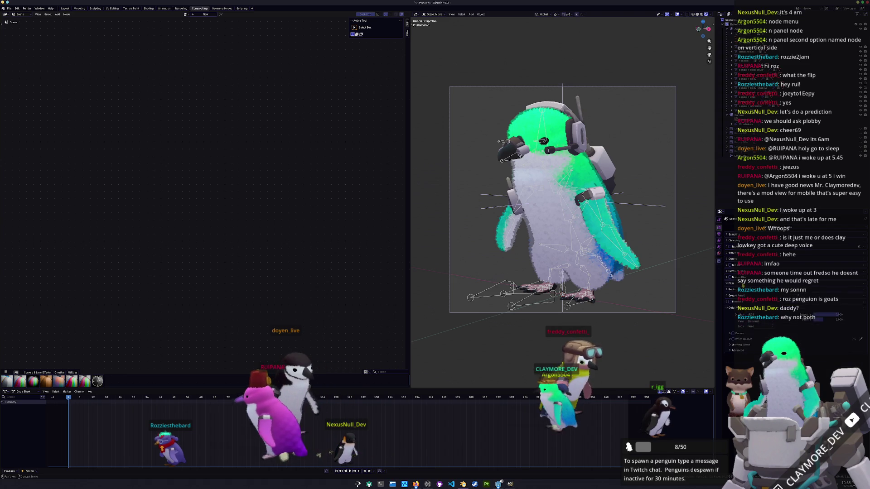
click(781, 295)
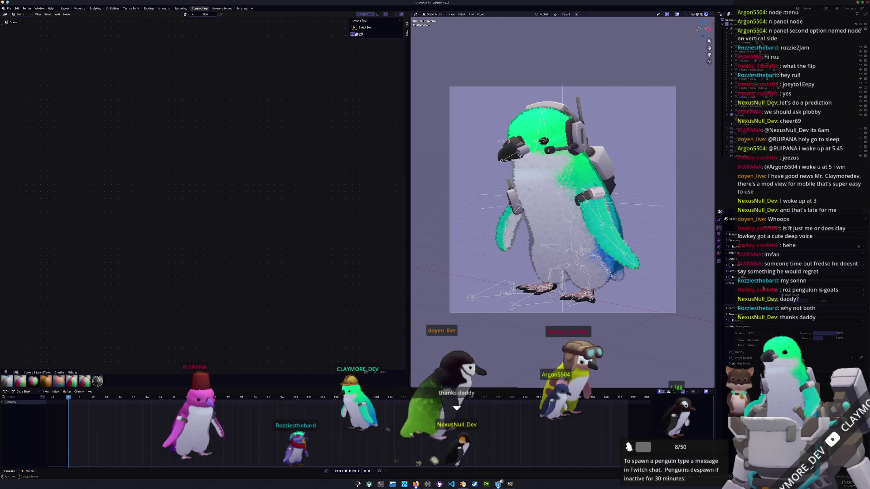
click(740, 284)
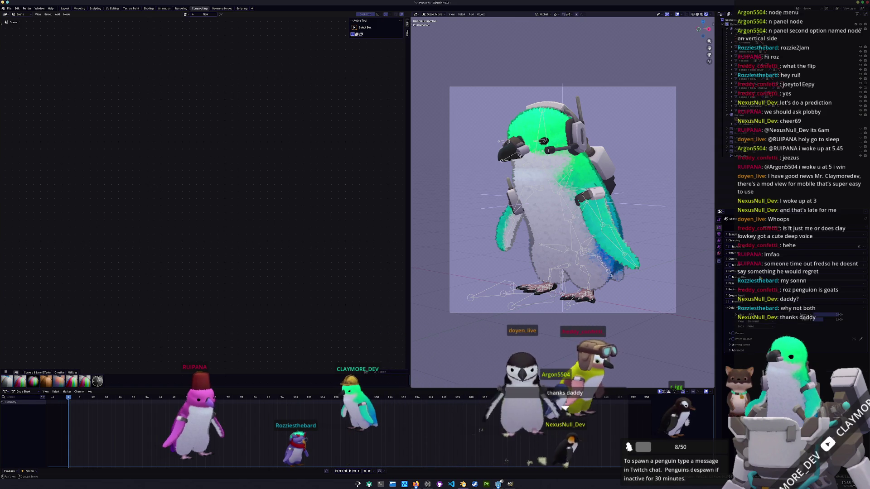
click(740, 247)
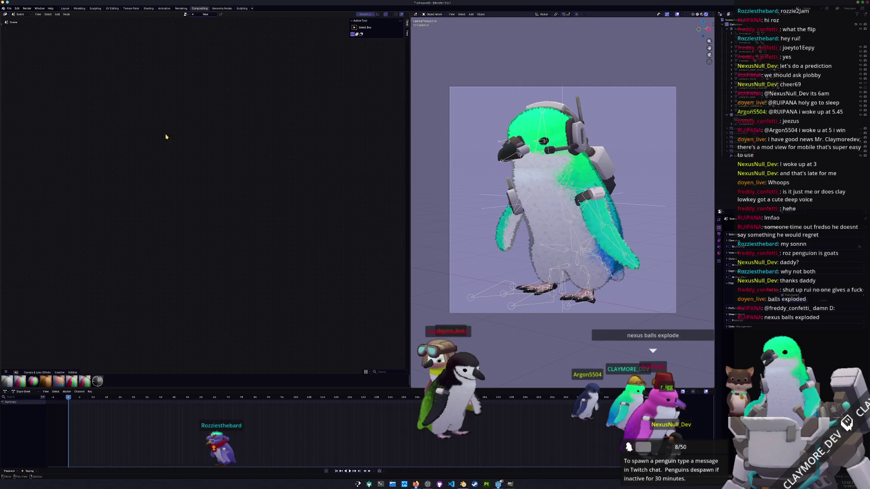
click(205, 14)
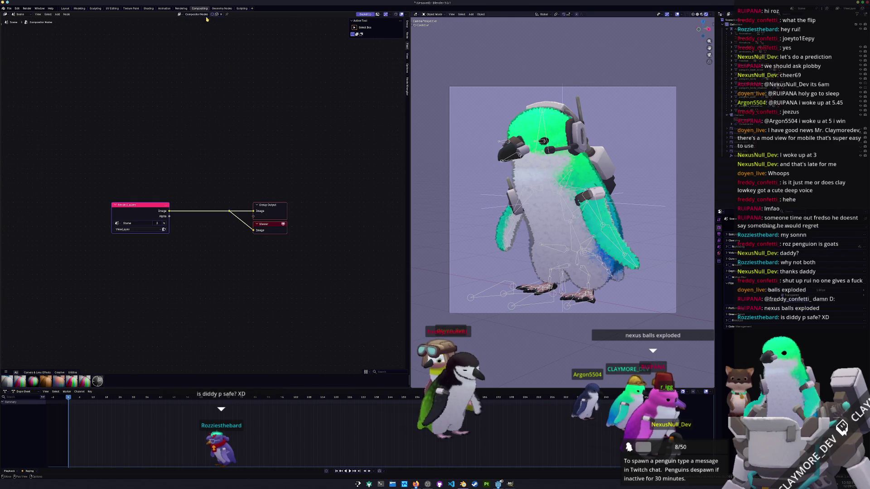
Add a Sobel Filter node below the Render Layers node.
mouse_move(205, 166)
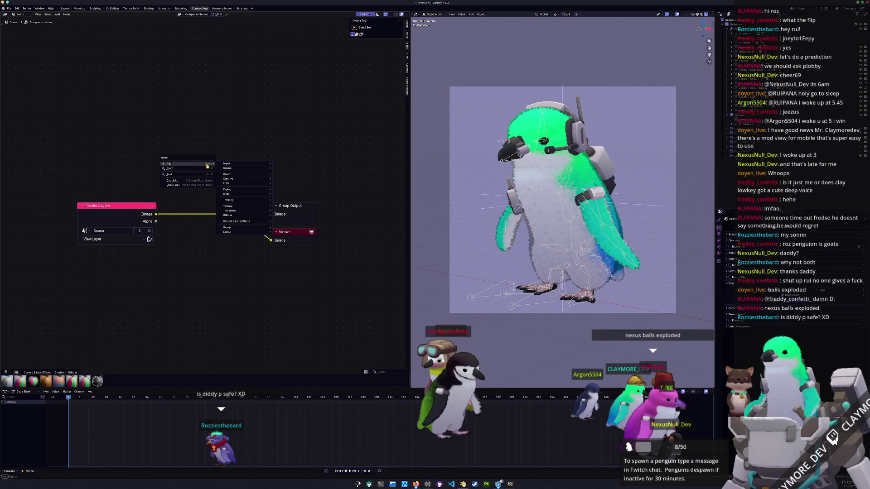
key(Escape)
key(shift+a)
click(247, 147)
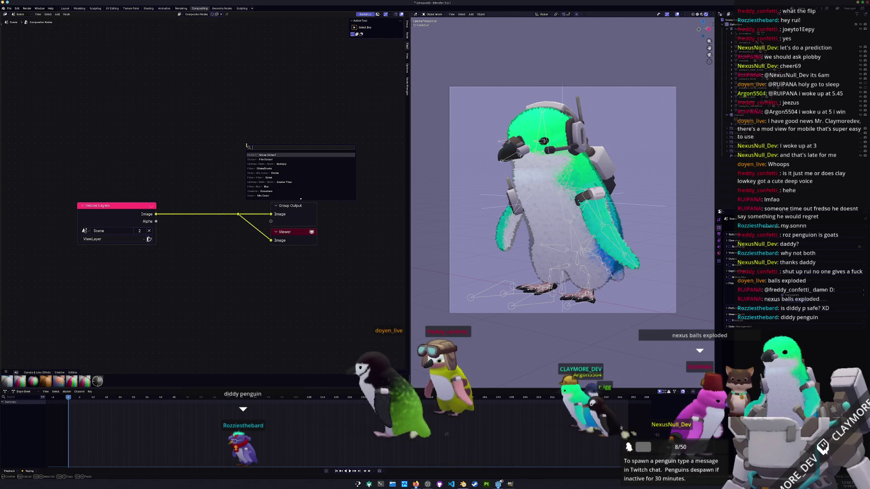
key(Escape)
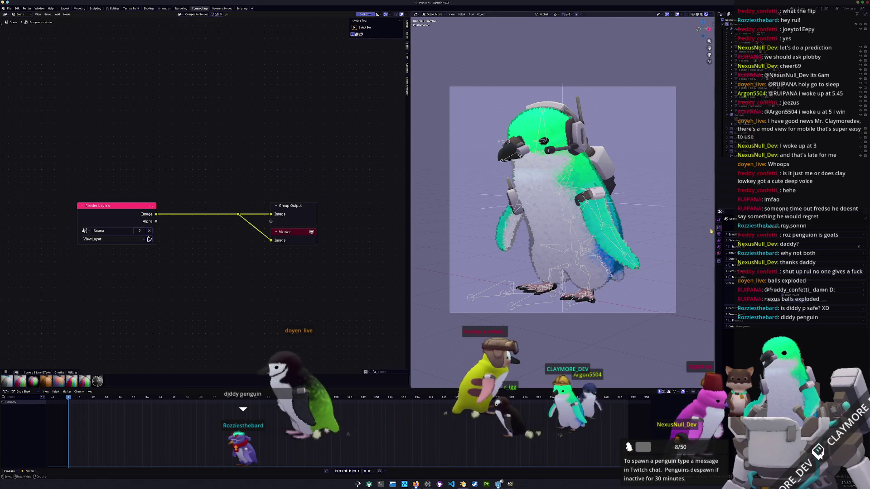
click(719, 240)
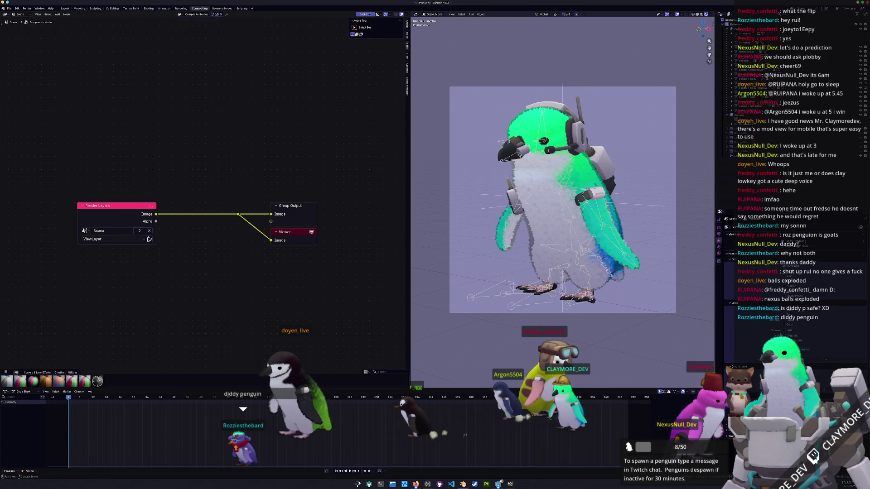
key(shift+a)
key(Return)
click(162, 274)
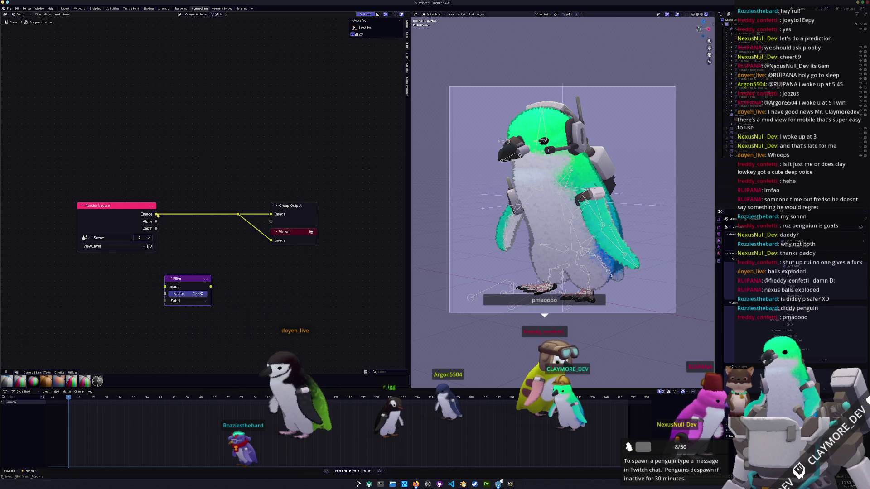
Add a Greater Than math node after the Filter and preview it in the Viewer.
drag(288, 202, 364, 199)
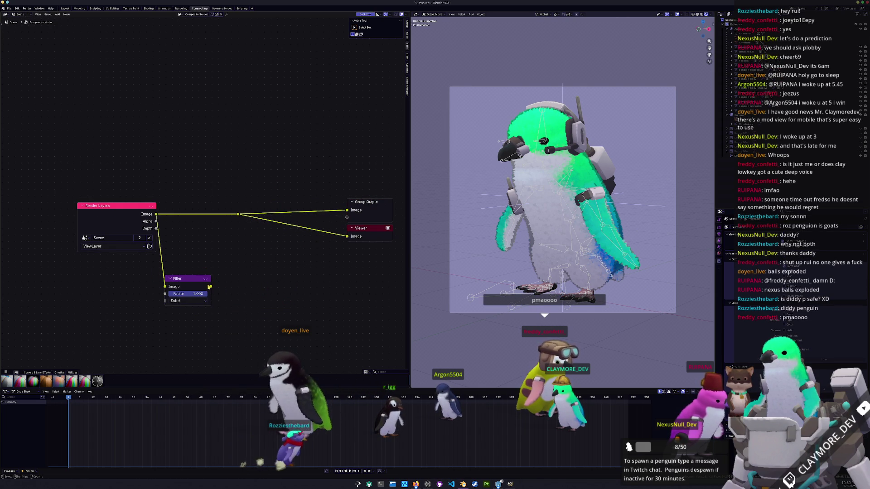
drag(242, 287, 242, 288)
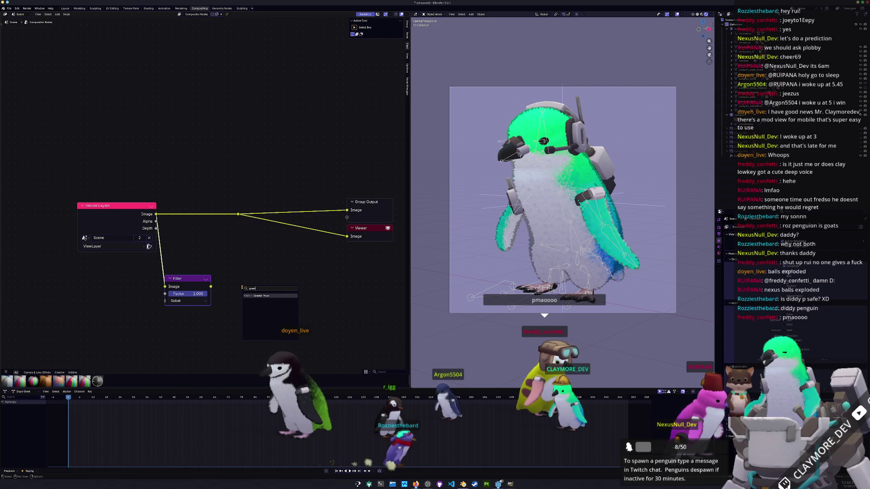
key(Return)
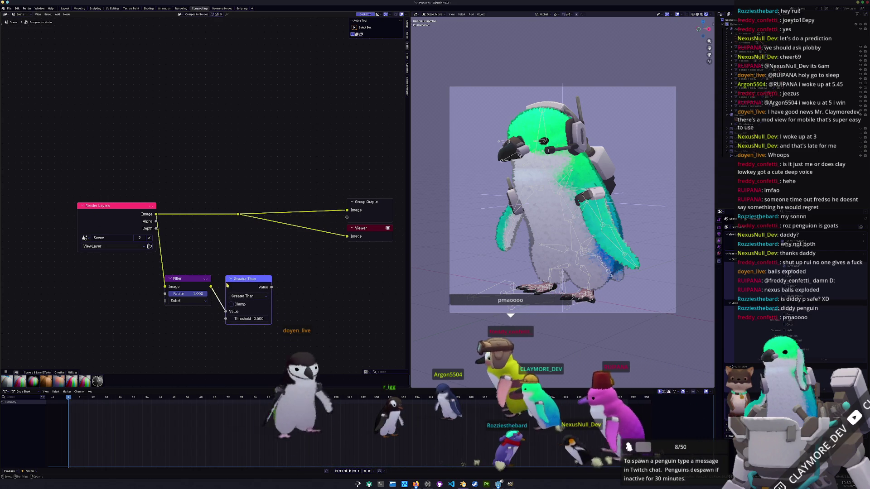
ctrl+shift+click(227, 285)
middle_drag(279, 273, 242, 268)
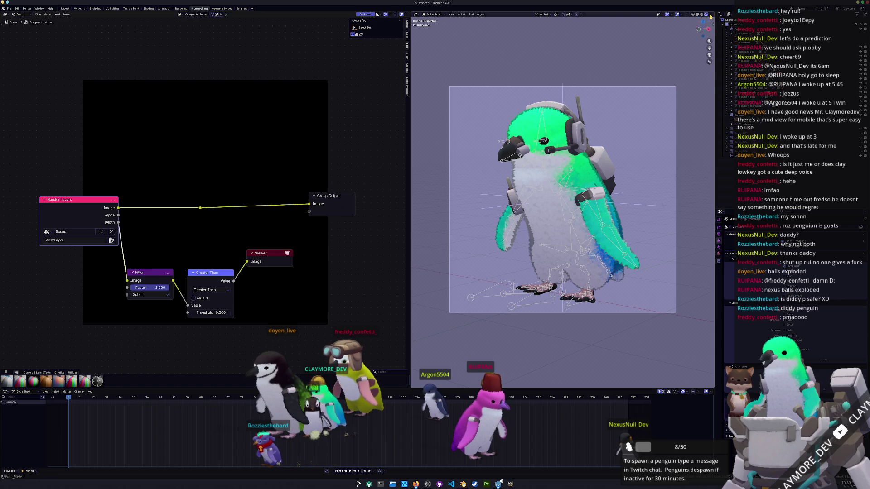
Set the viewport's Compositor shading to Camera and hide the compositor backdrop.
click(710, 15)
click(710, 83)
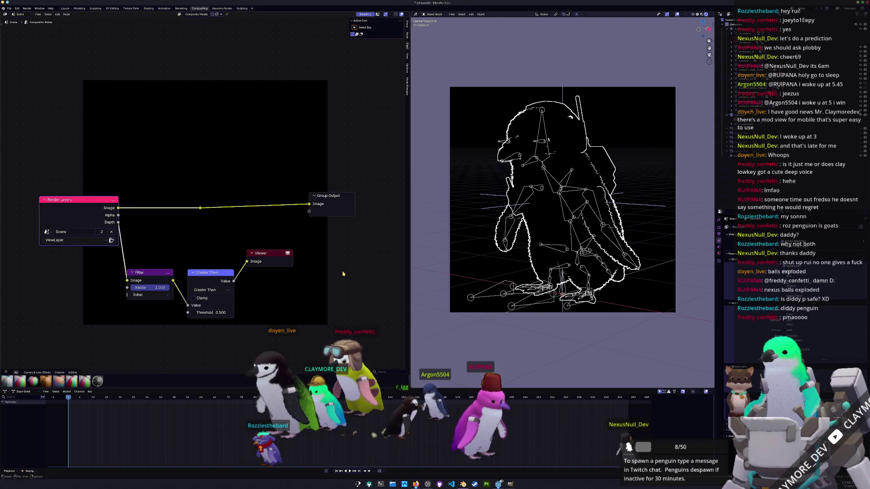
middle_drag(368, 149, 353, 140)
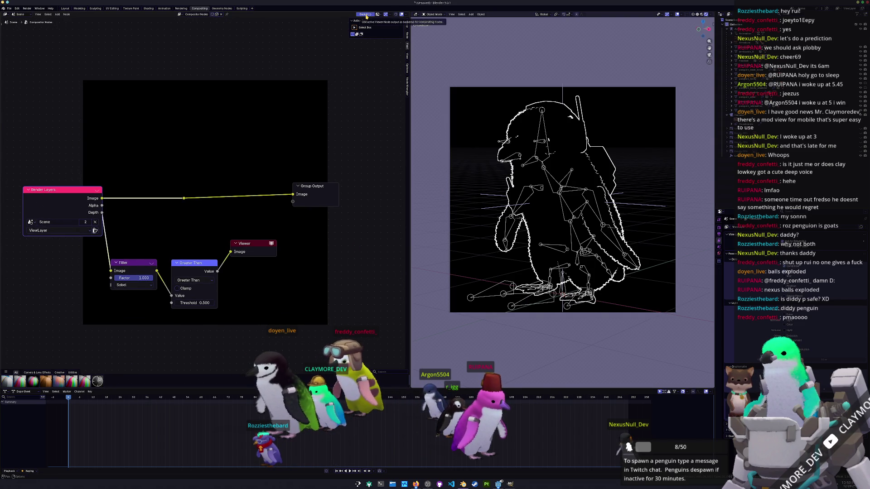
click(171, 184)
drag(254, 245, 356, 259)
click(366, 14)
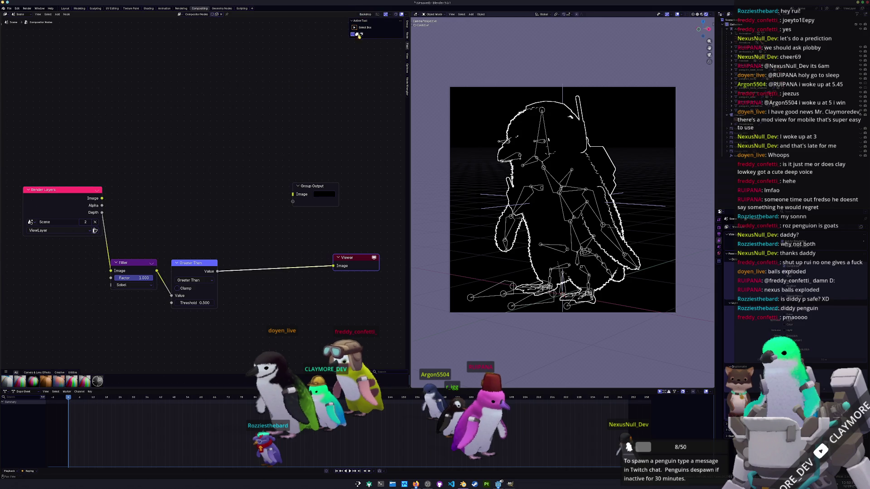
Insert a Math node set to Multiply between Greater Than and the Viewer.
key(shift+a)
click(267, 252)
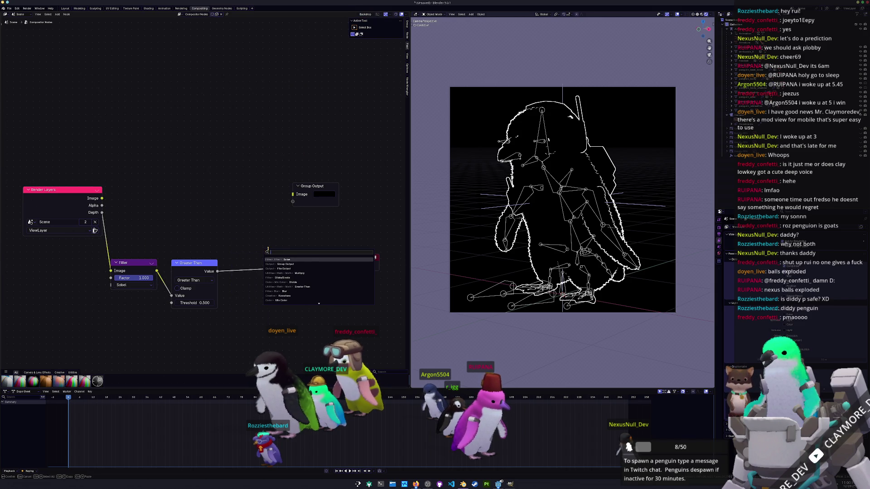
text(multiply)
key(Return)
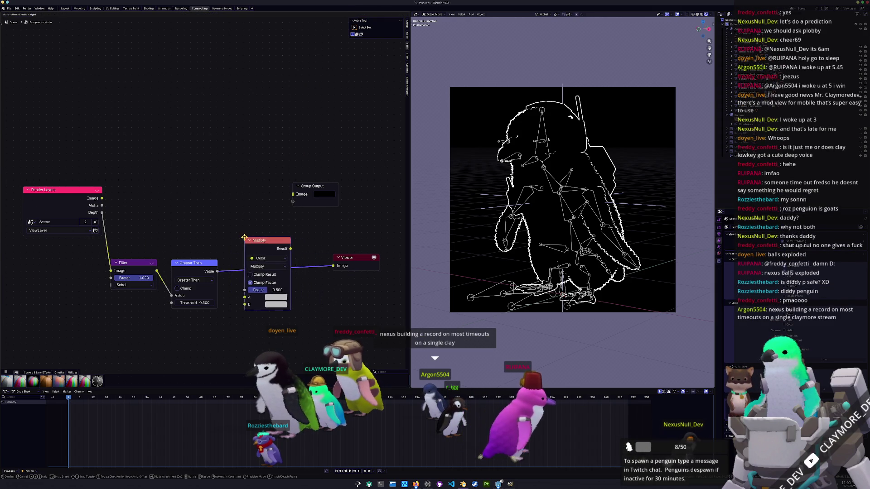
key(Escape)
key(shift+a)
text(m)
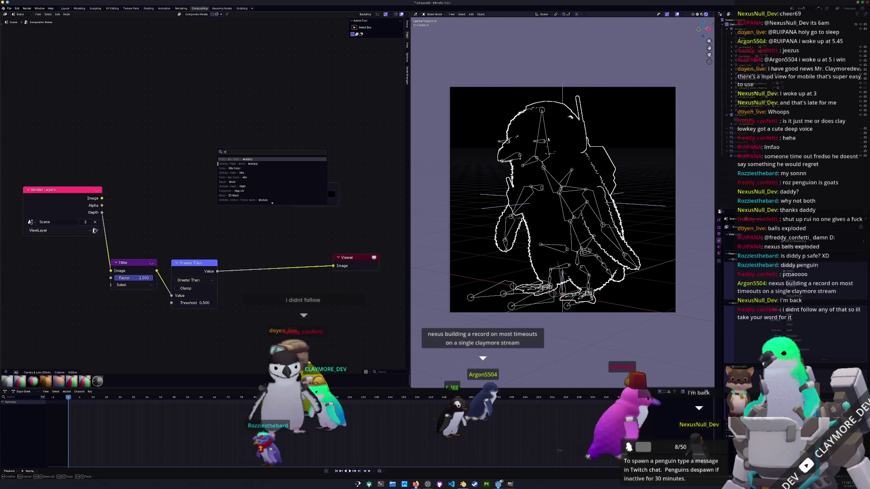
text(ultip)
key(Down)
key(Down)
key(Return)
click(241, 171)
click(242, 168)
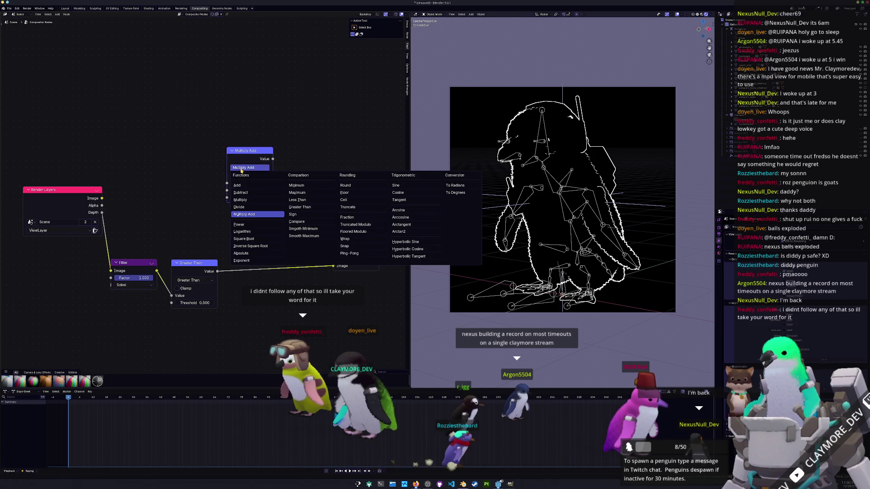
click(240, 200)
drag(242, 152, 251, 264)
middle_drag(326, 256, 274, 262)
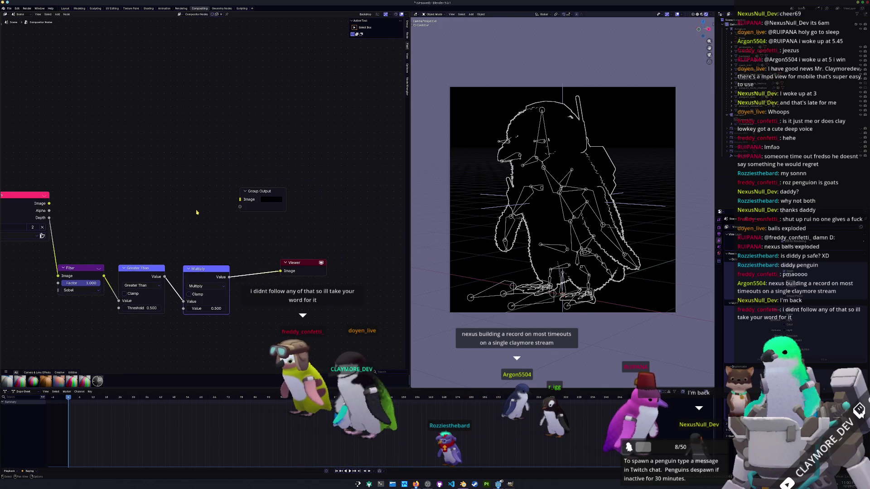
Add a Mix node with Multiply driving Factor, render Image into A, and output to the Viewer.
key(shift+a)
text(mix)
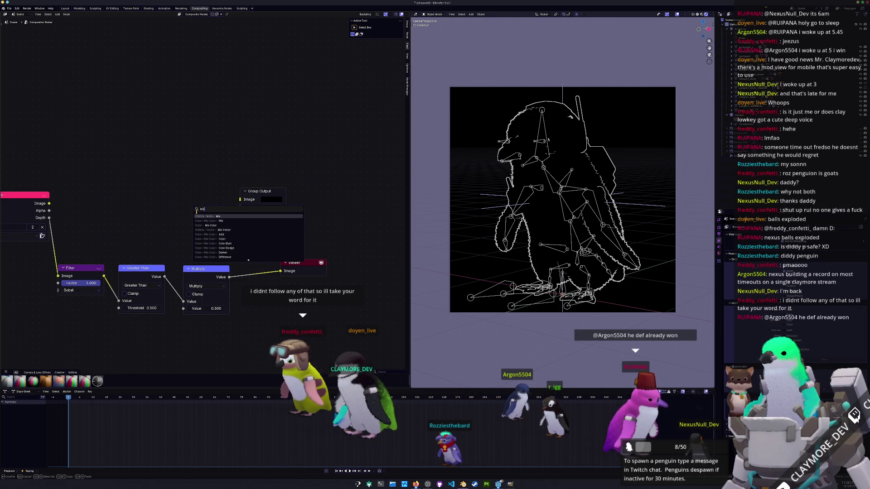
click(213, 225)
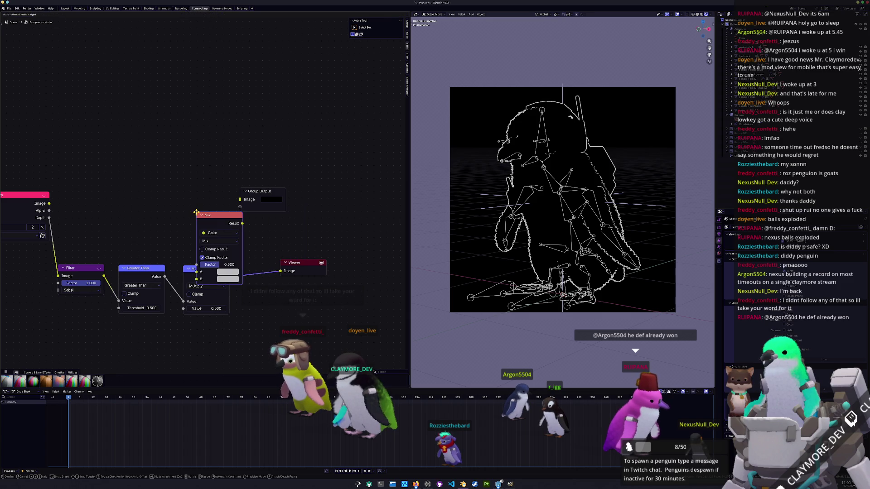
click(232, 111)
drag(230, 280, 231, 170)
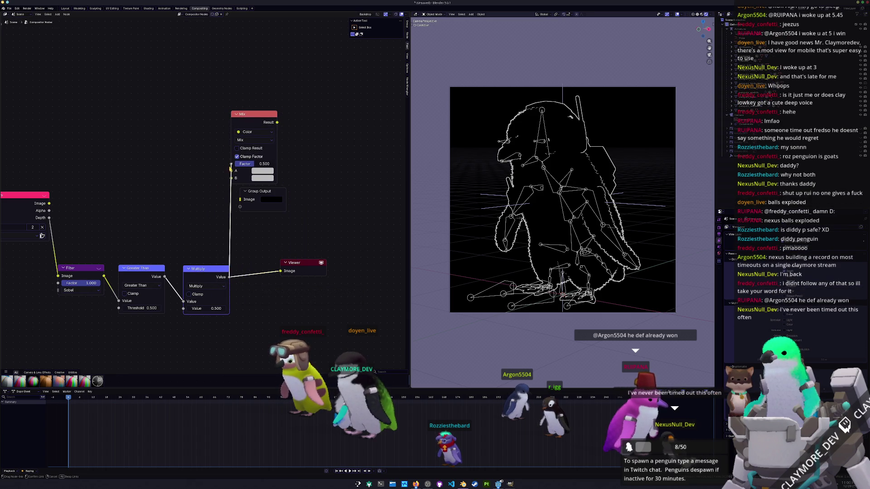
drag(49, 204, 232, 171)
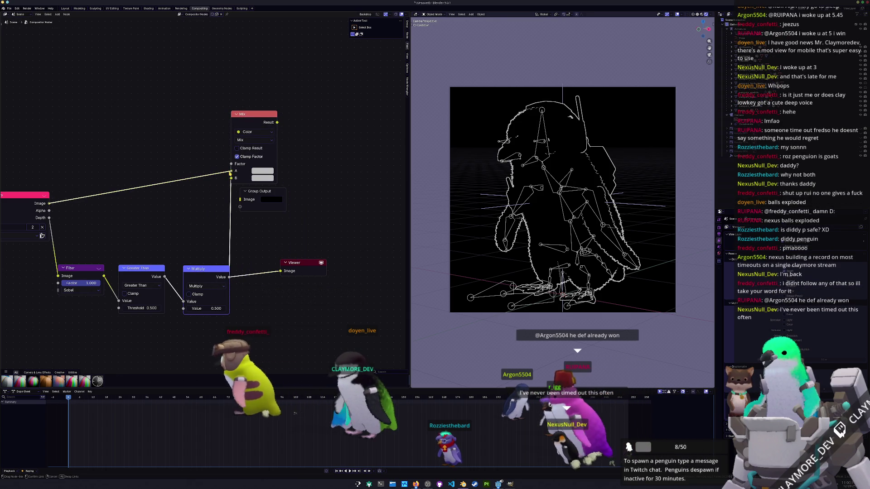
mouse_move(284, 191)
mouse_down()
mouse_move(290, 234)
mouse_move(363, 210)
mouse_up()
ctrl+shift+click(270, 178)
Make Mix's B colour black and insert a size-3 Dilate/Erode node before Mix's factor.
click(262, 178)
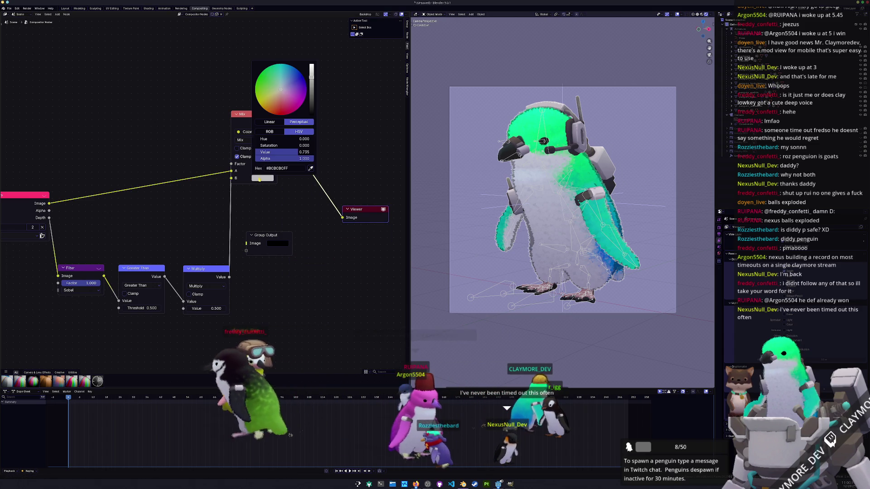
drag(292, 151, 259, 152)
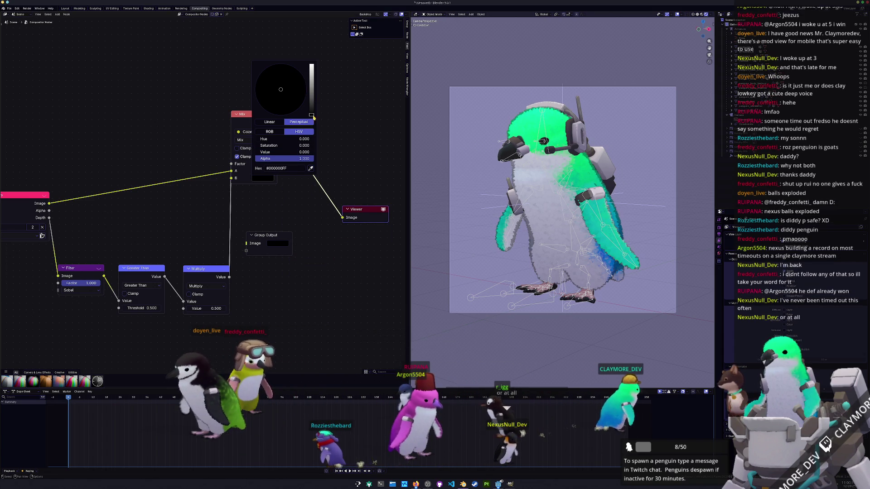
key(shift+a)
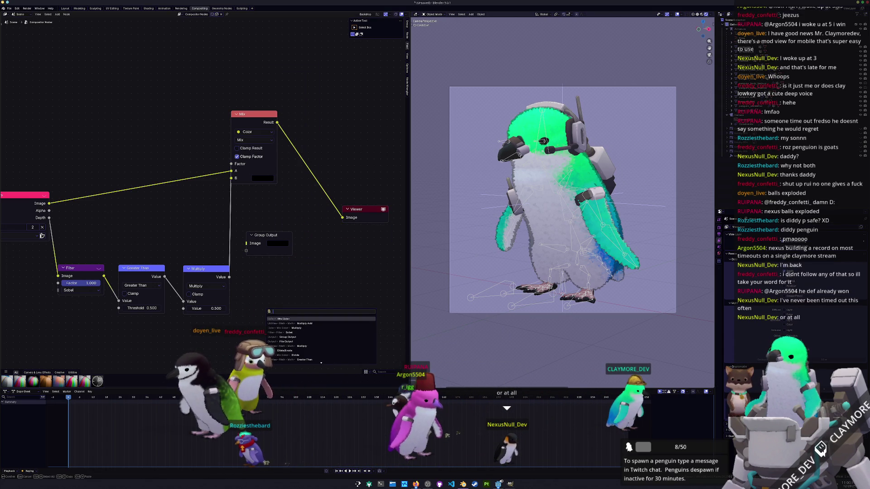
key(Return)
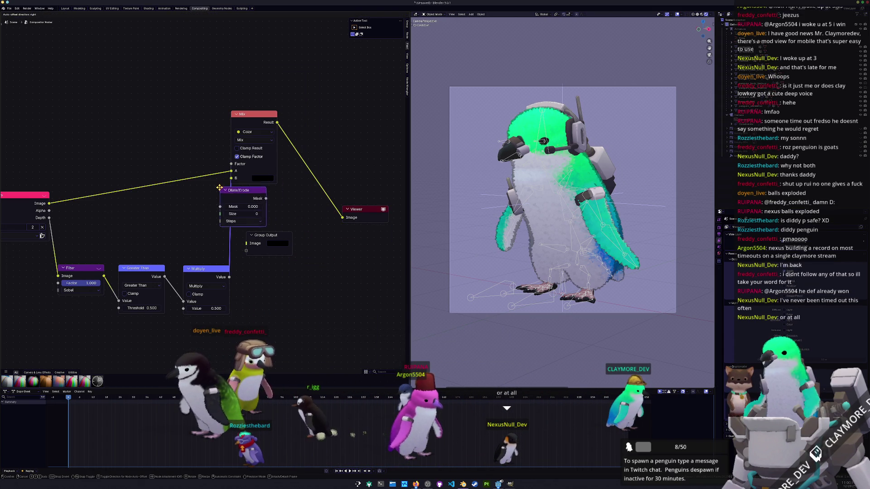
click(239, 211)
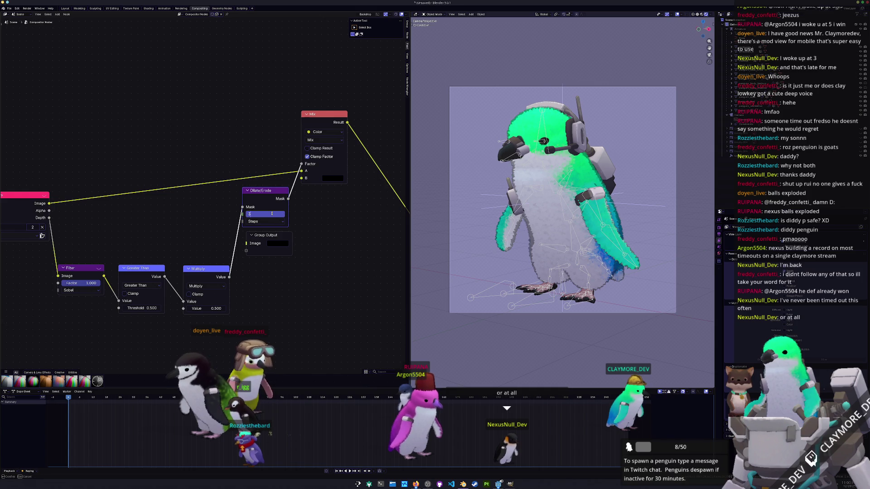
key(Return)
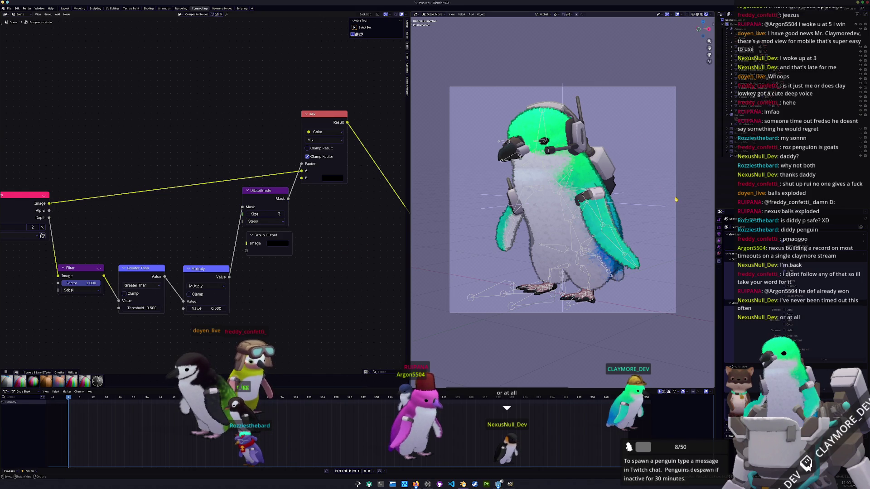
Switch to the Rendering workspace to check the render result.
middle_drag(357, 257, 341, 260)
scroll(342, 260, down, 1)
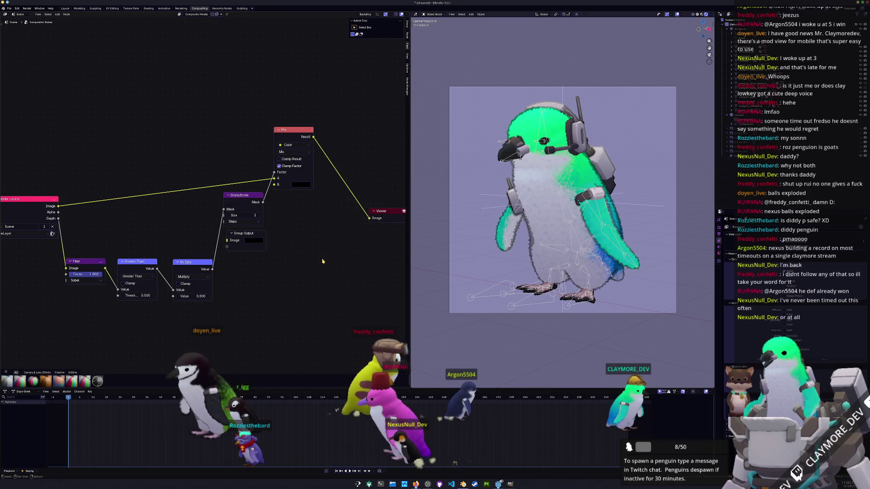
key(ctrl+Page_Up)
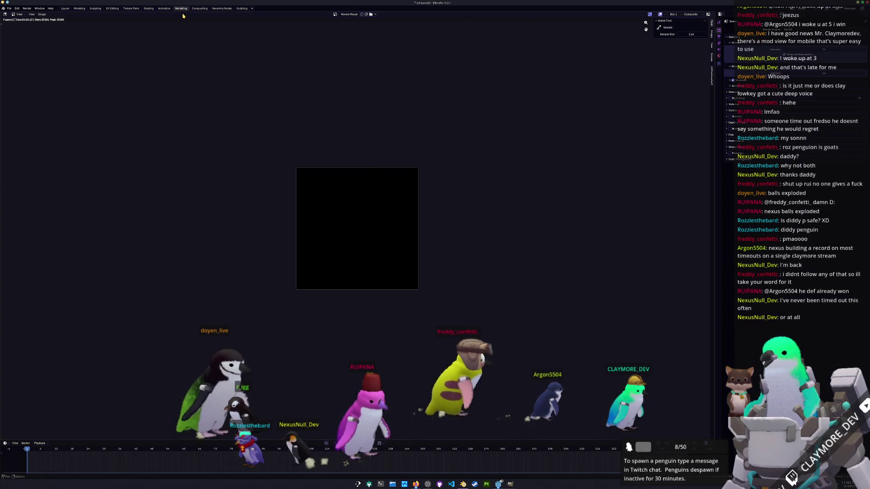
View the outlined penguin render full-size and bring up the Save As dialog.
click(200, 8)
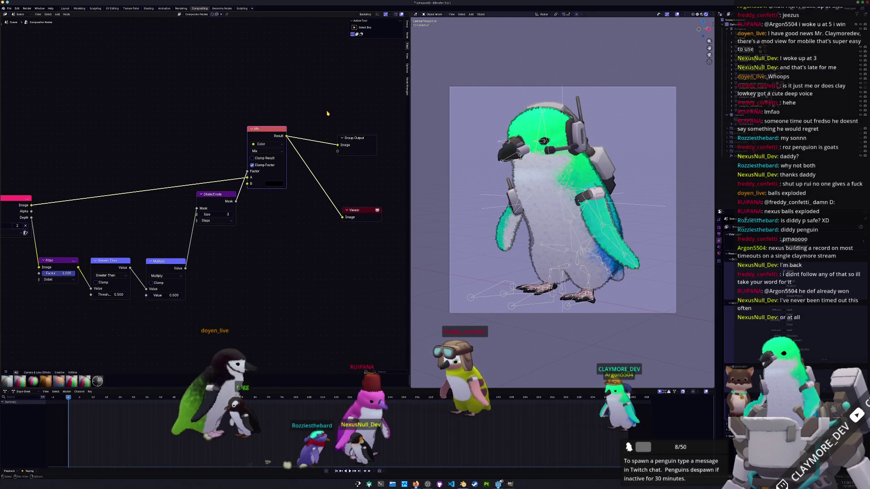
key(ctrl+Page_Up)
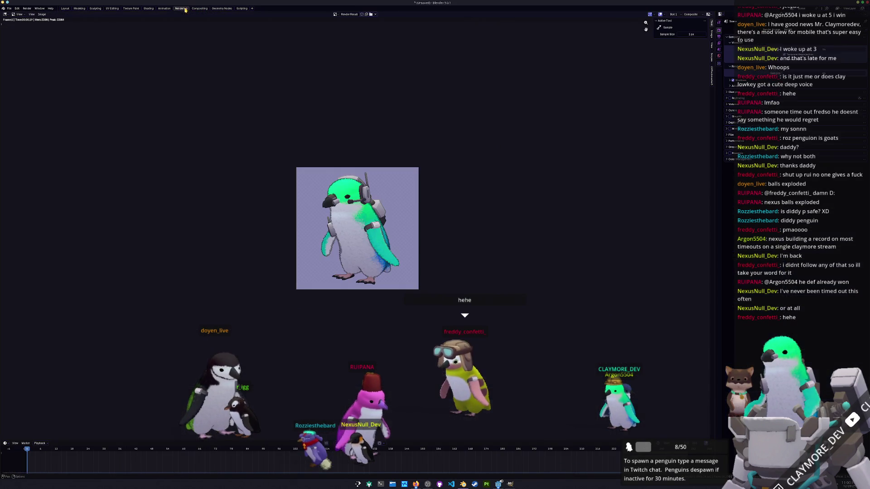
scroll(359, 201, up, 2)
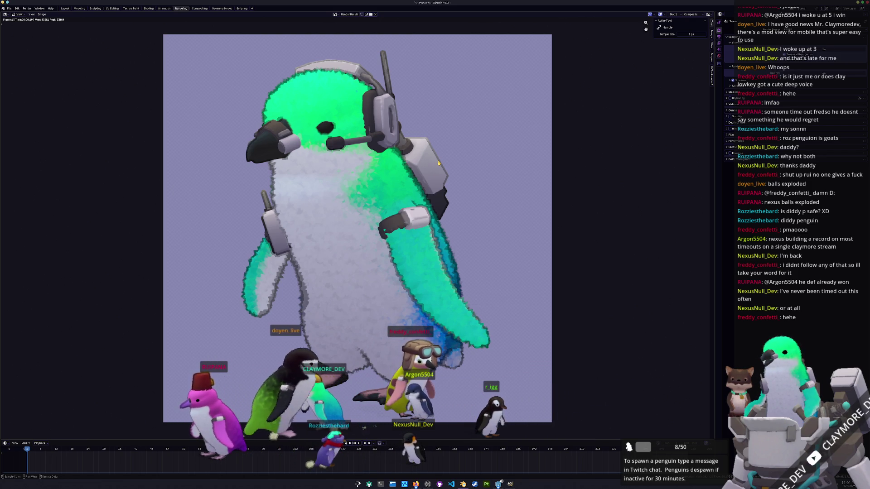
key(ctrl+s)
drag(404, 129, 583, 154)
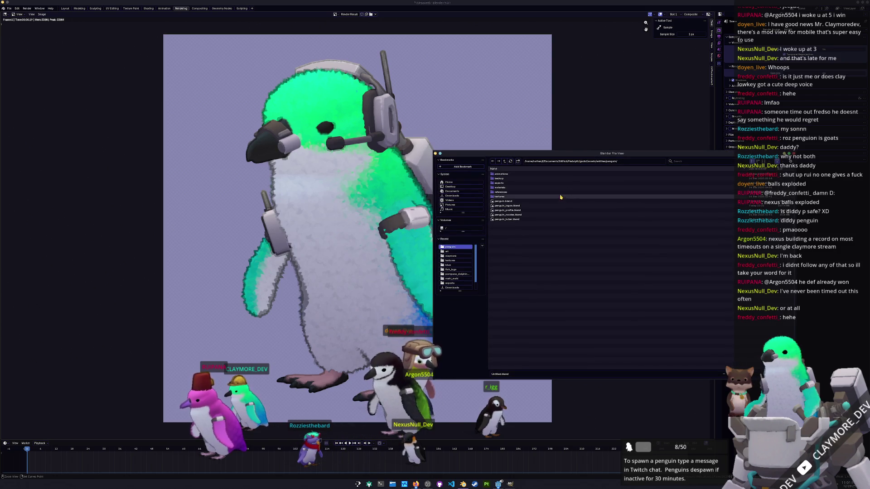
Save the Blender file as penguin_icon1.blend, then bring up the render's save-image dialog.
mouse_move(545, 153)
mouse_down()
mouse_move(604, 157)
mouse_move(614, 177)
mouse_up()
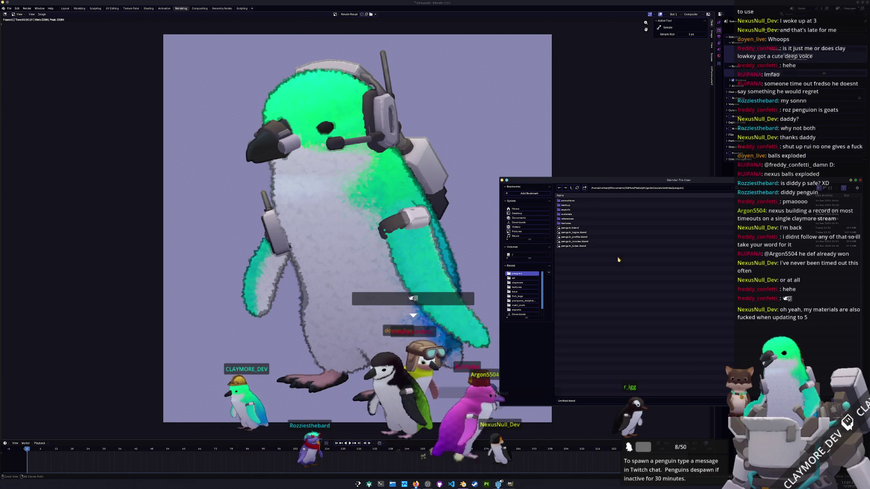
text(blender_)
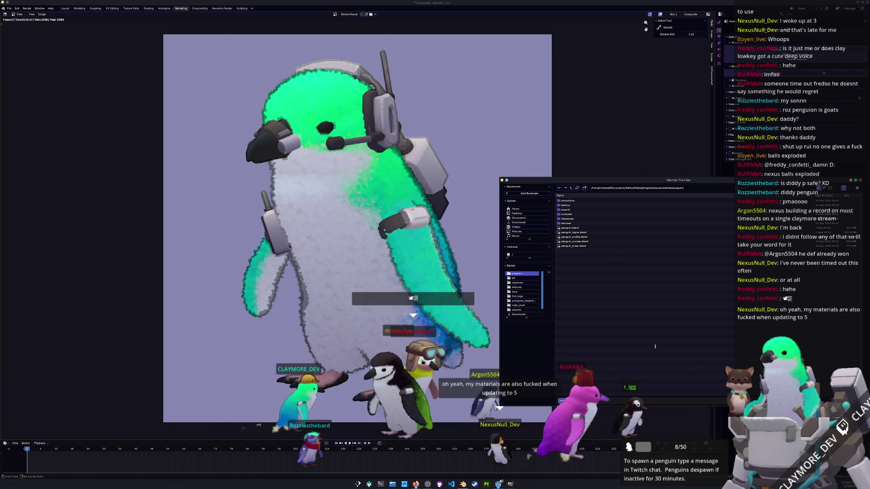
text(icon)
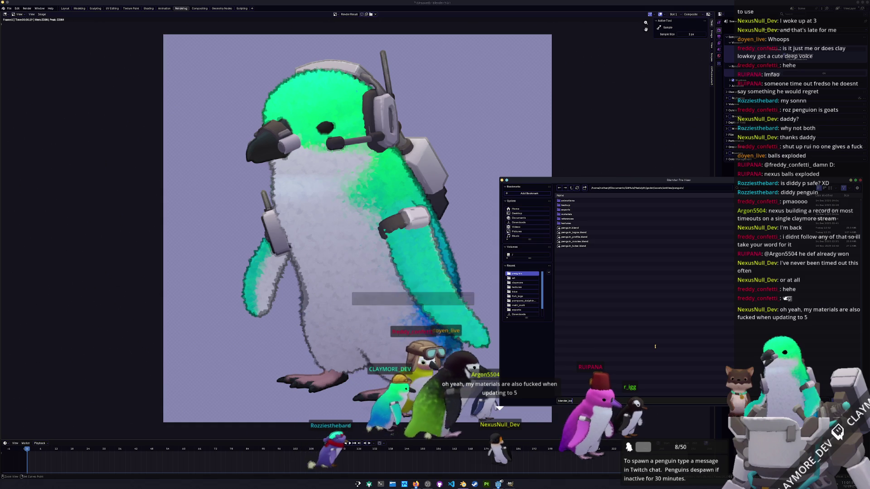
key(Return)
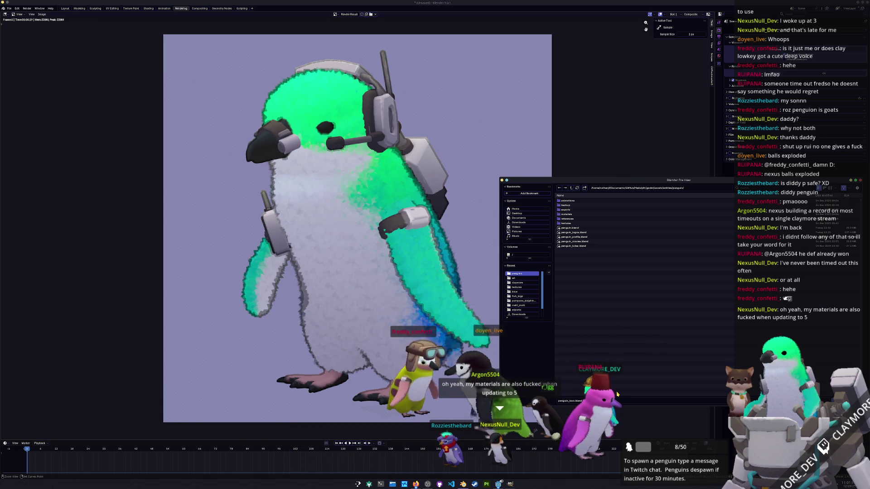
key(Return)
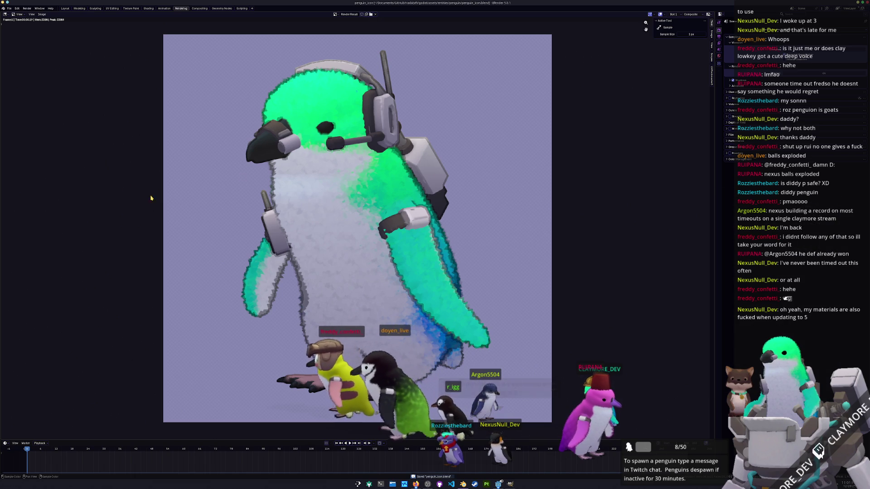
click(42, 14)
click(52, 71)
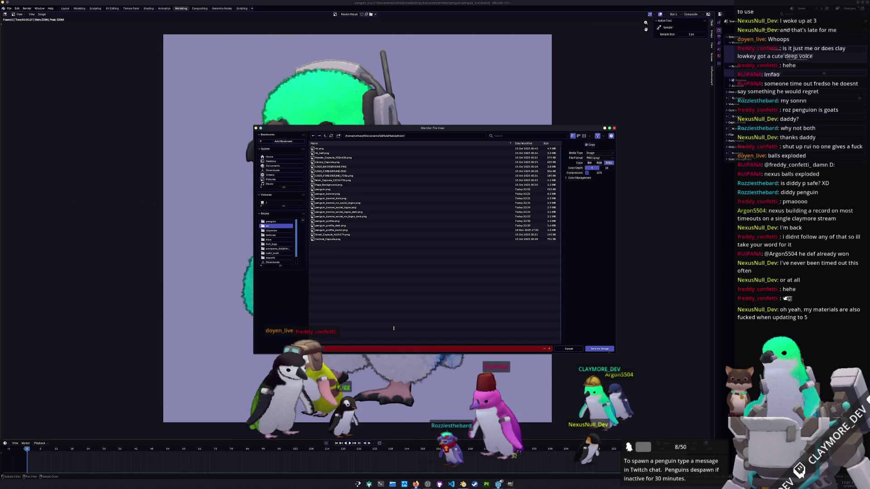
Save the render as a PNG in the art folder, then quit Blender, saving changes.
key(Escape)
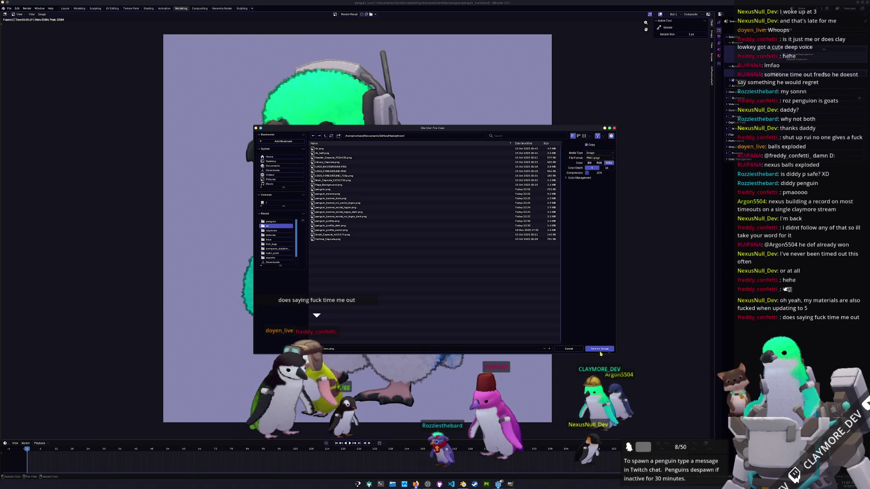
click(599, 349)
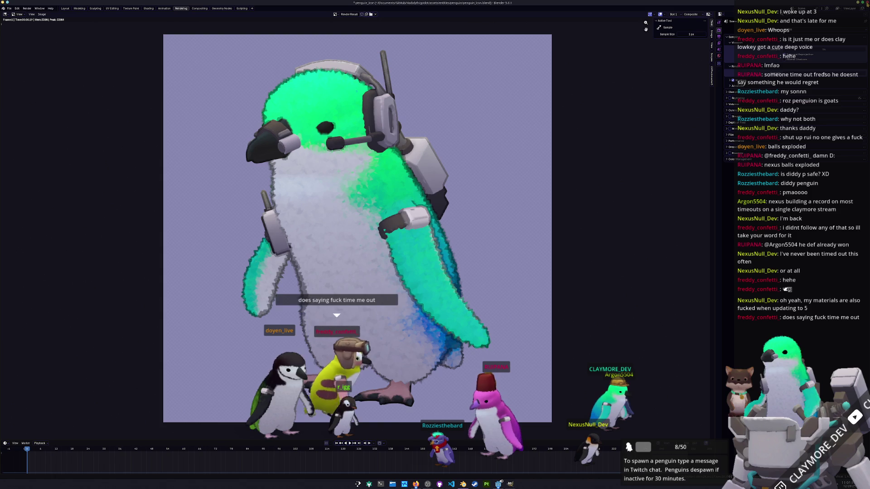
key(ctrl+q)
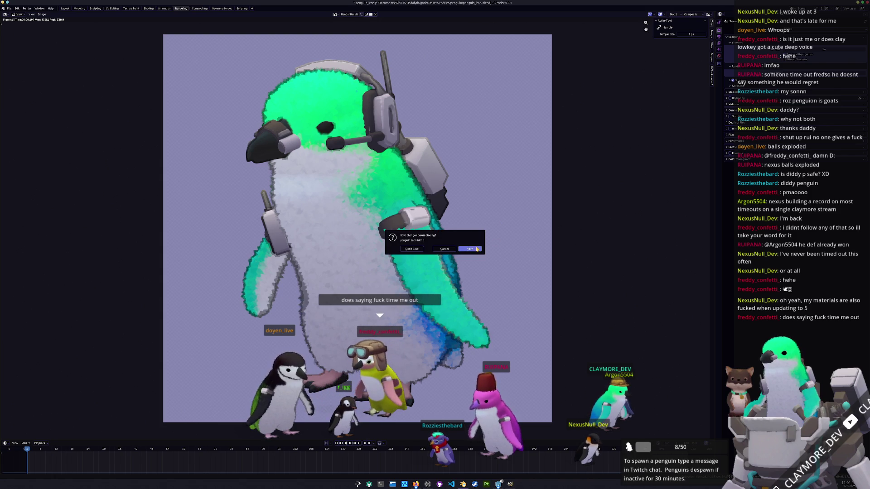
click(477, 248)
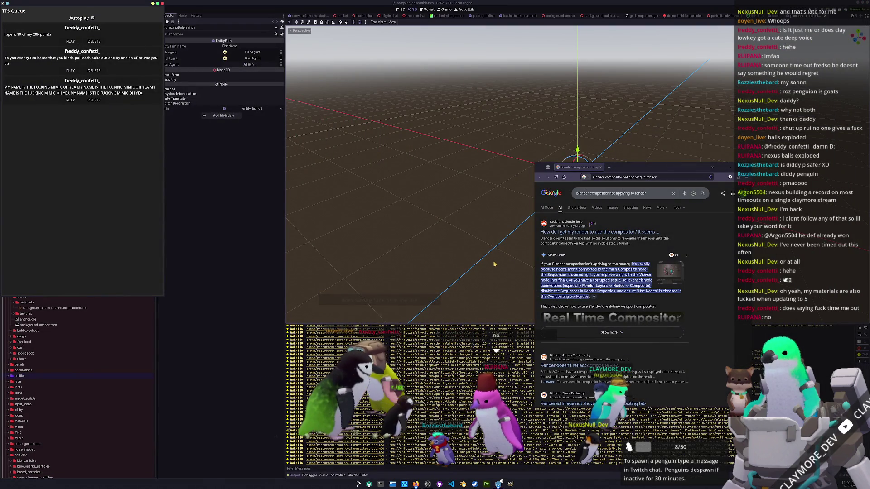
Close the browser and open the Dolphin file manager on the penguin folder tab.
middle_click(584, 167)
click(215, 283)
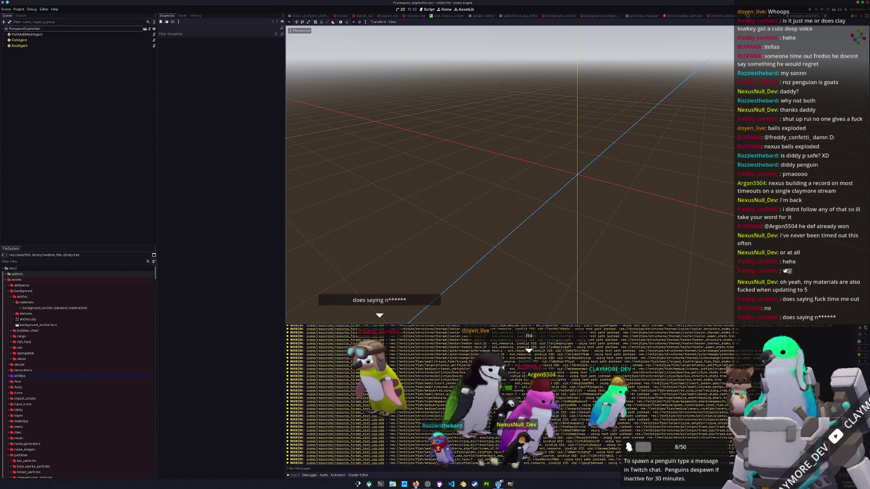
key(super+e)
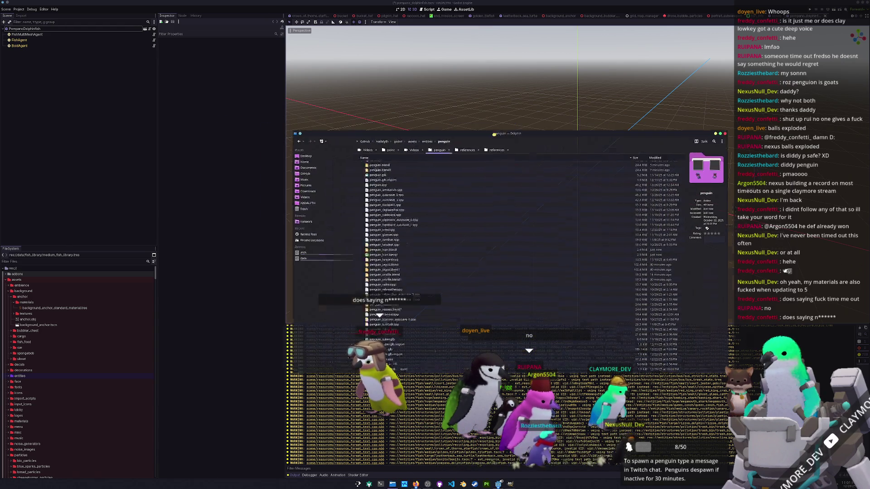
key(ctrl+shift+Tab)
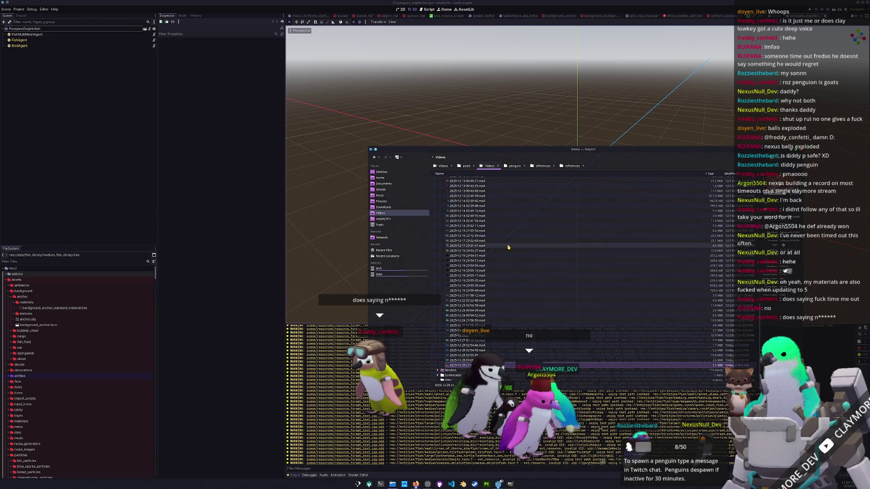
scroll(509, 256, down, 10)
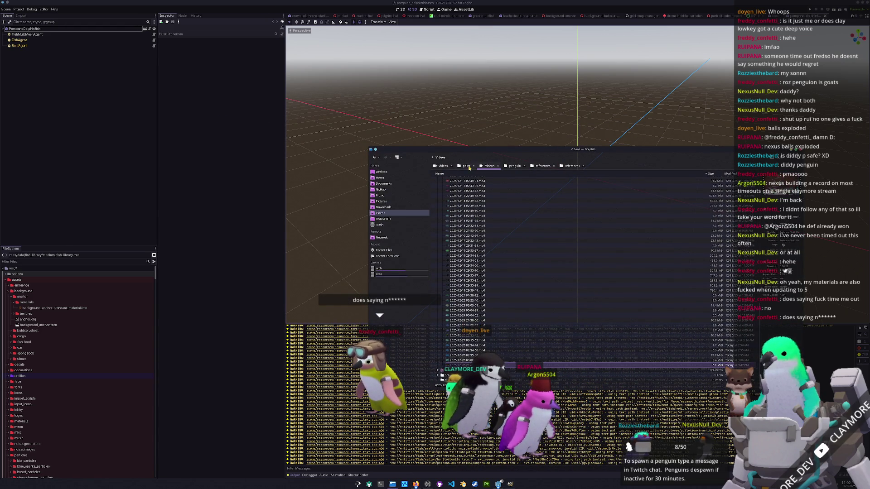
click(514, 166)
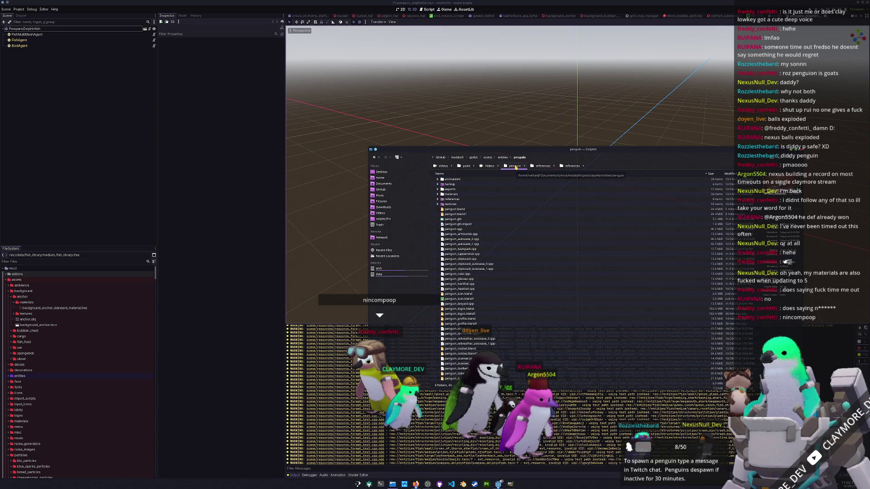
Go up to the Hadalyth folder and locate penguin_icon.png in the art folder.
click(477, 158)
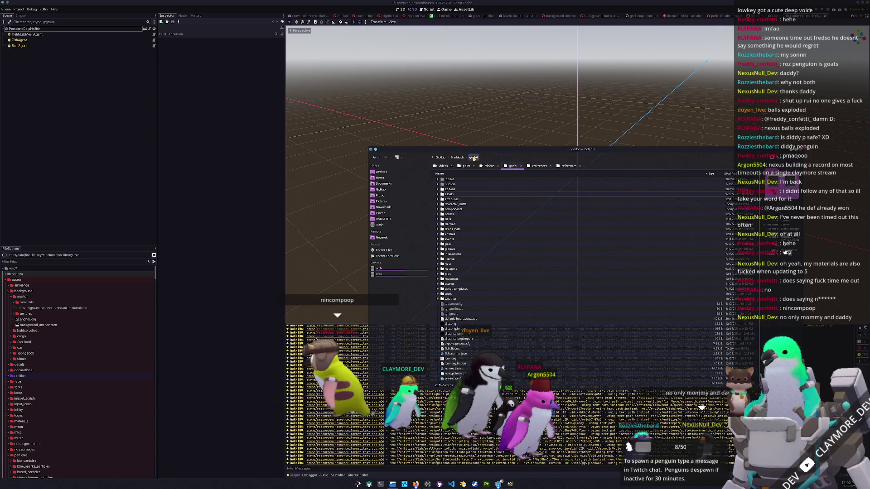
click(457, 157)
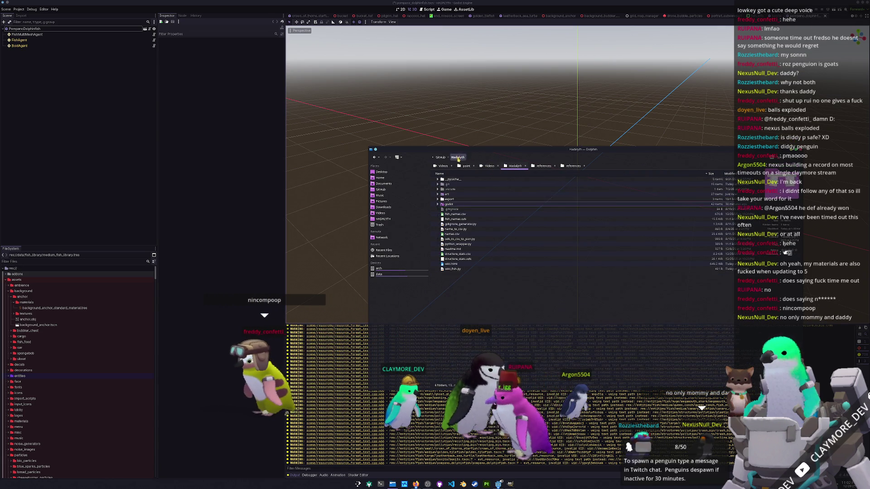
double_click(451, 194)
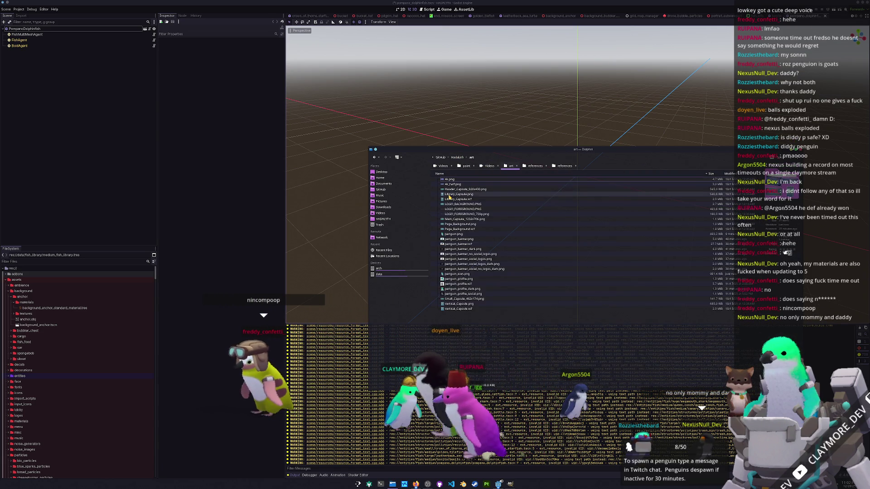
click(456, 275)
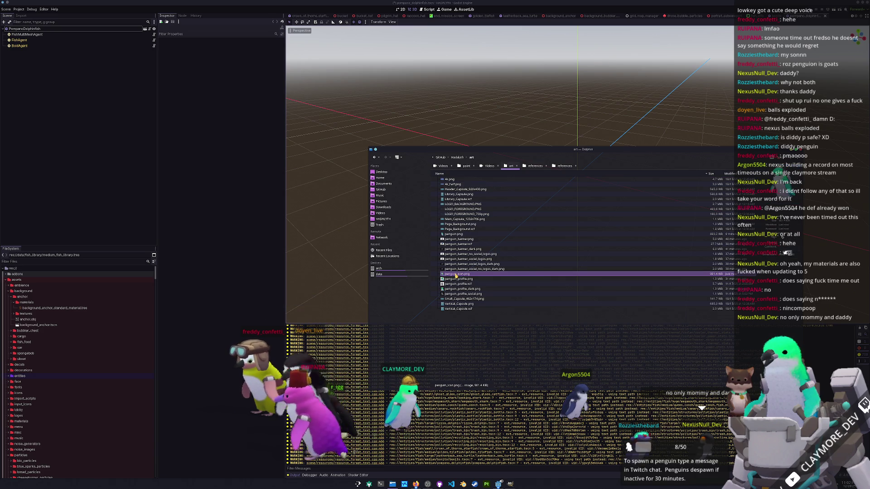
Open godot/assets/logos, then return to Godot to trigger the asset reimport.
click(457, 157)
double_click(453, 204)
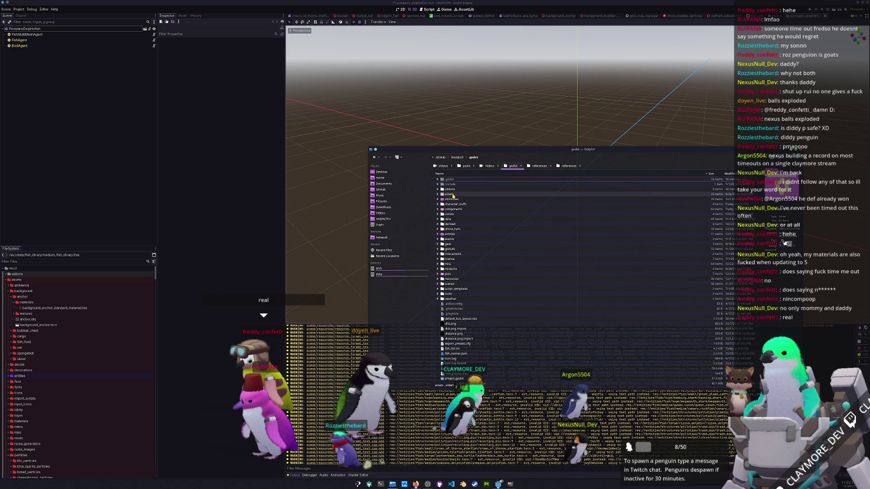
double_click(454, 194)
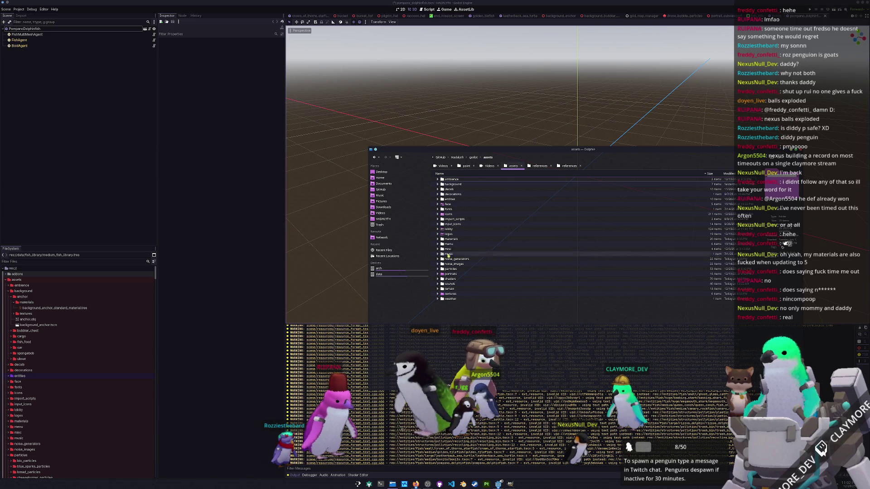
double_click(449, 234)
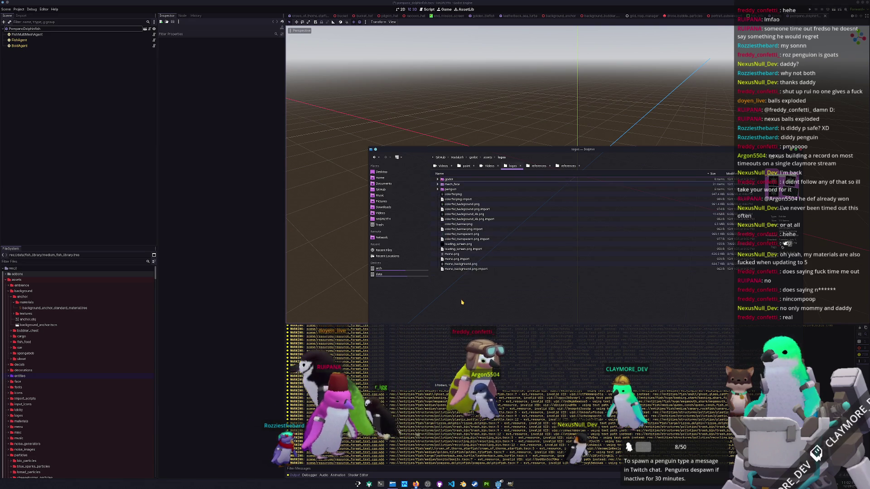
click(355, 265)
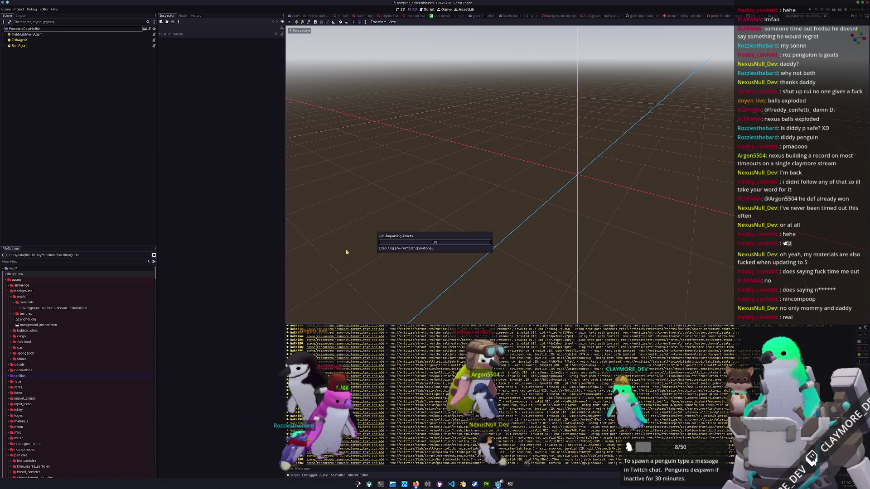
Open Project Settings and review the boot splash image, keeping loading_screen.png.
click(16, 9)
click(32, 15)
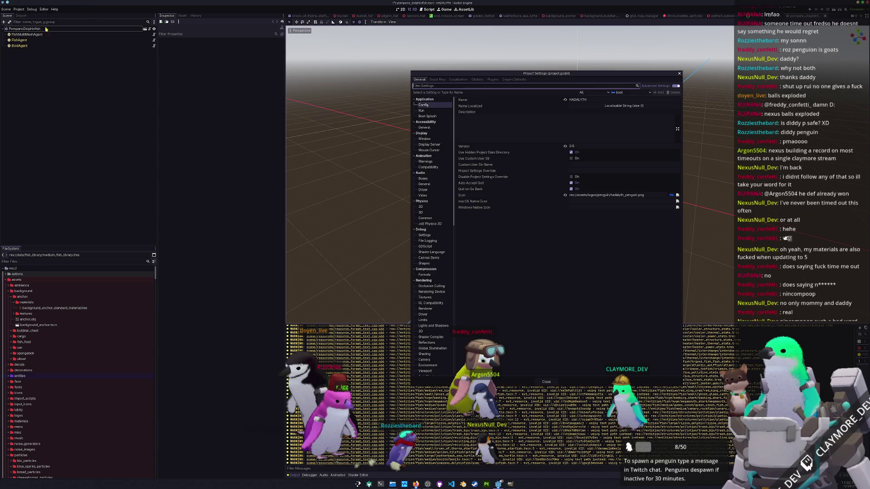
click(422, 111)
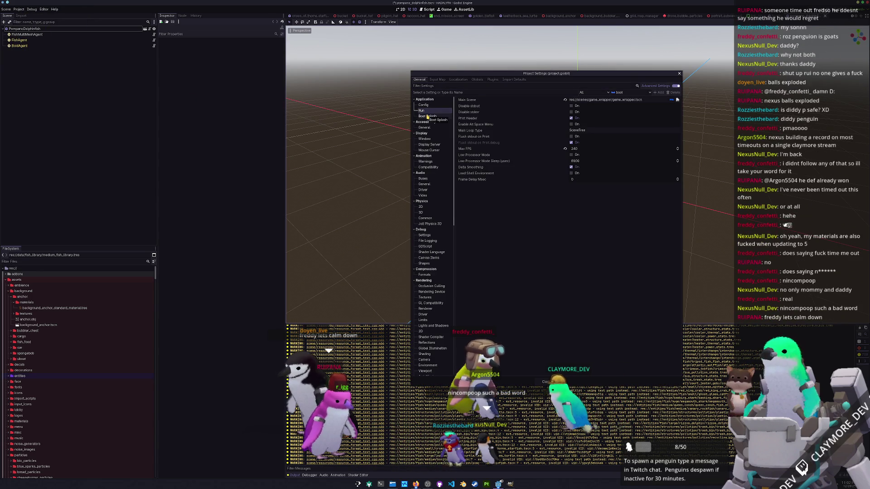
click(428, 117)
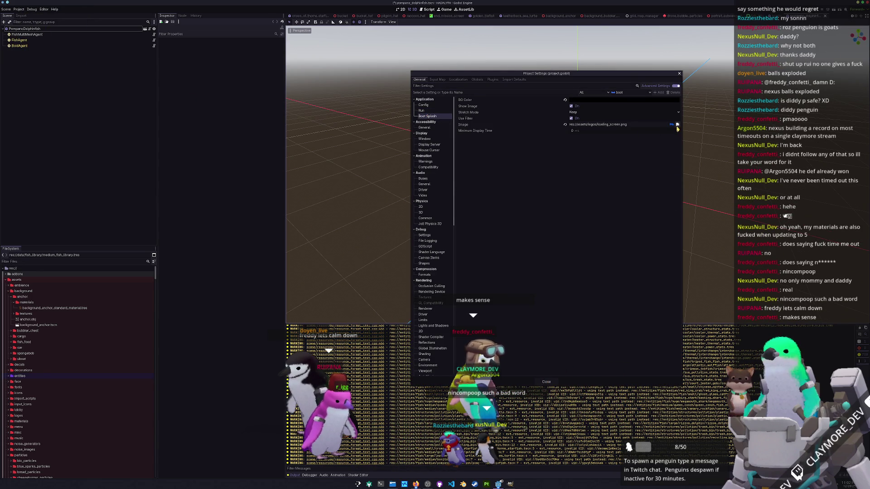
click(678, 125)
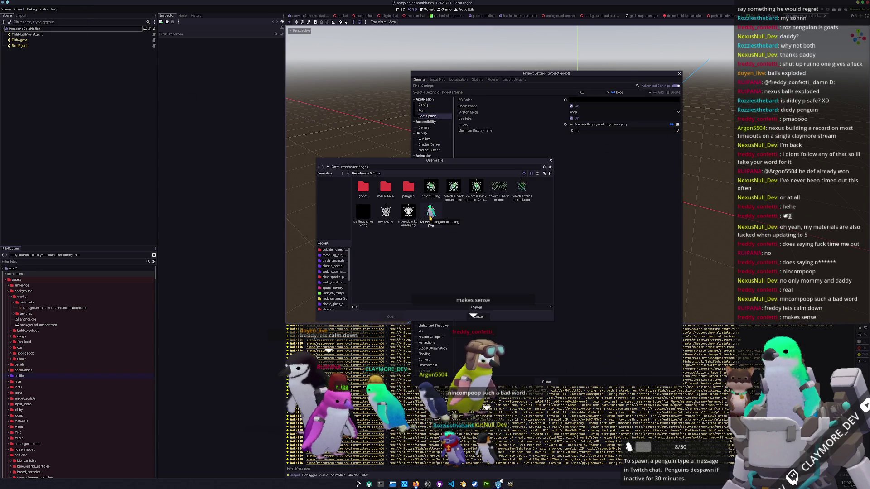
double_click(430, 213)
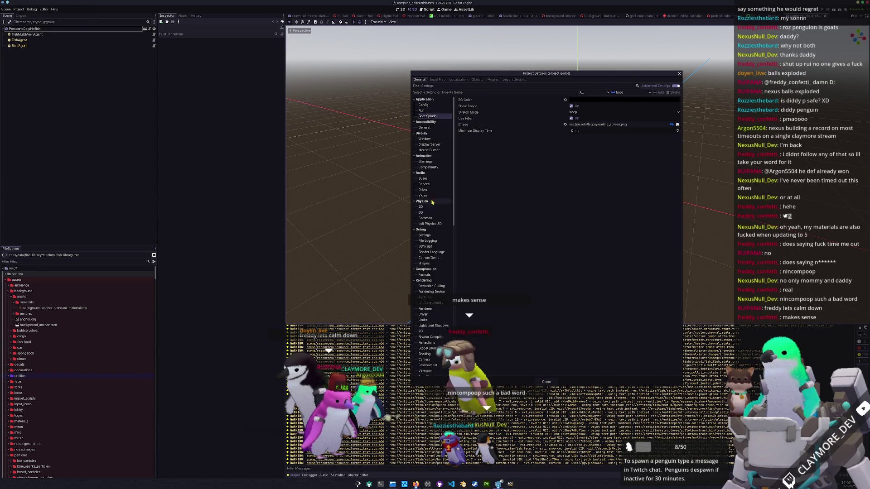
Set Application > Config > Icon to res://assets/logos/penguin_icon.png and close Project Settings.
click(430, 128)
click(429, 106)
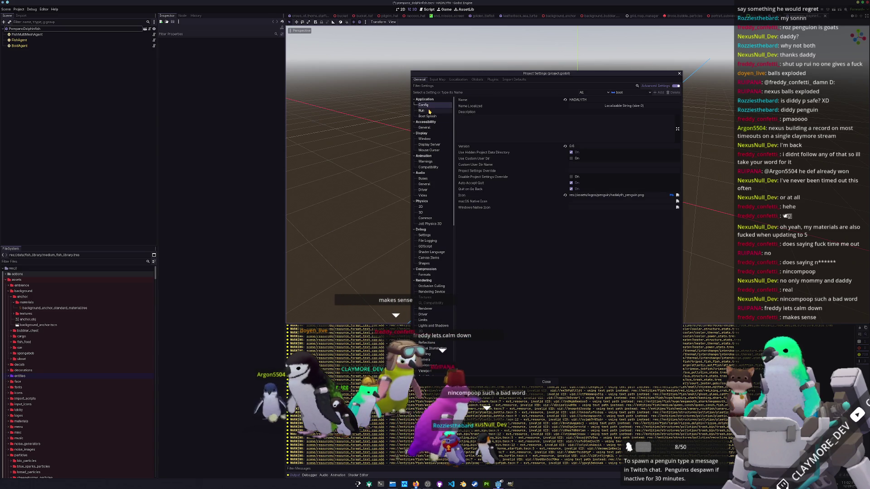
click(429, 111)
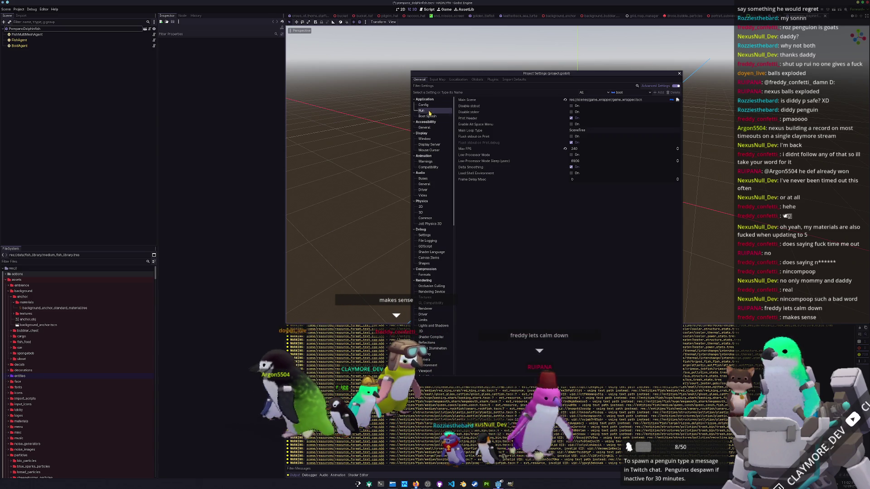
click(424, 105)
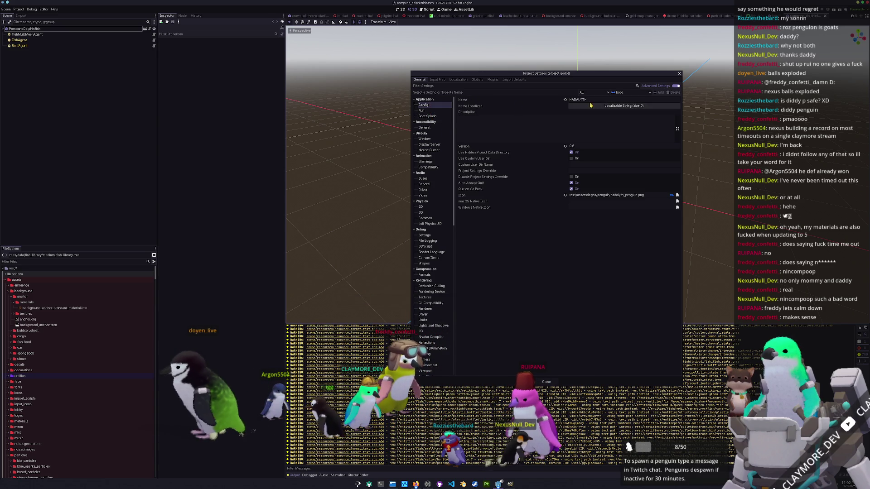
click(677, 195)
click(328, 167)
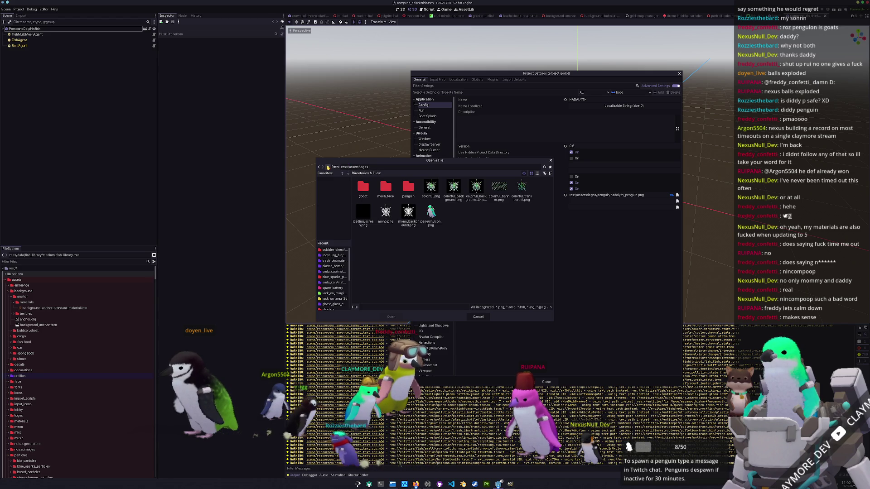
double_click(431, 213)
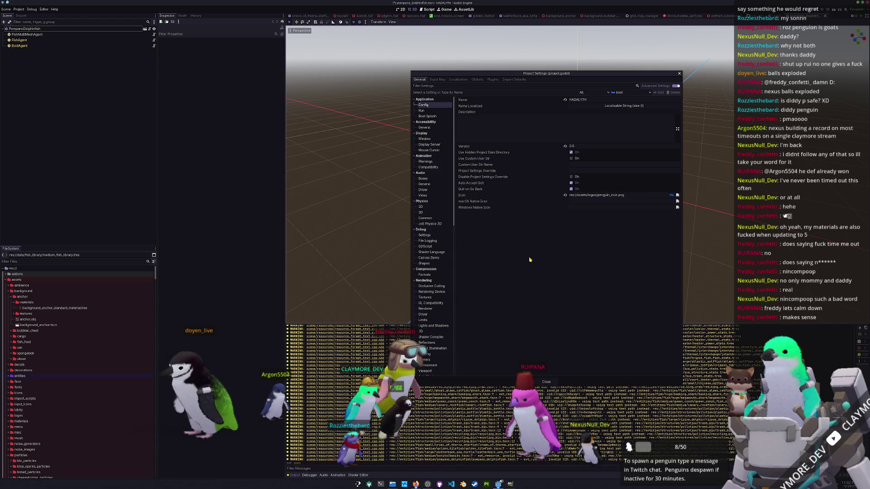
click(545, 382)
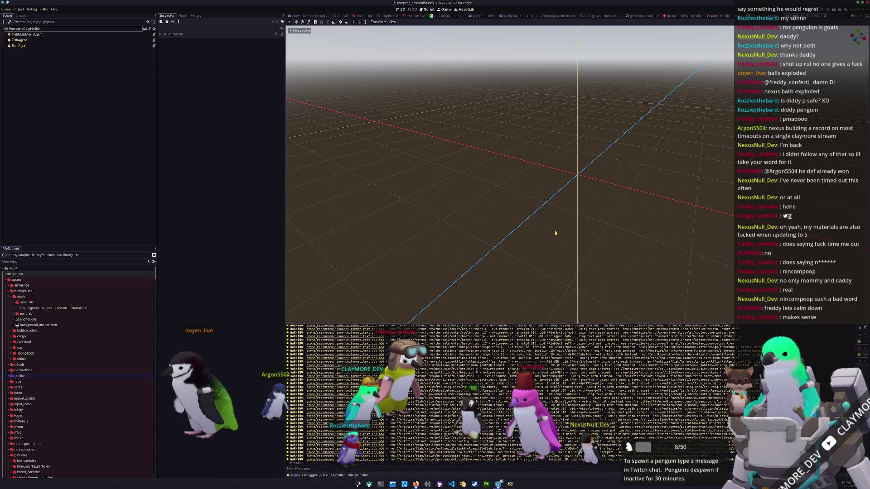
Save the scene and quick-open deep_mission_stats_biome.tres by searching 'mission_biome'.
key(ctrl+s)
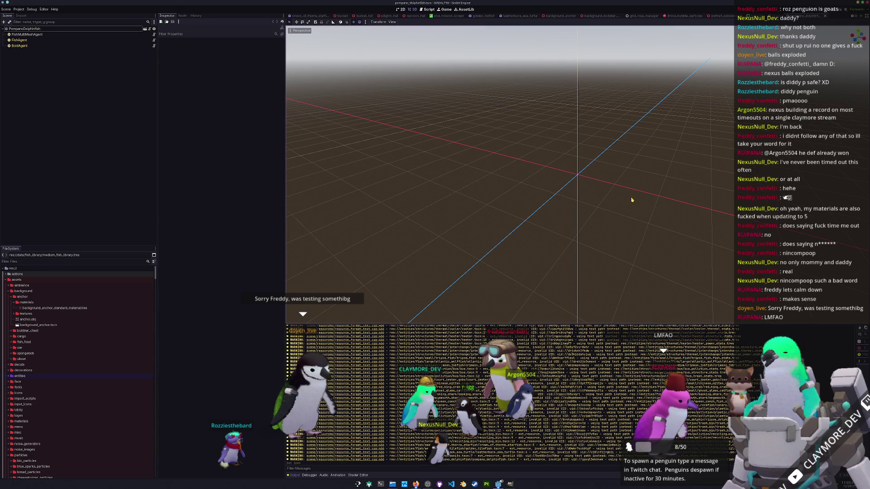
key(shift+alt+o)
text(mission_biome)
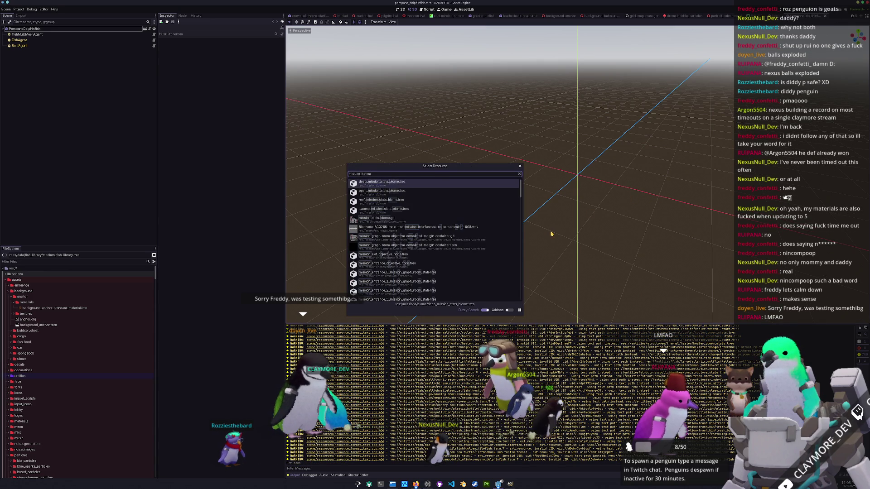
key(Return)
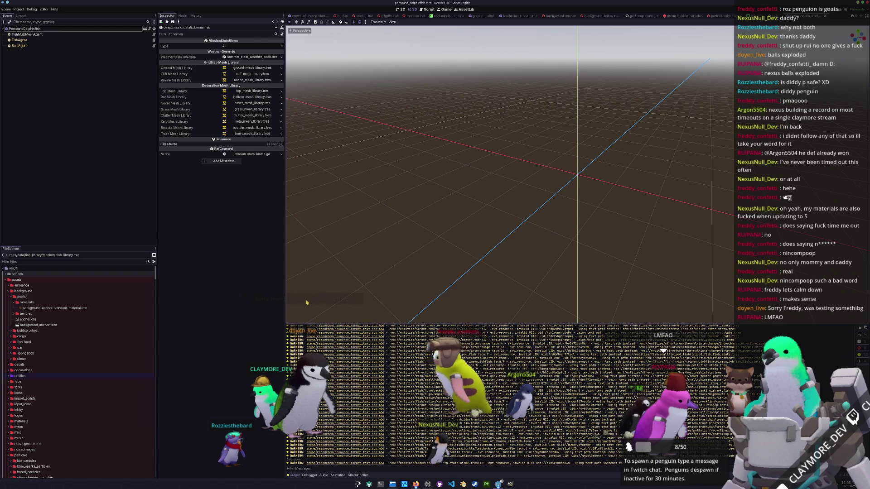
Inspect the deep biome's weather stats override and ground mesh library, then tidy the FileSystem folders.
scroll(82, 352, down, 3)
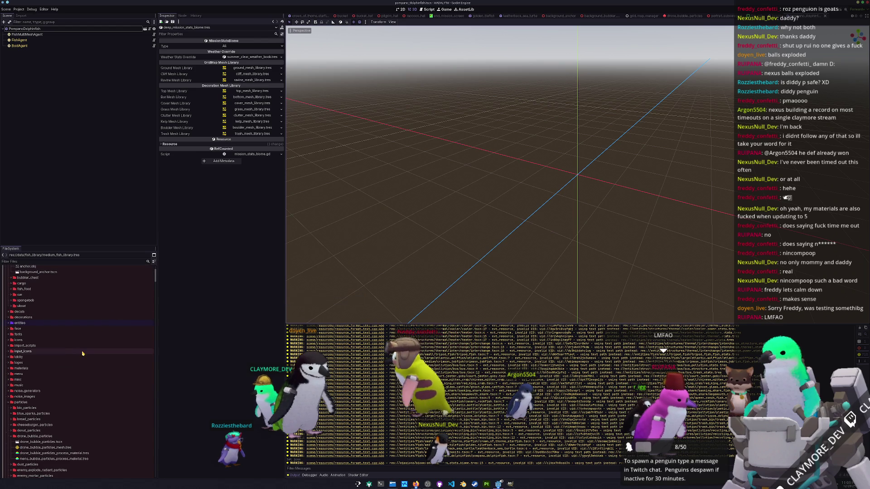
click(252, 57)
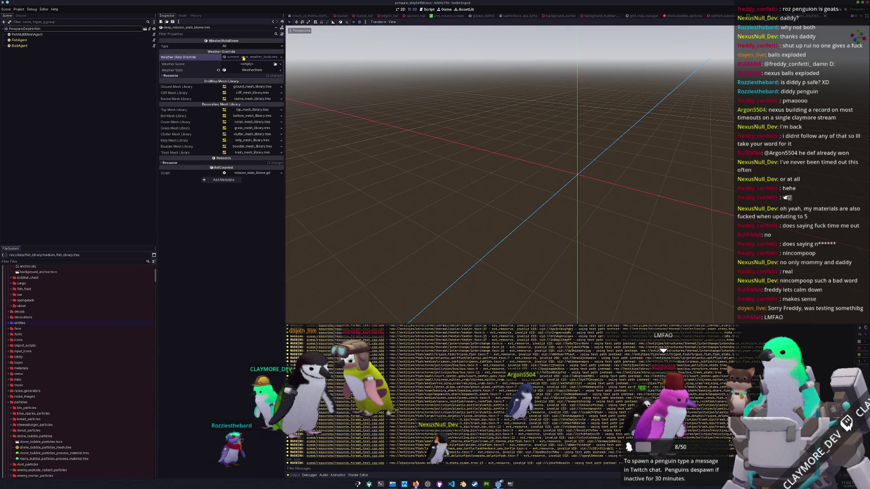
click(247, 87)
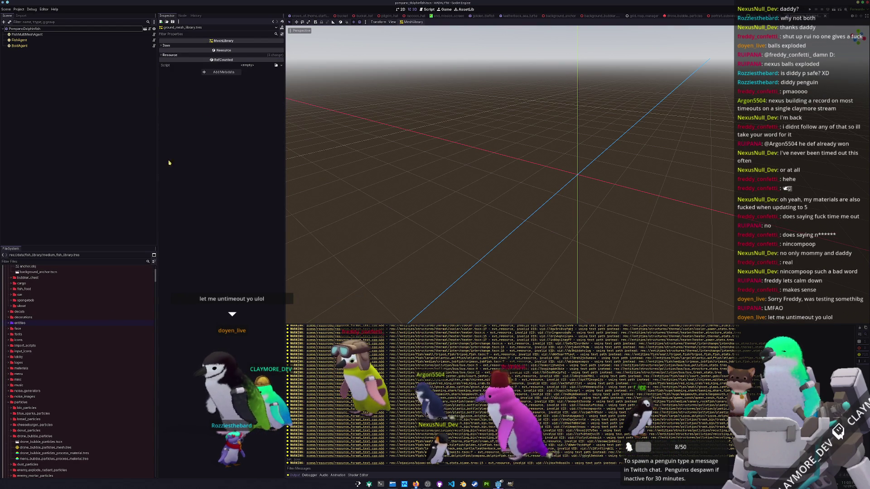
scroll(55, 385, down, 5)
double_click(34, 330)
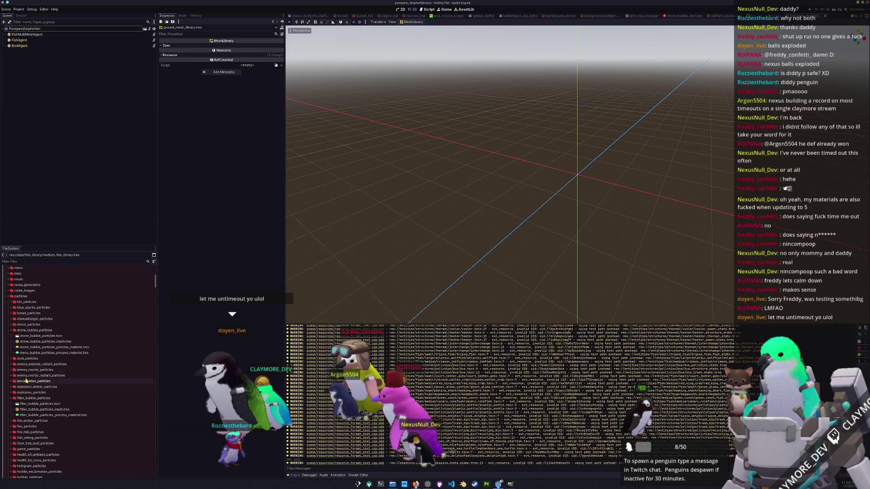
click(34, 376)
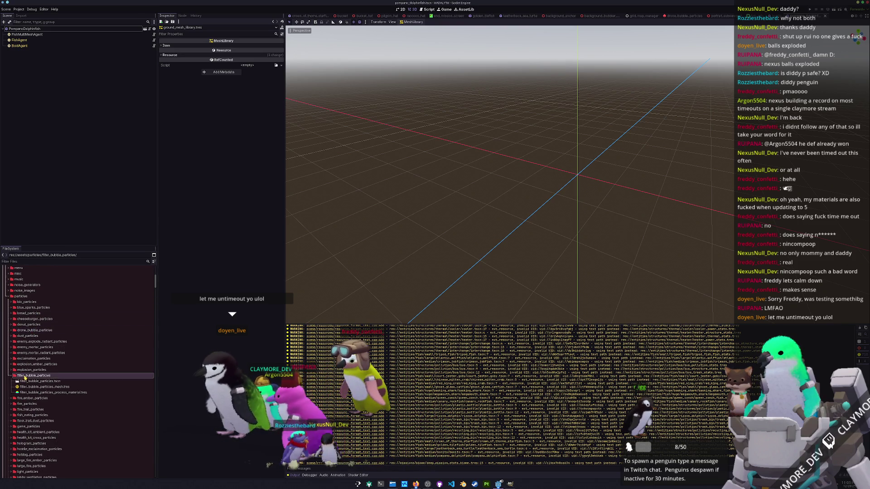
scroll(54, 318, up, 10)
Filter files by 'mission_stats', open mission_stats_testing.tres and Quick Load its Mission Stats Biome.
click(59, 262)
text(mission_stats)
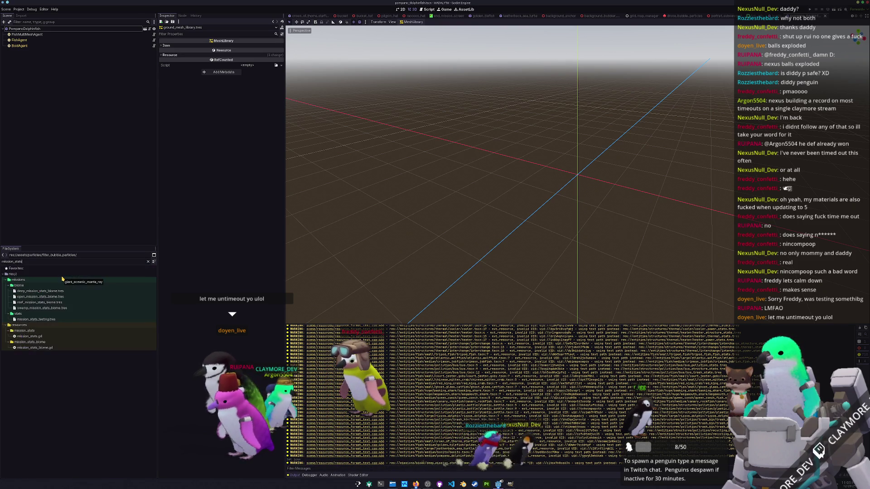
click(51, 320)
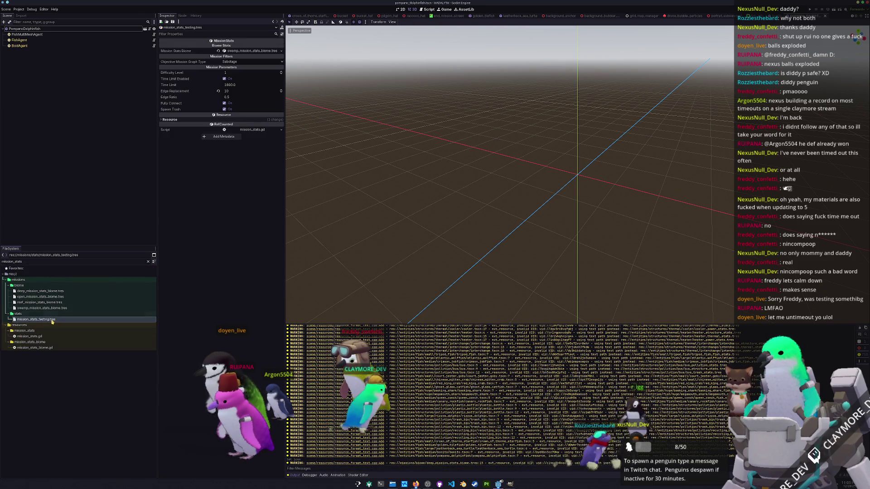
click(281, 50)
click(254, 67)
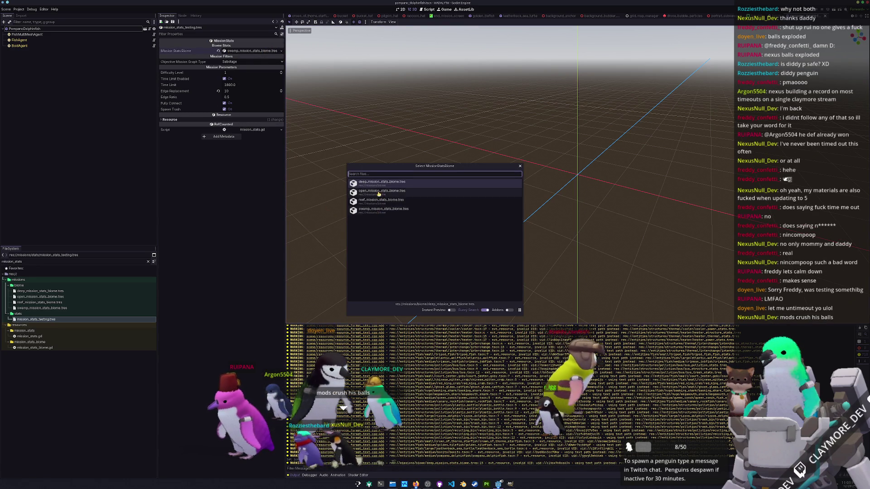
Dismiss the biome list and inspect the deep, open, reef and swamp biome resources in turn.
key(Escape)
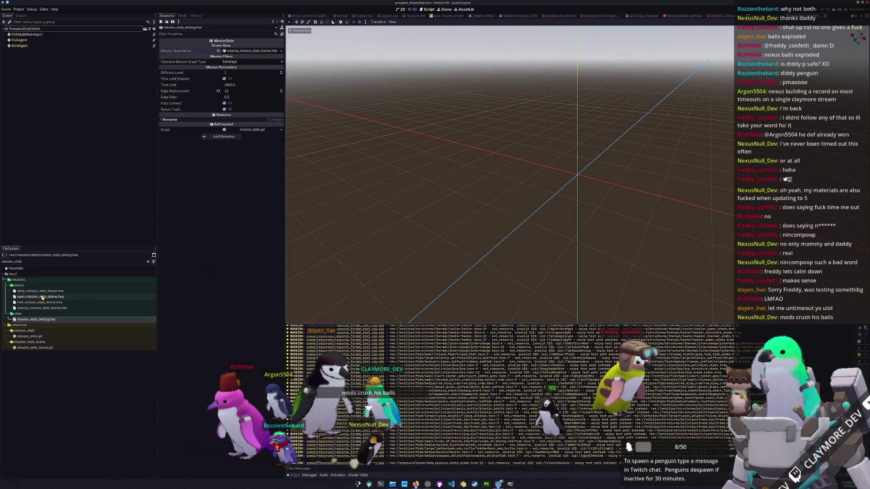
click(131, 291)
click(258, 70)
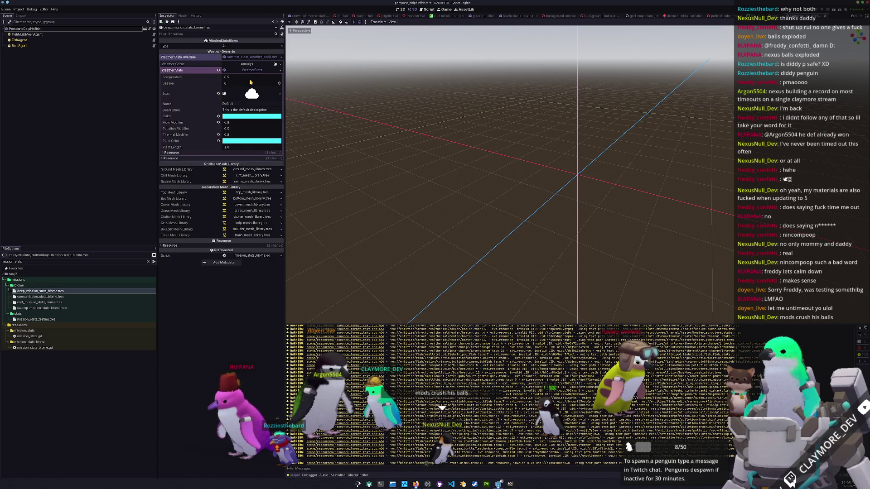
click(41, 296)
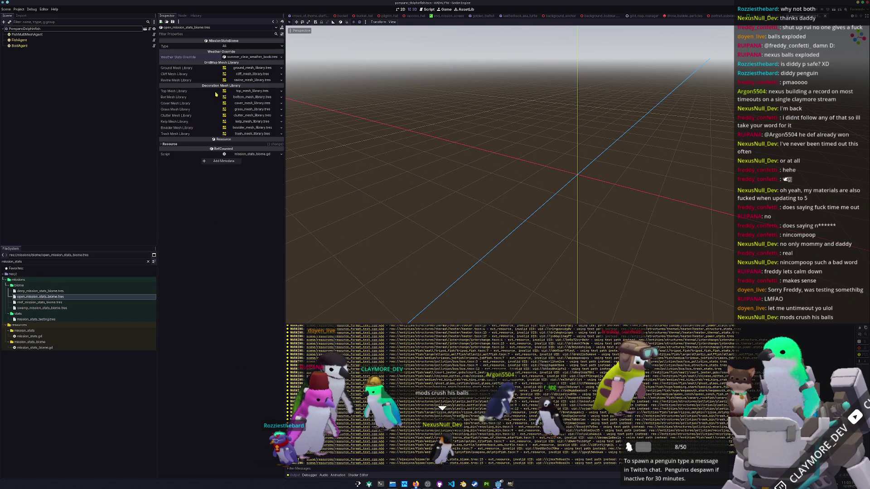
click(30, 292)
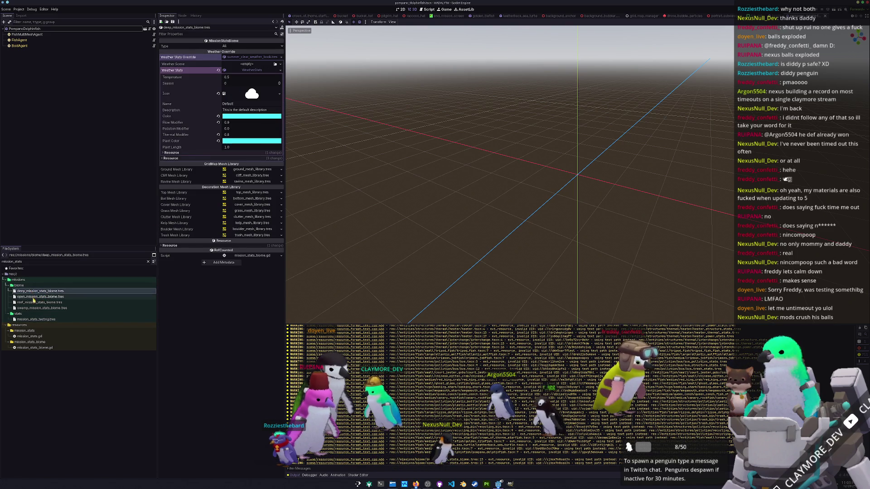
click(34, 303)
click(40, 309)
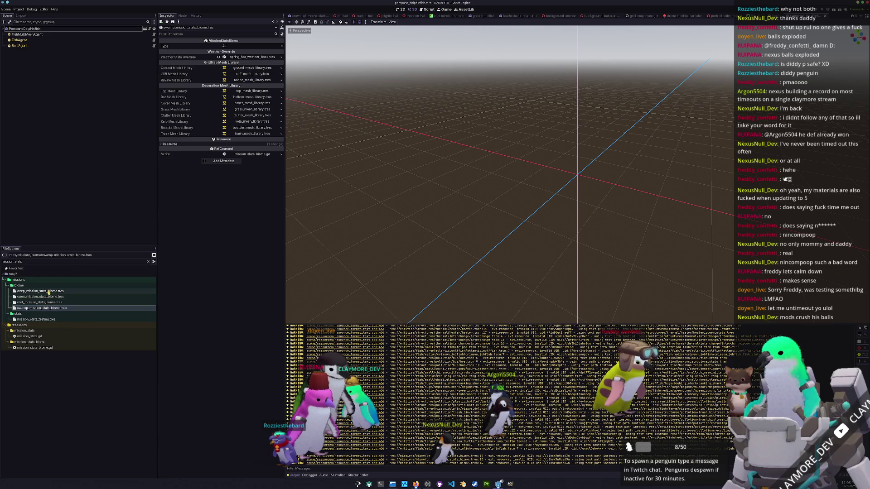
Select swamp_mission_stats_biome.tres and duplicate it with Ctrl+D.
click(34, 292)
click(44, 304)
click(44, 308)
key(ctrl+d)
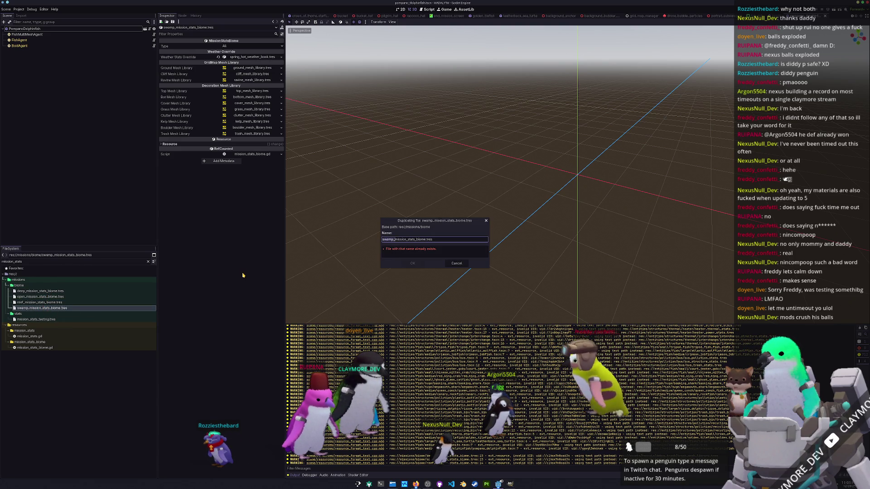
Name the copy winter_mission_stats_biome.tres, set its weather override to winter_cold_weather_book.tres, and save.
text(winter)
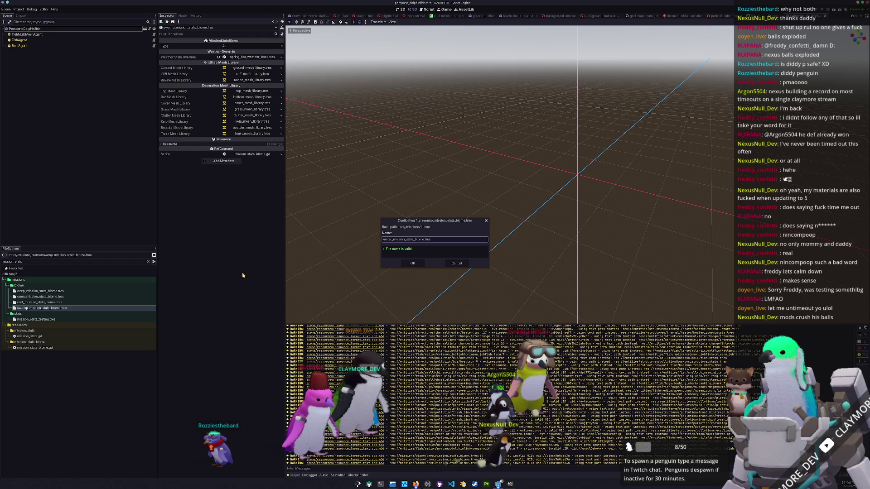
key(Return)
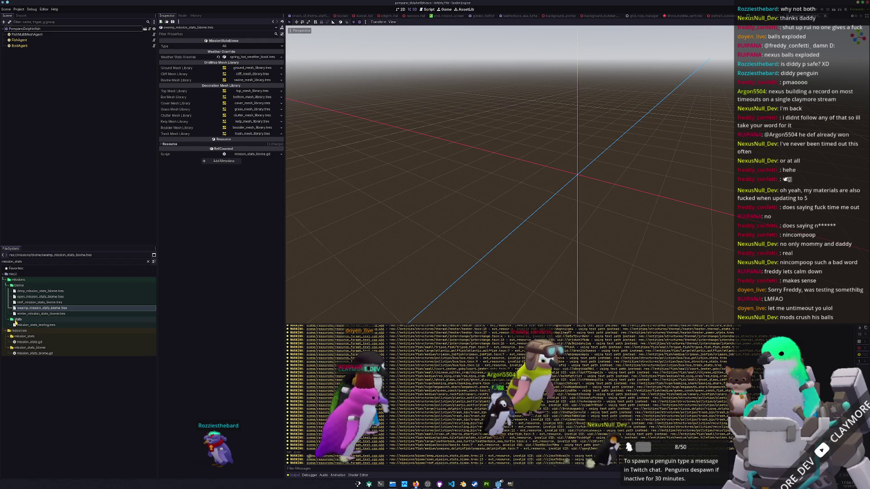
click(32, 314)
click(281, 57)
click(263, 77)
text(win)
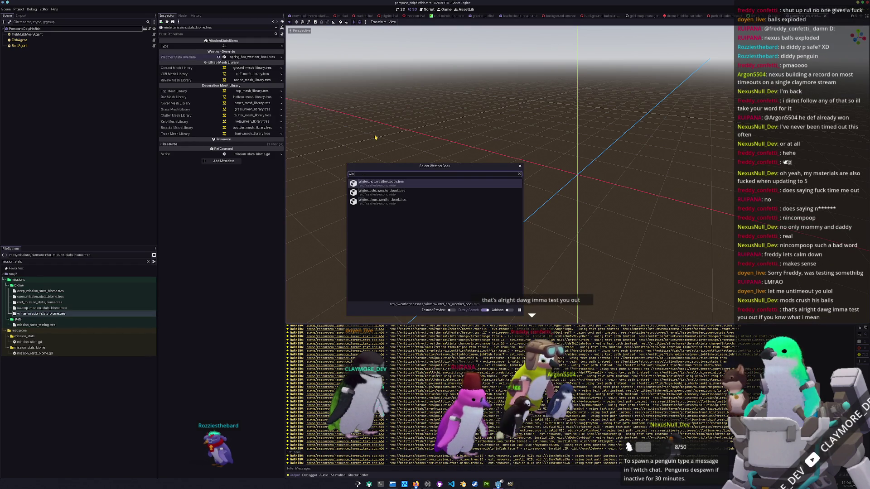
text(ter_cold)
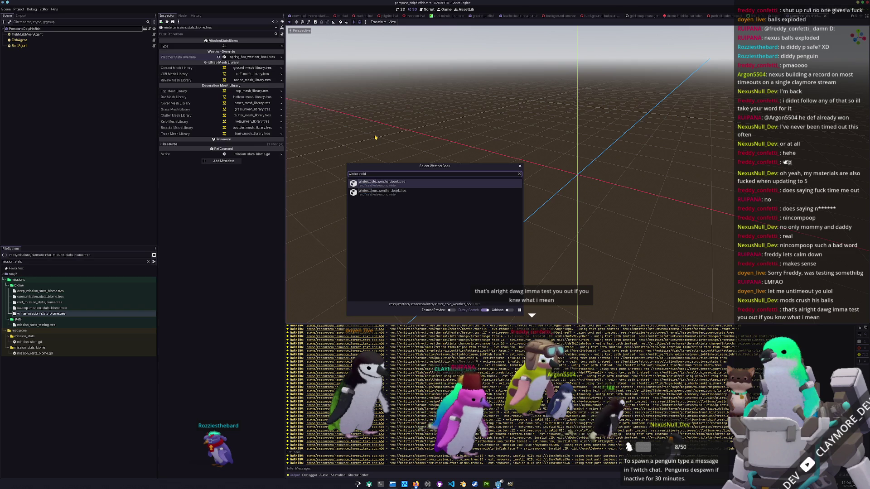
key(Return)
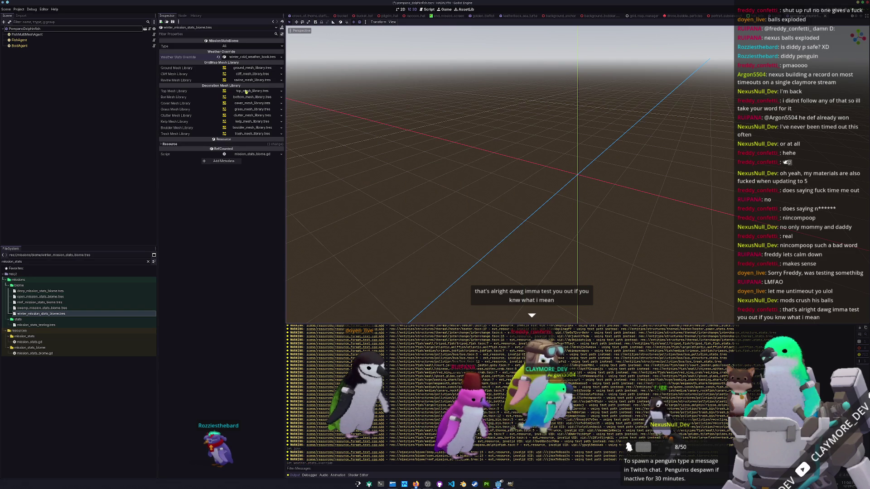
key(ctrl+s)
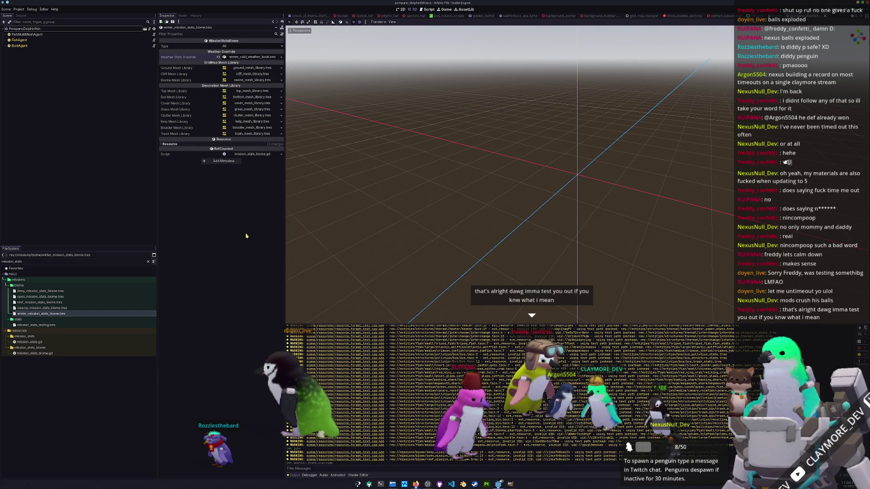
Assign winter_mission_stats_biome.tres as mission_stats_testing's biome and run the project with F5.
click(53, 324)
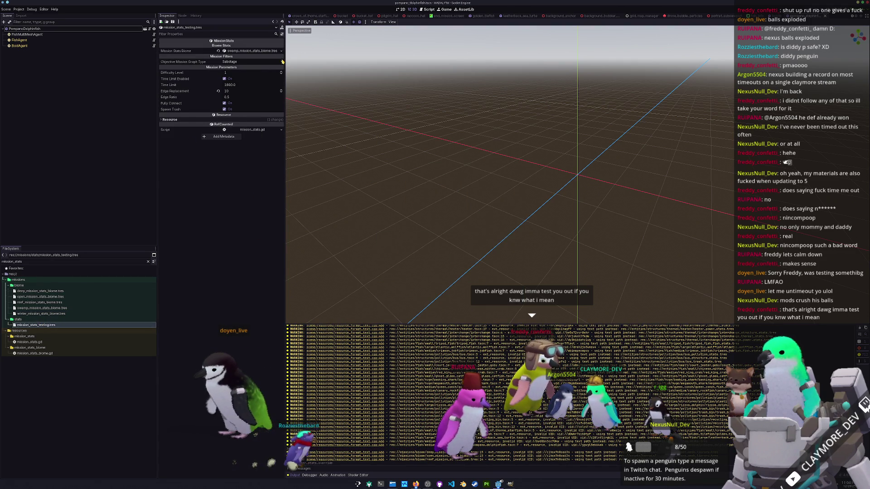
click(281, 52)
click(252, 70)
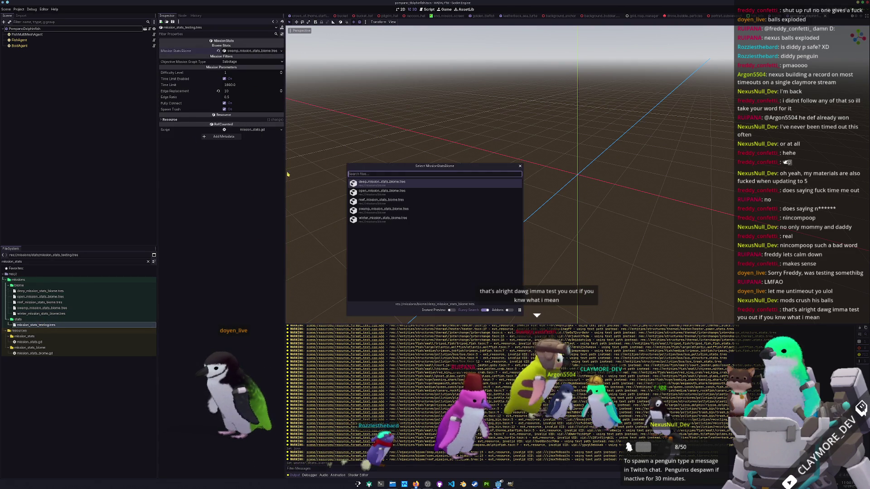
click(375, 221)
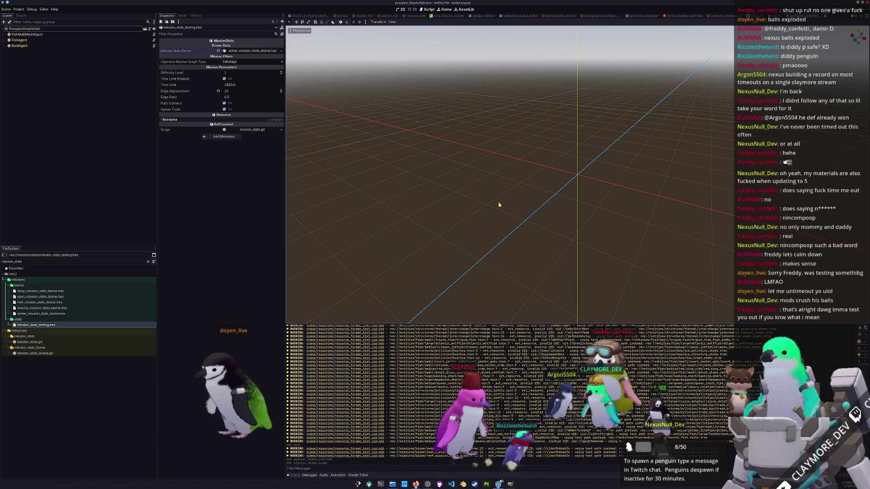
key(F5)
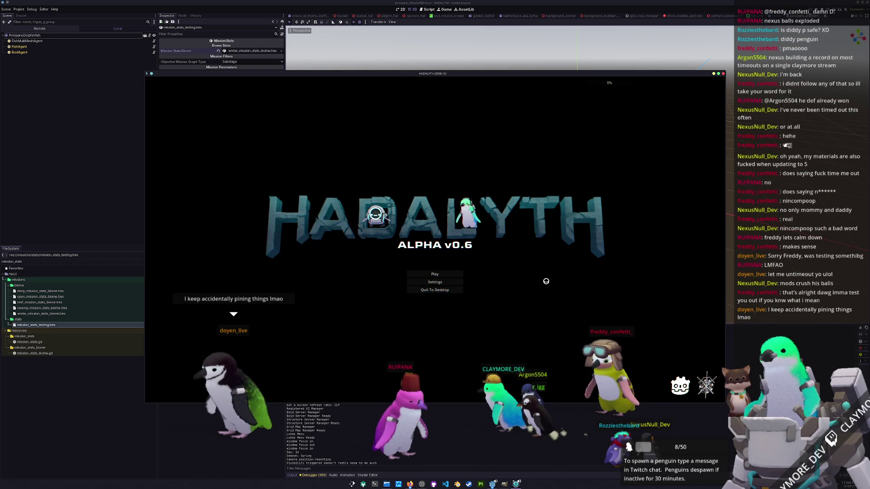
Choose Play, load save slot 1, and deploy on the mission.
click(425, 273)
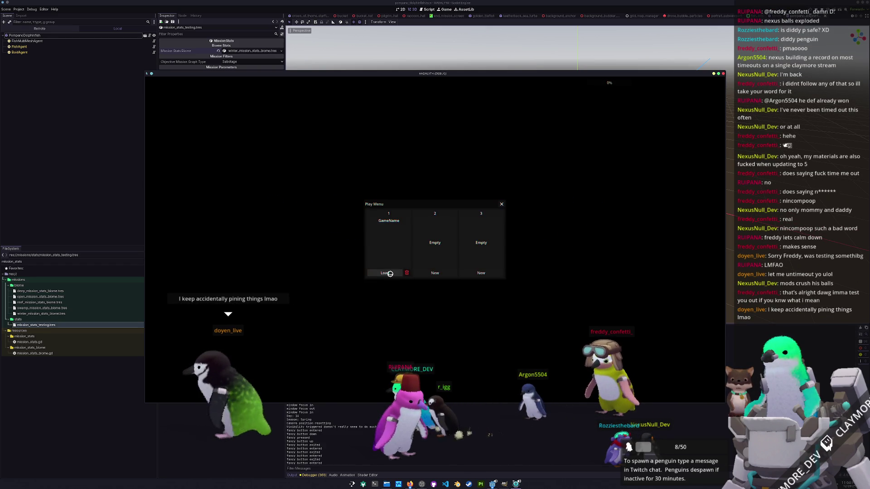
click(386, 274)
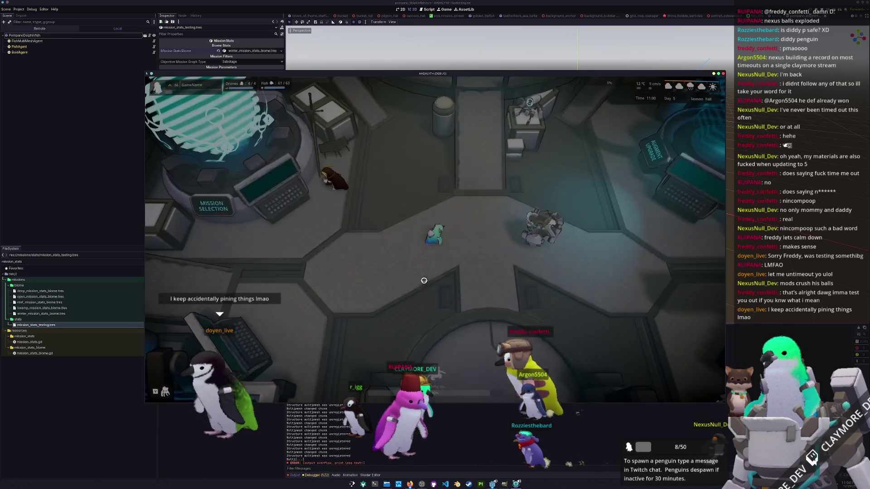
click(435, 313)
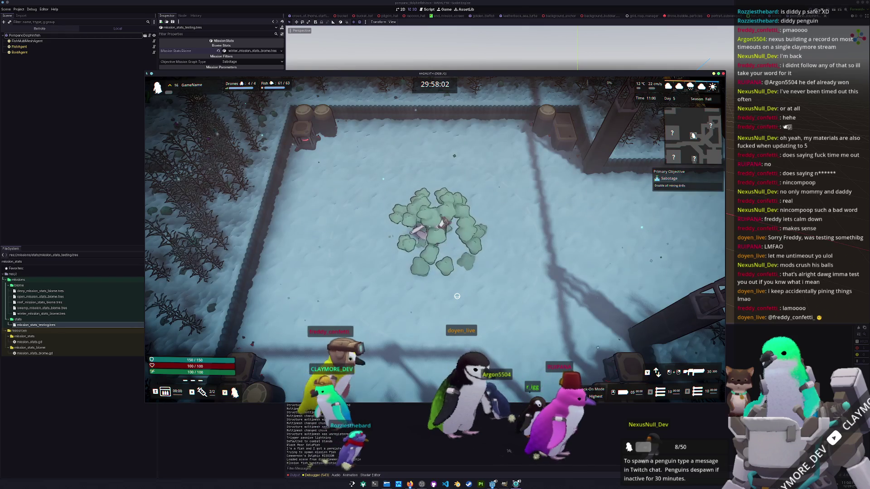
Walk the character left, right and up across the snowy arena, then pause and quit the game.
key(a)
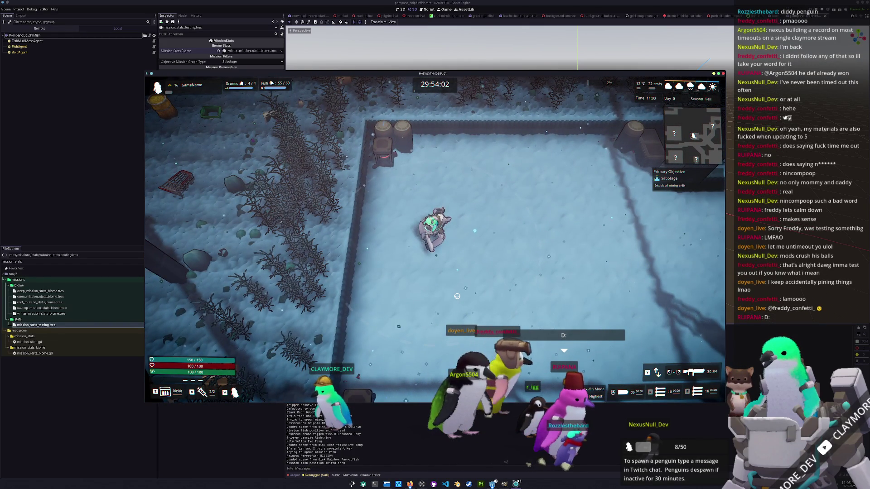
key(d)
key(d)
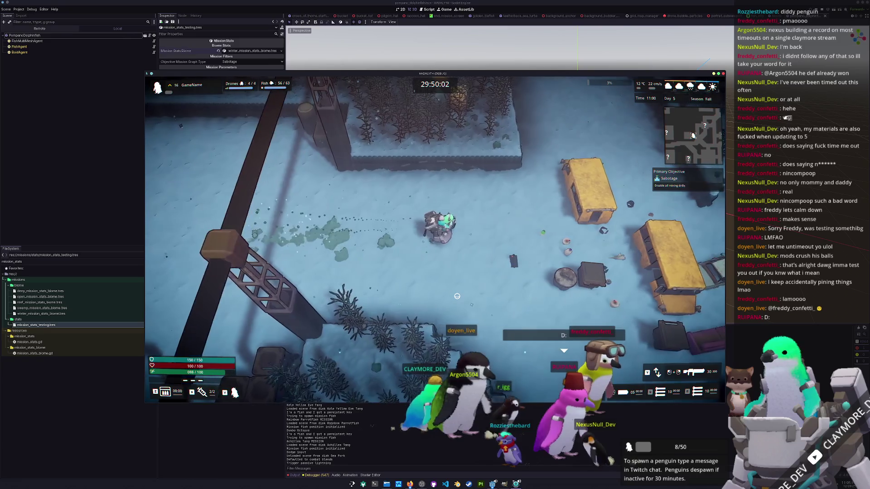
key(d)
key(w)
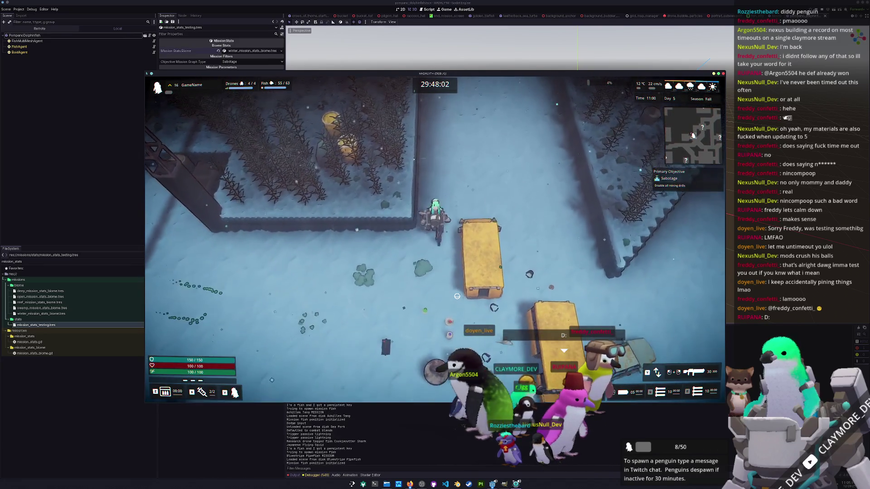
key(w)
key(d)
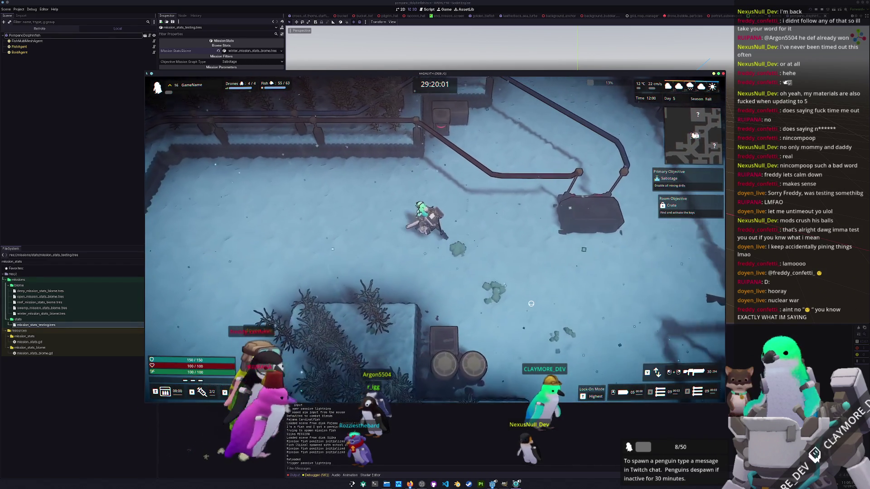
key(Escape)
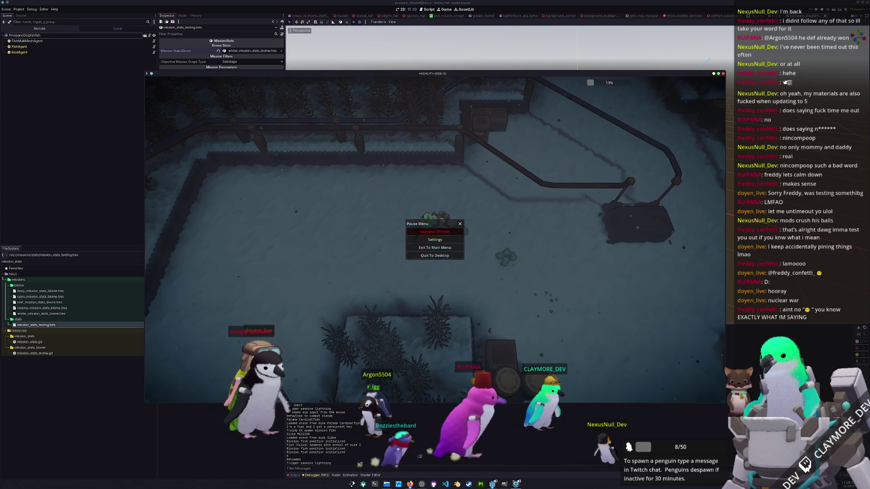
click(435, 255)
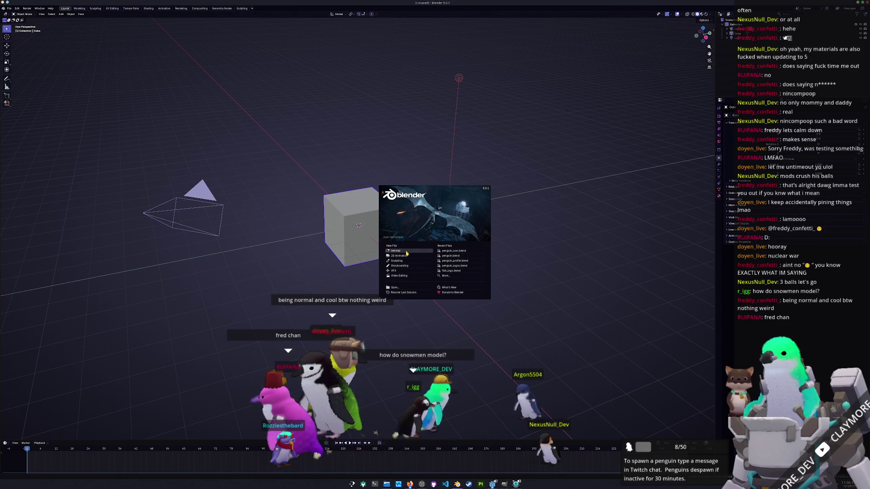
Dismiss Blender's splash and delete the default camera, cube and light.
click(431, 250)
key(a)
key(x)
click(433, 249)
Save the new blend file into the project's assets/terrain folder.
key(ctrl+s)
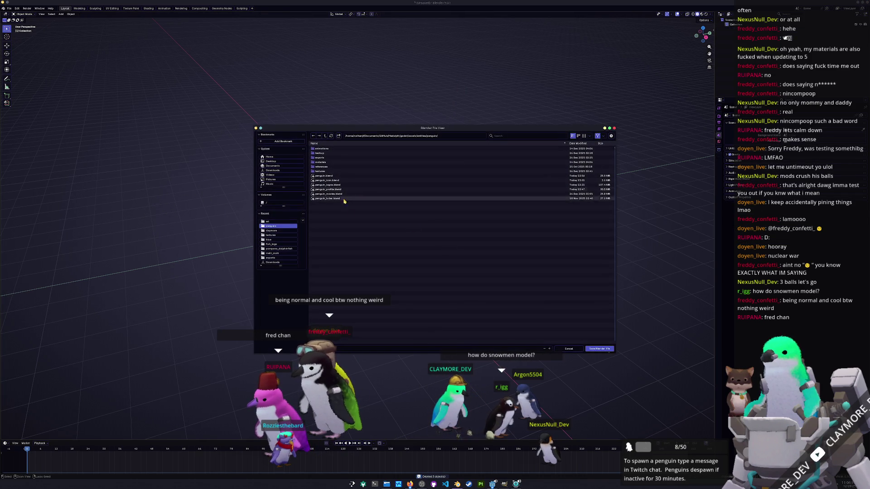
click(326, 137)
click(326, 137)
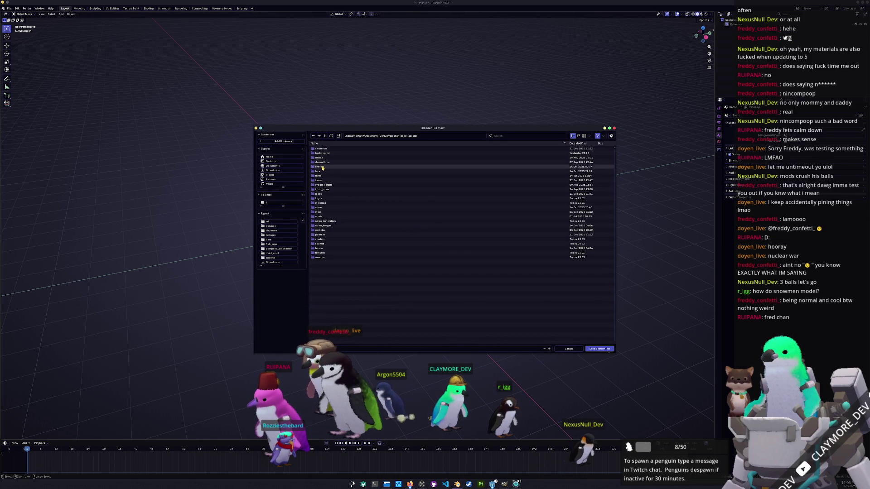
click(321, 248)
double_click(320, 248)
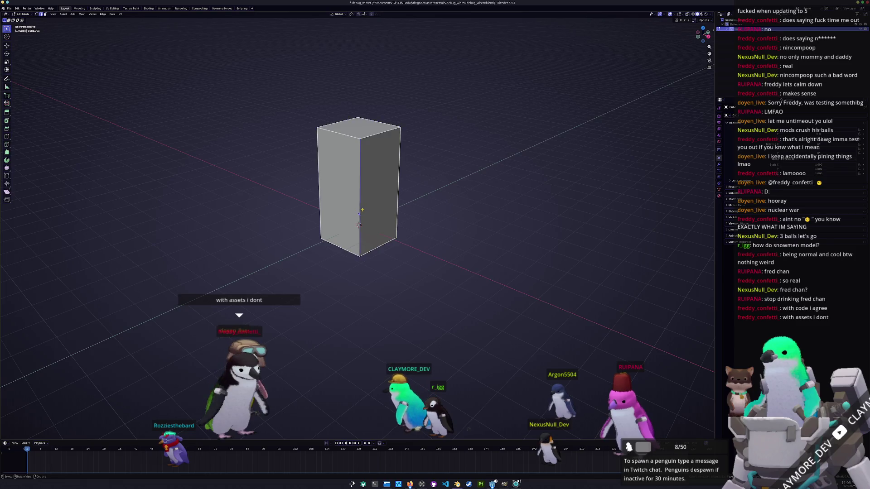
mouse_move(362, 210)
middle_down()
mouse_move(321, 211)
mouse_move(475, 225)
middle_up()
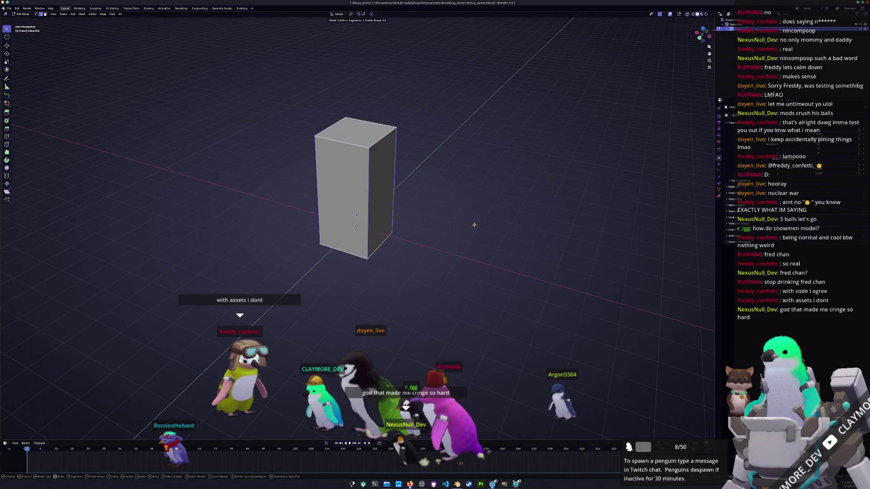
Bevel the box's vertical edges into an octagonal prism.
key(ctrl+b)
click(491, 221)
key(Tab)
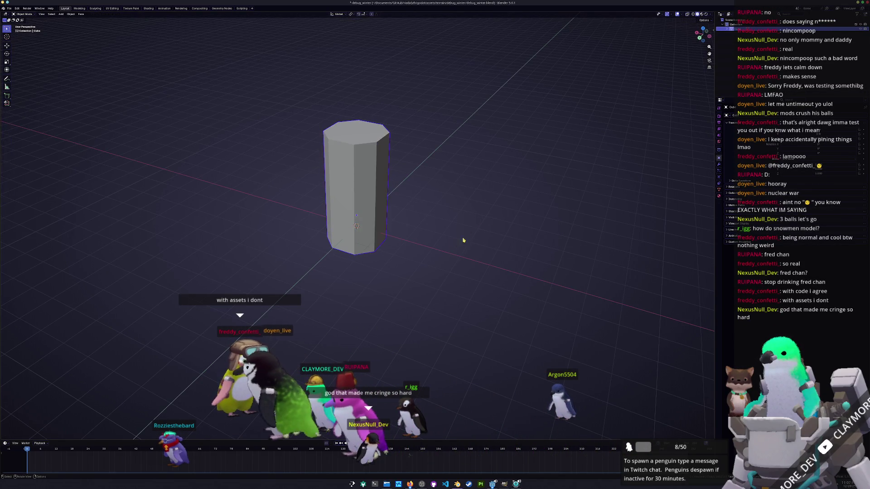
middle_drag(472, 233, 430, 236)
key(Tab)
key(Tab)
right_click(431, 237)
click(432, 240)
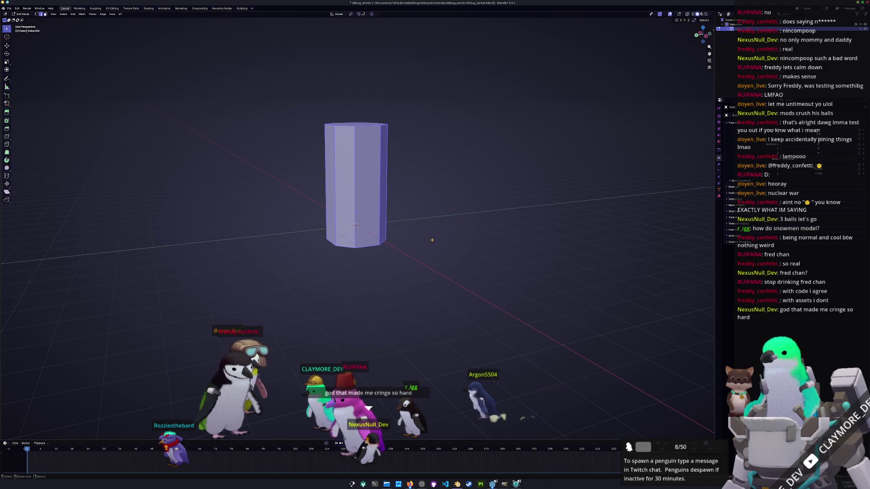
Bisect the prism with a slanted cut and enable Fill to cap it.
key(F3)
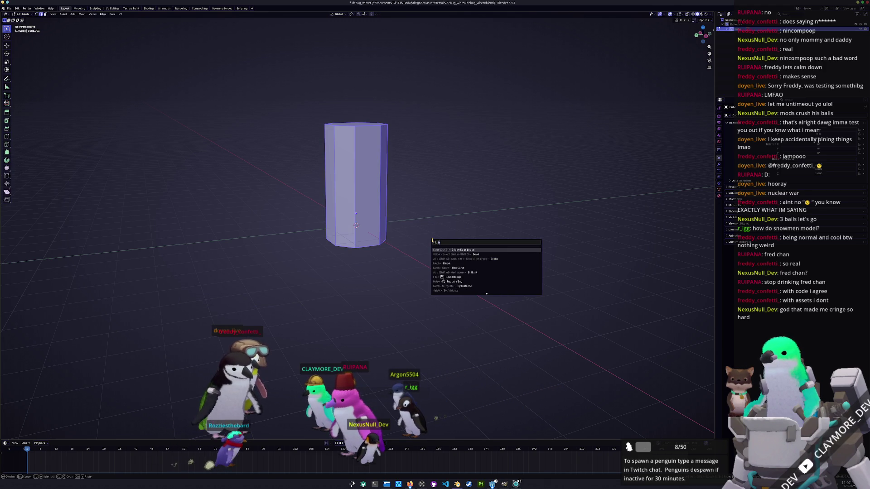
key(Return)
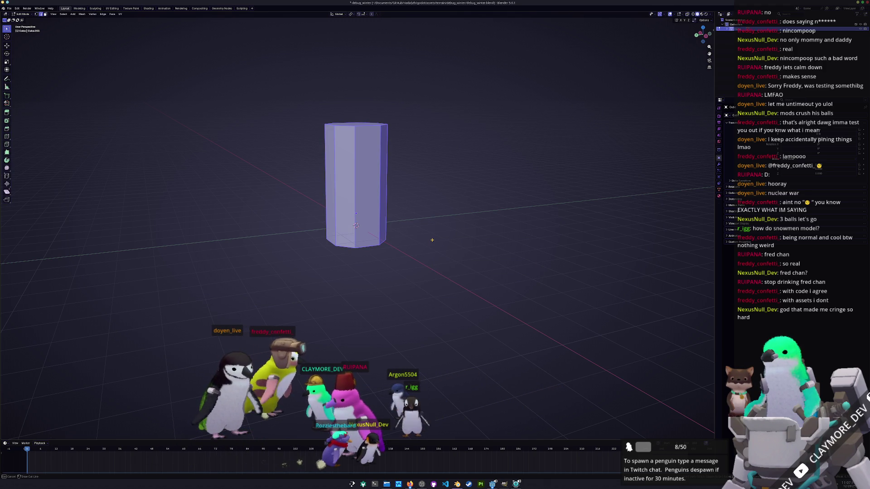
mouse_move(439, 227)
mouse_down()
mouse_move(278, 81)
mouse_move(278, 61)
mouse_up()
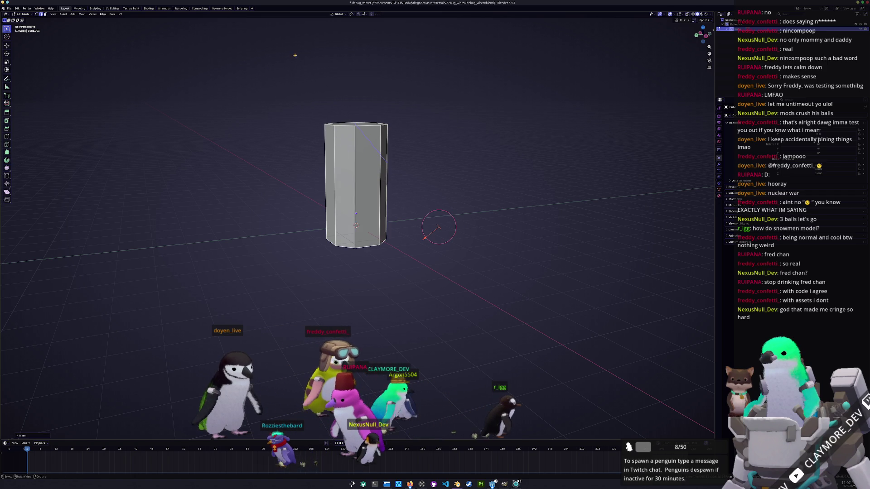
click(21, 435)
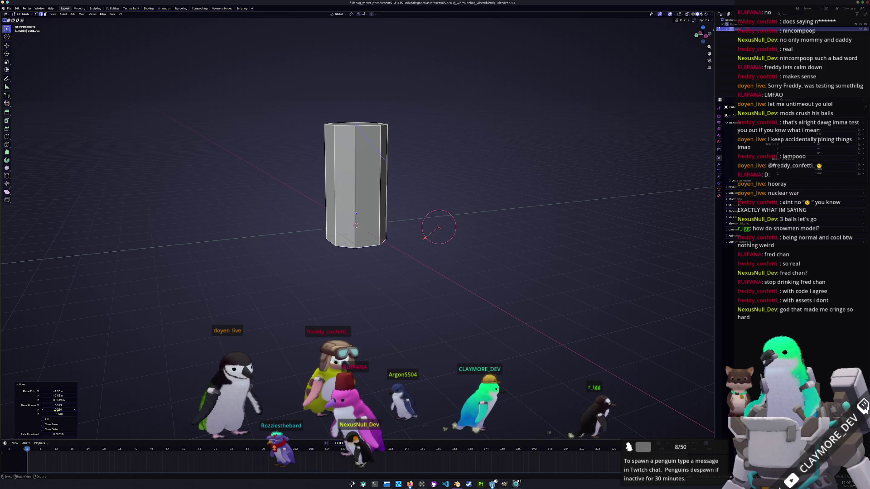
click(45, 420)
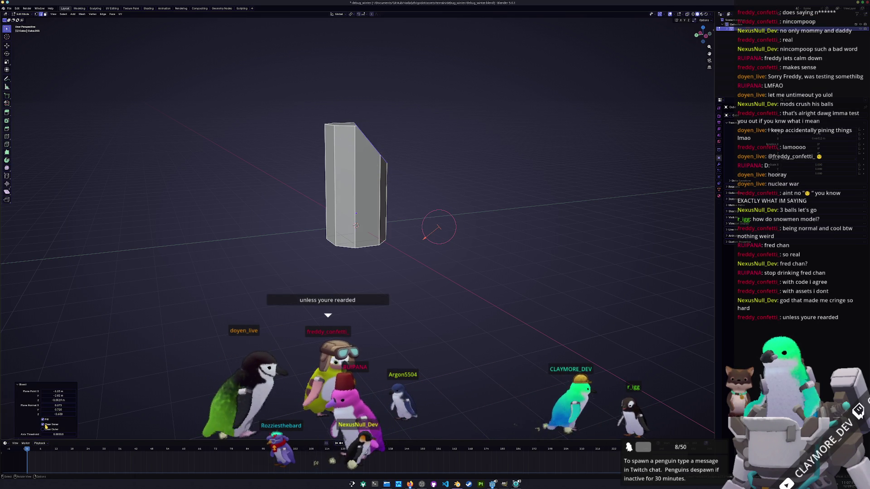
middle_drag(168, 390, 221, 356)
Slice the prism's top off at a slant with a second bisect cut.
key(a)
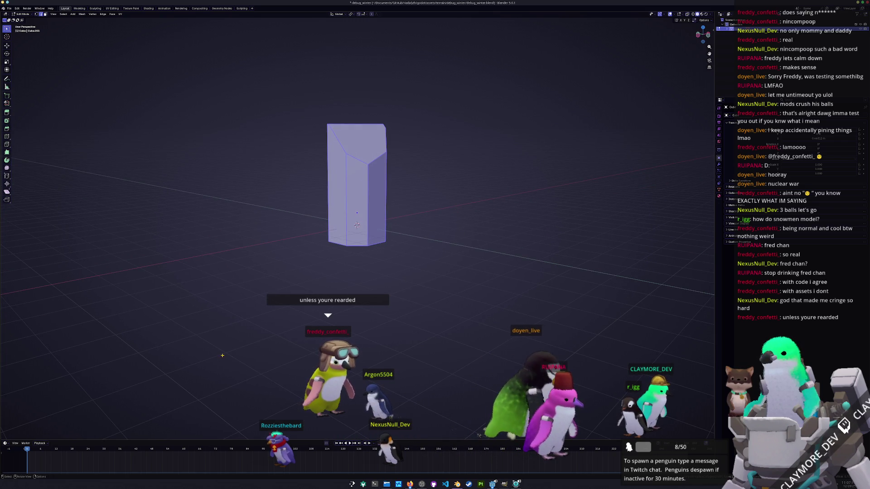
key(F3)
click(237, 365)
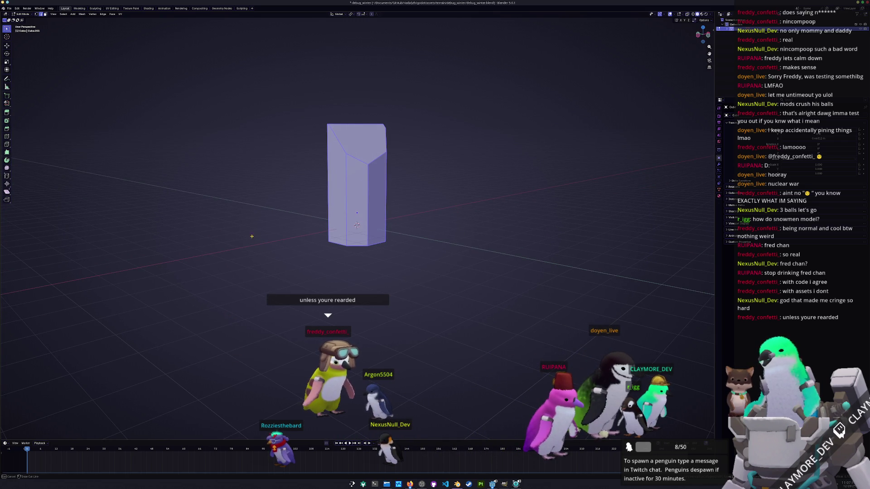
drag(441, 208, 307, 127)
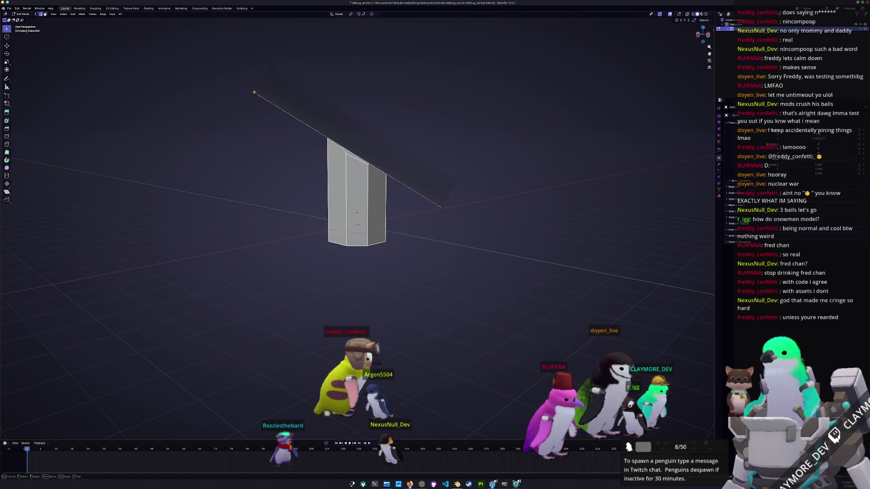
mouse_move(237, 94)
mouse_down()
mouse_move(290, 59)
mouse_move(325, 193)
mouse_up()
key(a)
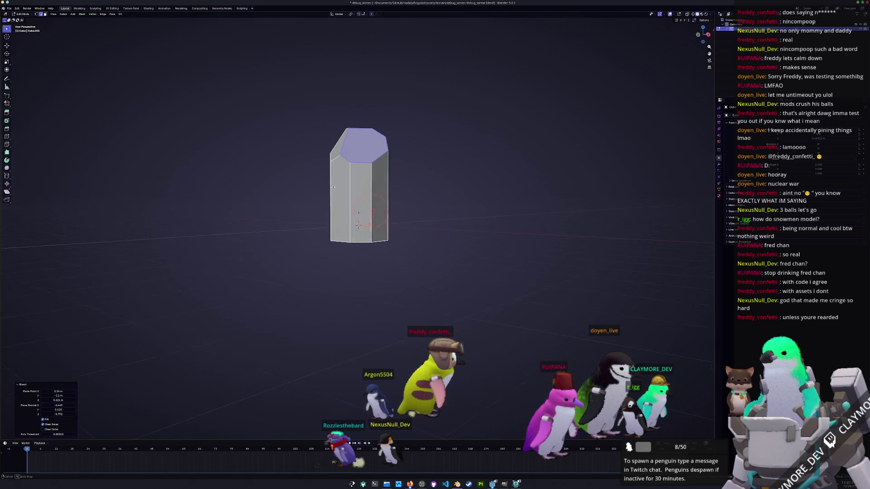
key(F3)
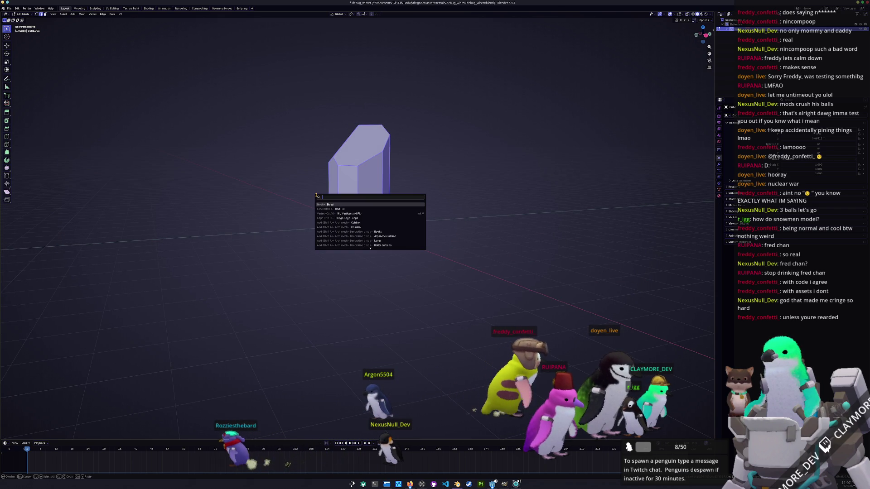
Cut two more slanted bisect facets across the prism's upper part.
click(326, 204)
mouse_move(440, 205)
mouse_down()
mouse_move(307, 103)
mouse_move(315, 74)
mouse_move(344, 54)
mouse_up()
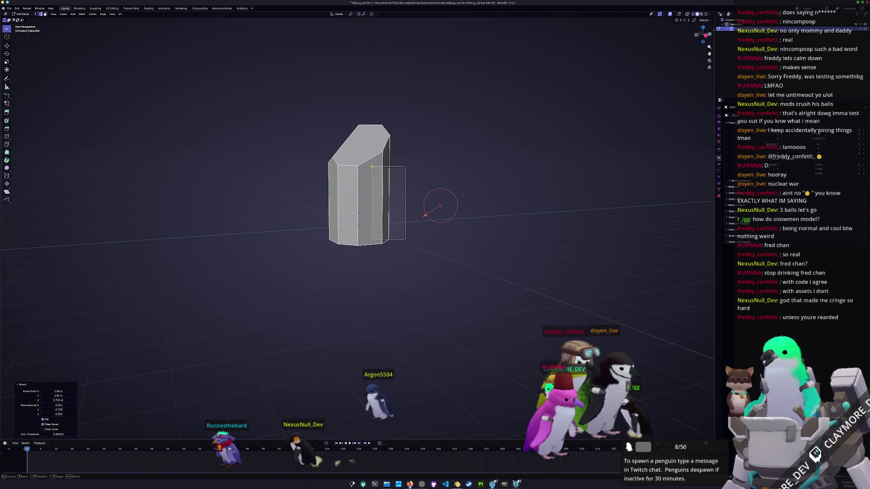
key(F3)
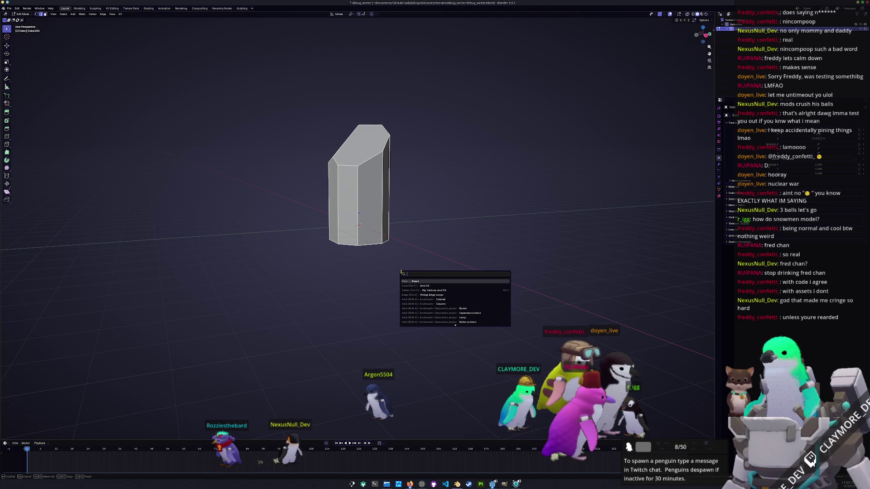
key(Return)
key(a)
key(F3)
key(Return)
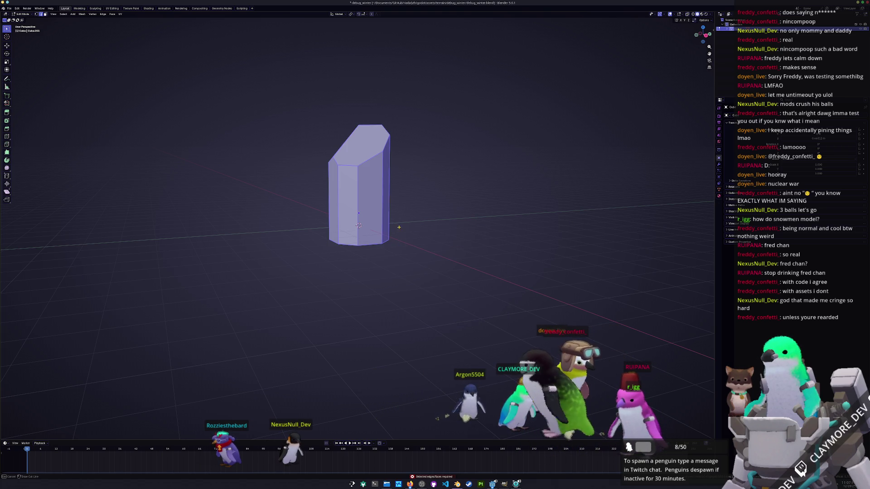
drag(399, 227, 353, 117)
drag(345, 77, 361, 93)
mouse_move(417, 190)
middle_down()
mouse_move(427, 204)
mouse_move(399, 201)
middle_up()
Slice two further facets off the crystal's sides with bisect cuts.
key(F3)
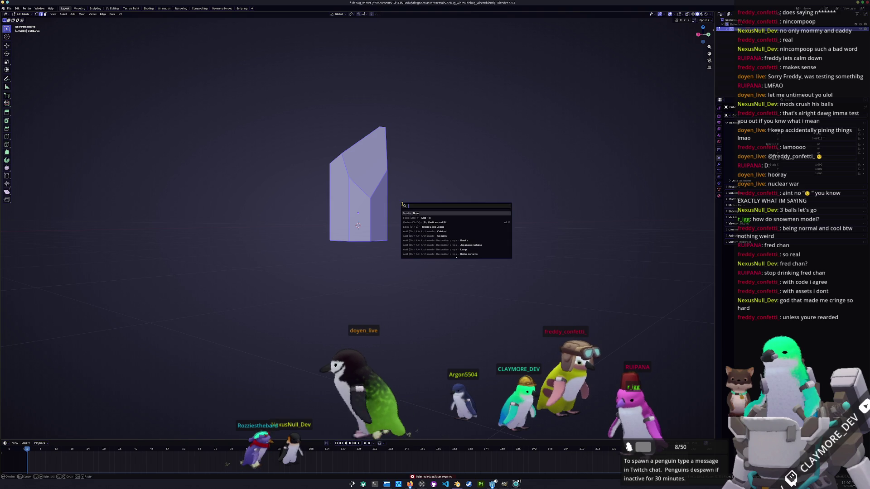
key(Return)
mouse_move(409, 229)
mouse_down()
mouse_move(349, 107)
mouse_move(353, 92)
mouse_up()
key(a)
mouse_move(385, 132)
middle_down()
mouse_move(389, 243)
mouse_move(392, 189)
middle_up()
key(F3)
key(Return)
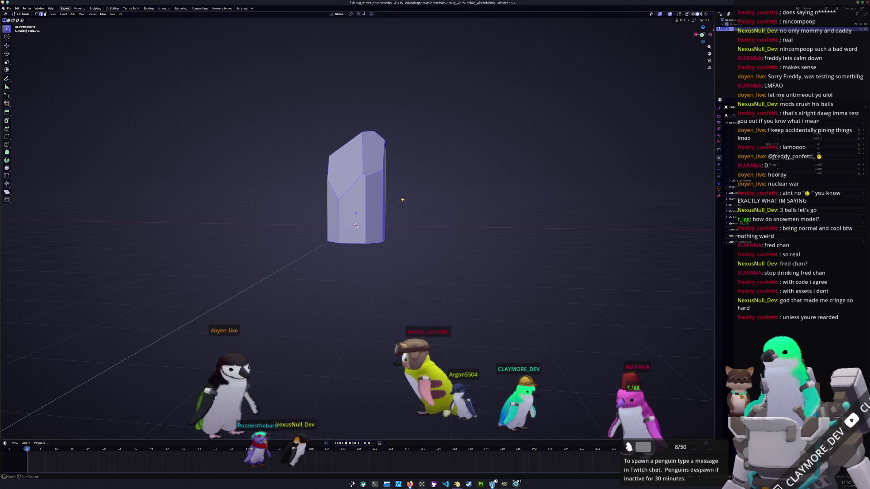
drag(400, 203, 350, 116)
Facet the crystal's lower end with bisect cuts, unticking Clear Inner to keep the mesh.
key(a)
key(F3)
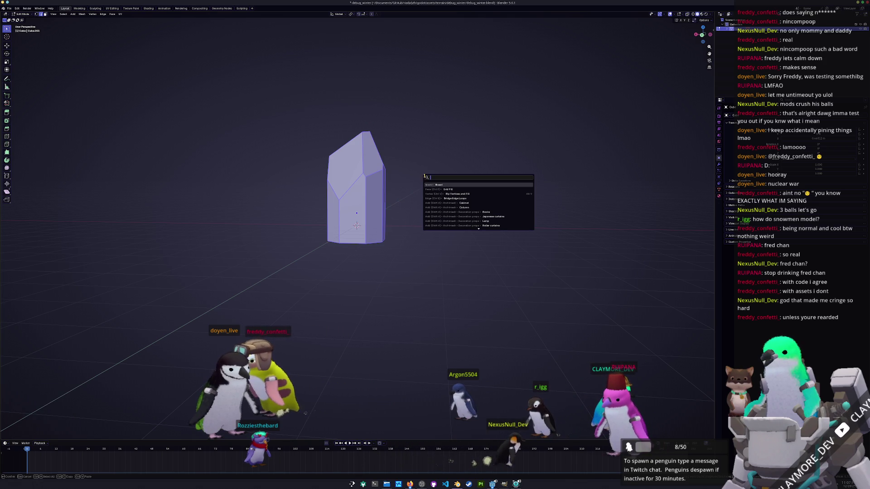
key(Return)
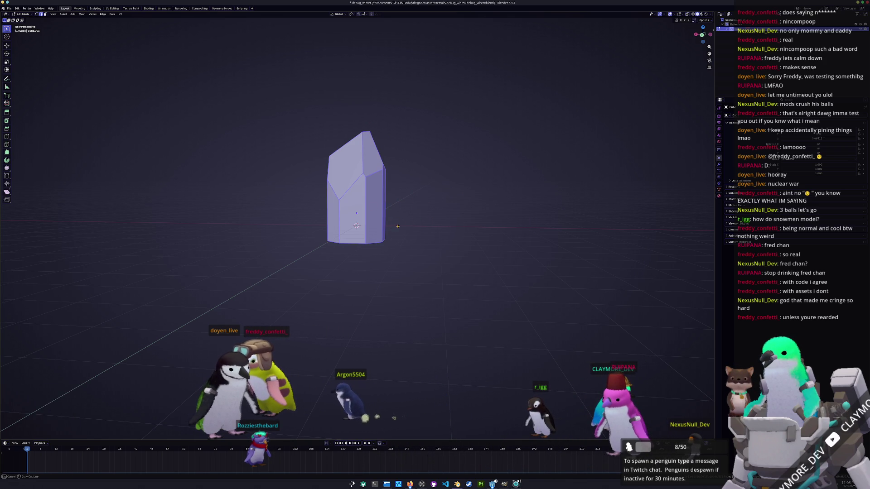
drag(351, 265, 428, 167)
mouse_move(427, 243)
middle_down()
mouse_move(389, 249)
mouse_move(398, 247)
middle_up()
key(F3)
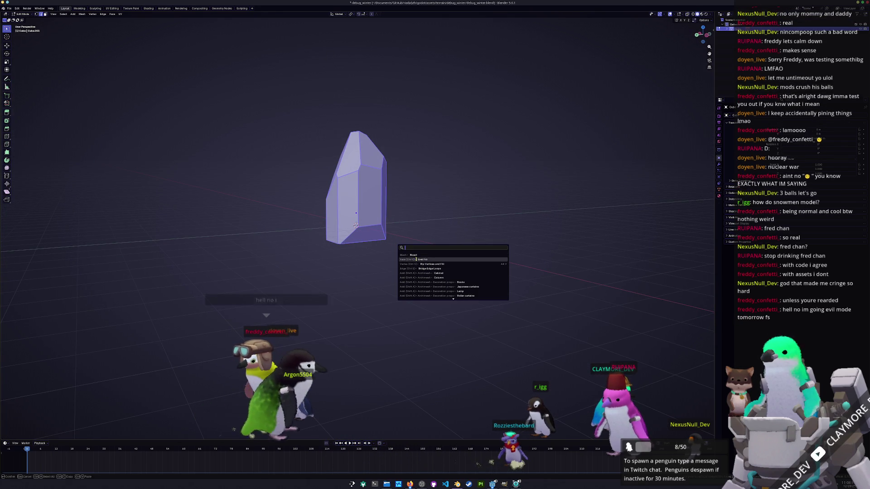
key(Return)
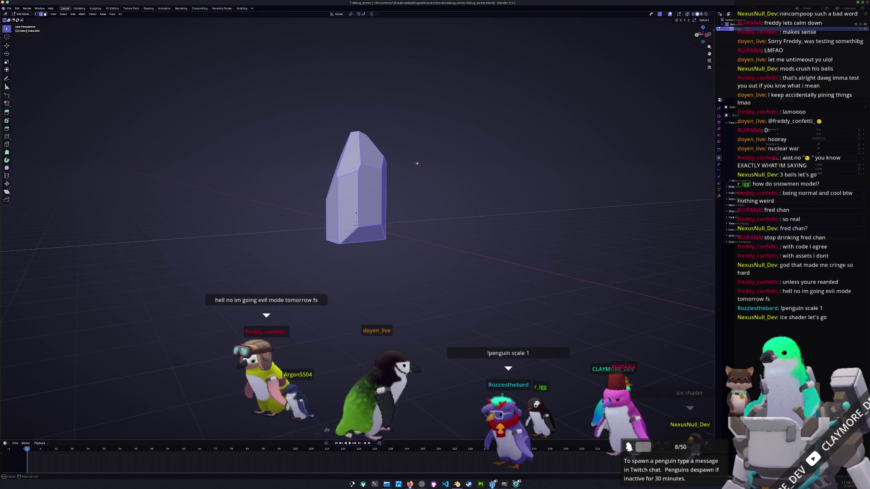
drag(419, 165, 376, 247)
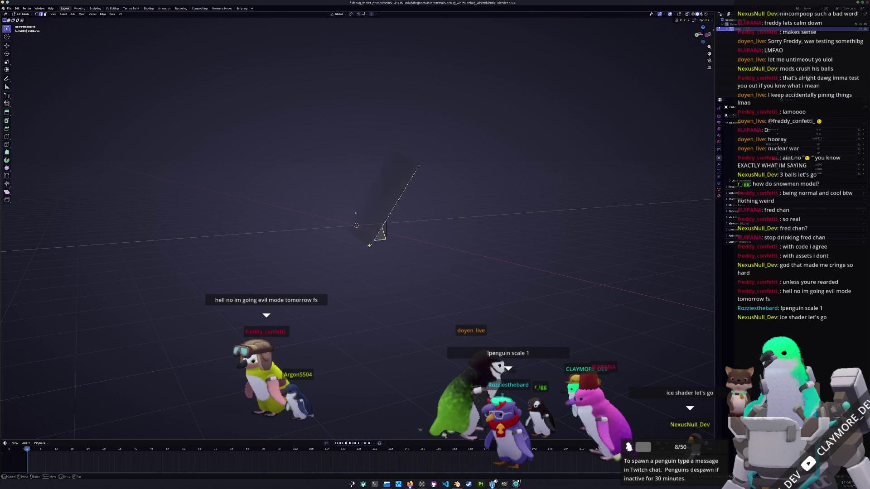
drag(334, 292, 334, 291)
click(42, 425)
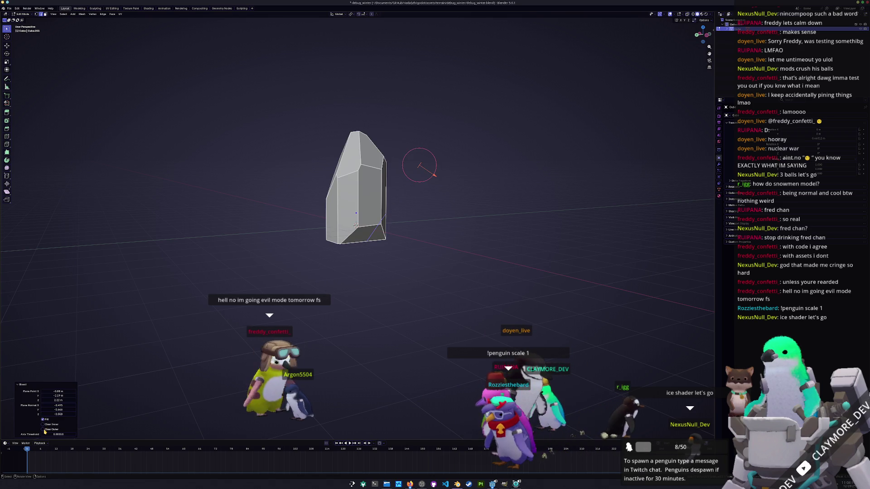
key(a)
middle_drag(335, 317, 319, 338)
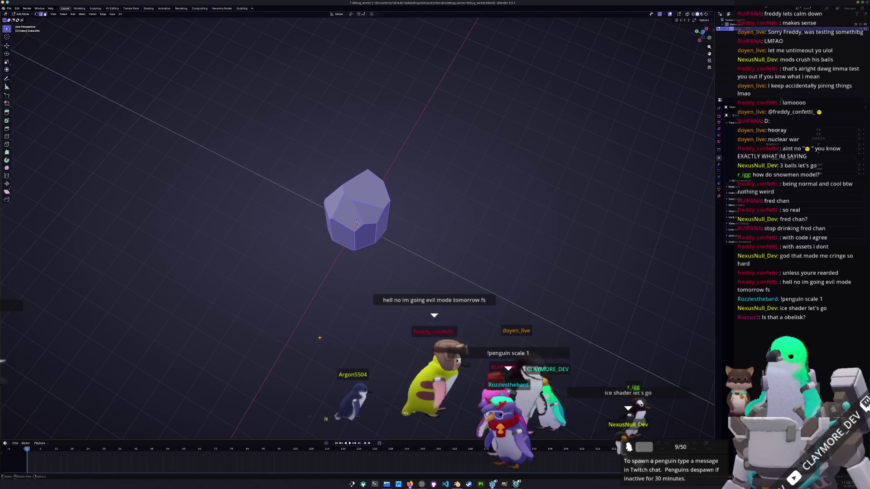
Shave two more corner facets off the rock with bisect cuts, orbiting between them.
key(F3)
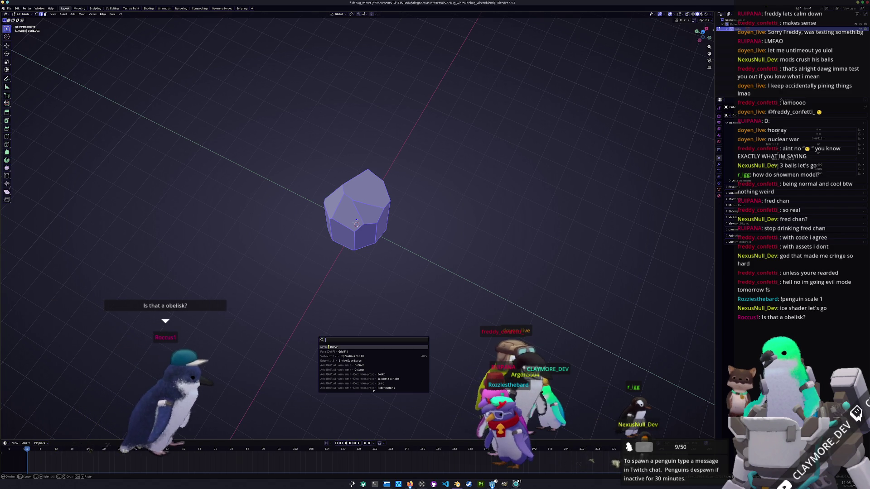
key(Return)
drag(321, 189, 486, 189)
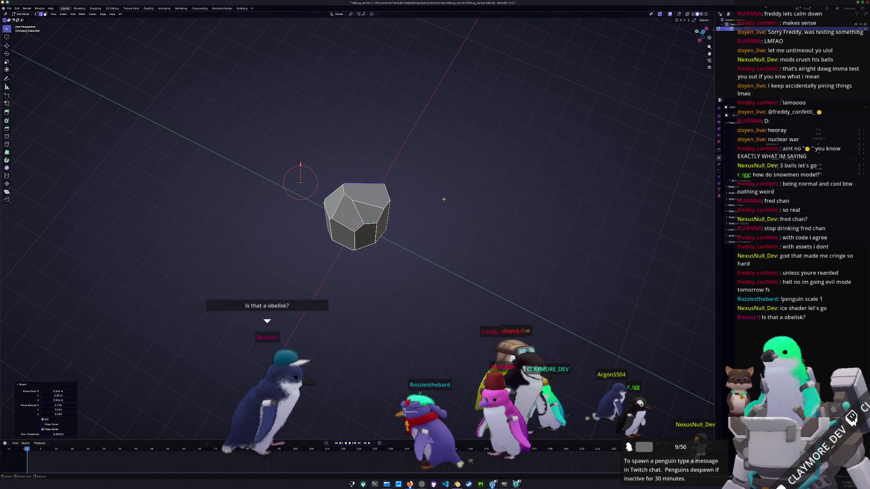
middle_drag(485, 189, 276, 274)
key(a)
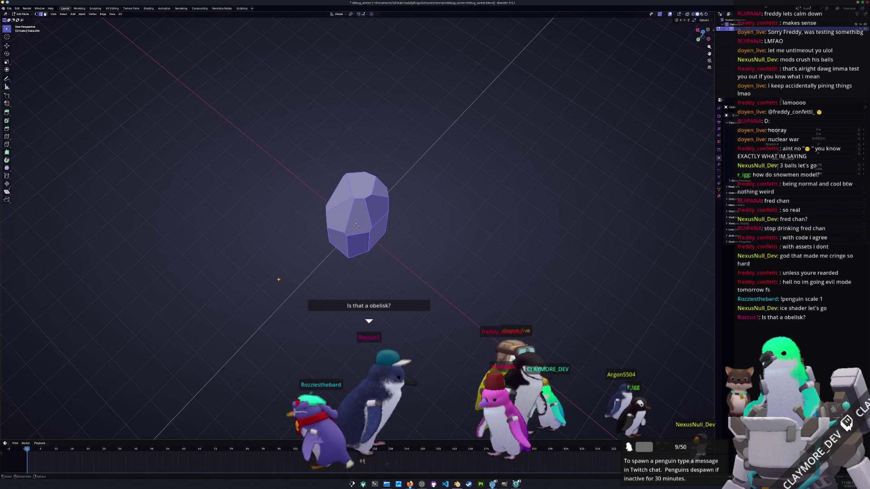
key(F3)
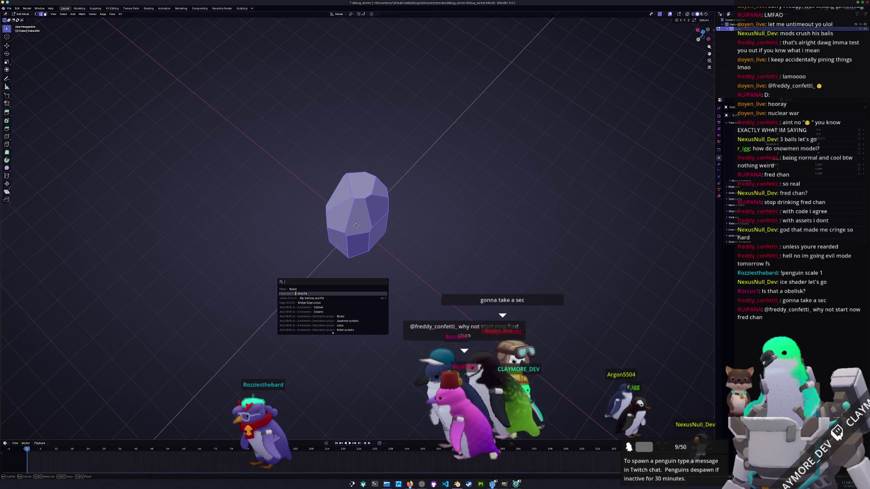
click(294, 290)
mouse_move(266, 207)
mouse_down()
mouse_move(437, 172)
mouse_move(454, 152)
mouse_up()
key(a)
middle_drag(453, 152, 313, 251)
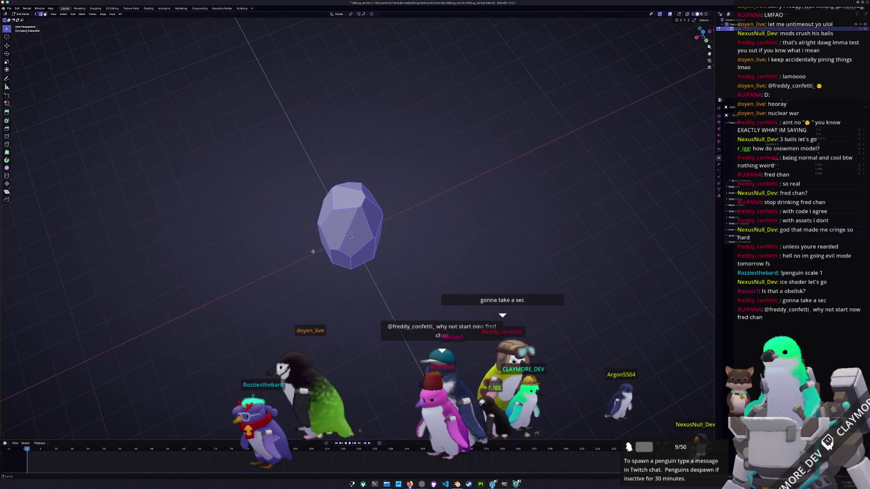
key(F3)
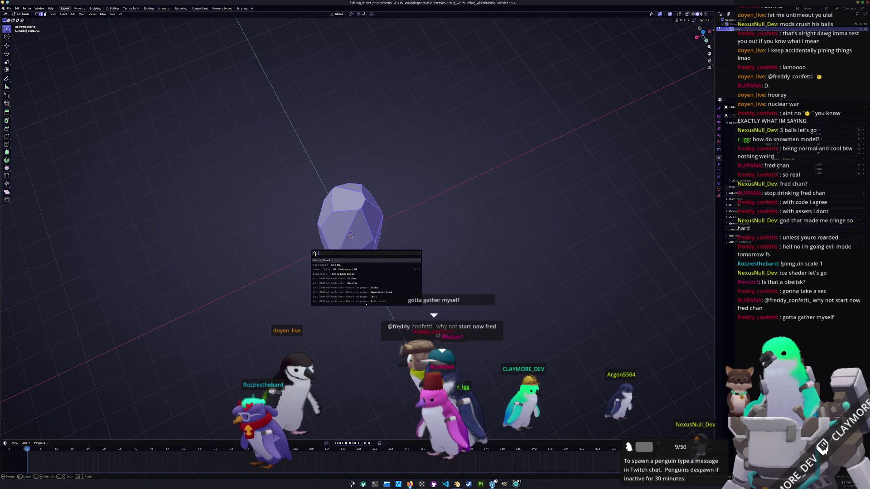
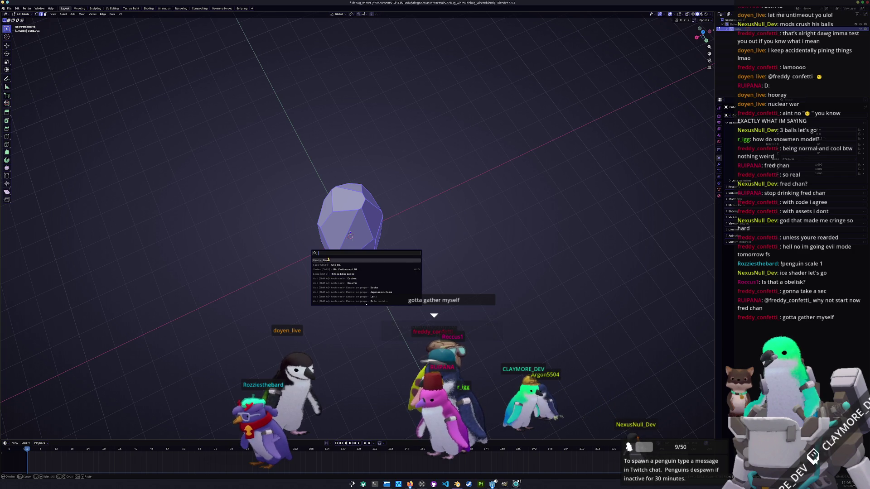
Make the first few bisect cuts across the rounded rock from several angles.
click(328, 260)
mouse_move(292, 204)
mouse_down()
mouse_move(434, 188)
mouse_move(463, 177)
mouse_up()
mouse_move(460, 179)
middle_down()
mouse_move(309, 287)
mouse_move(316, 285)
middle_up()
key(F3)
click(326, 293)
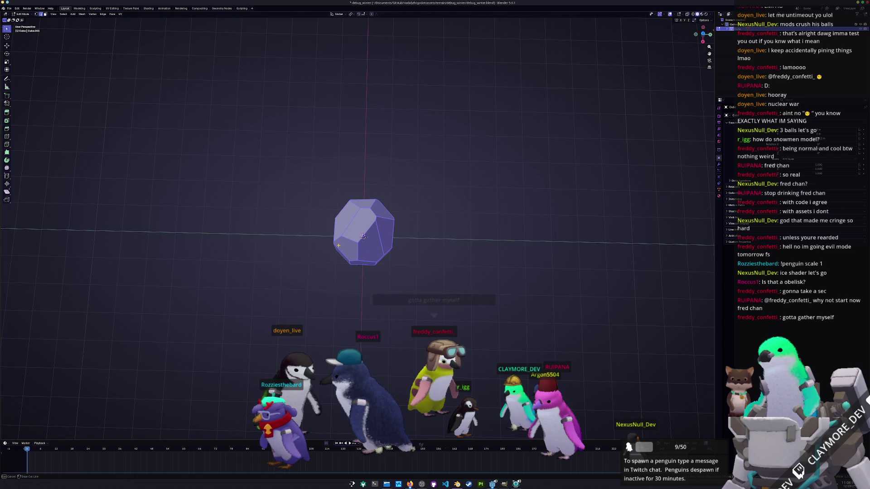
drag(347, 191, 407, 216)
drag(451, 249, 452, 249)
middle_drag(408, 258, 329, 275)
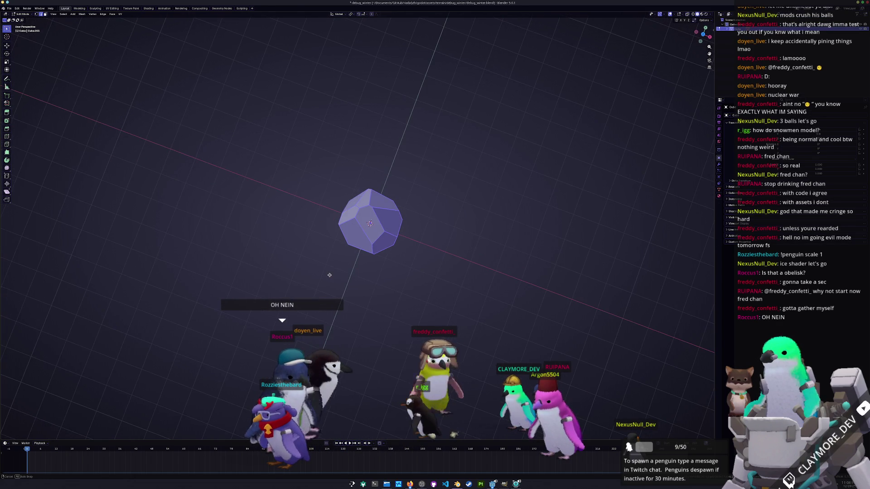
key(b)
key(F3)
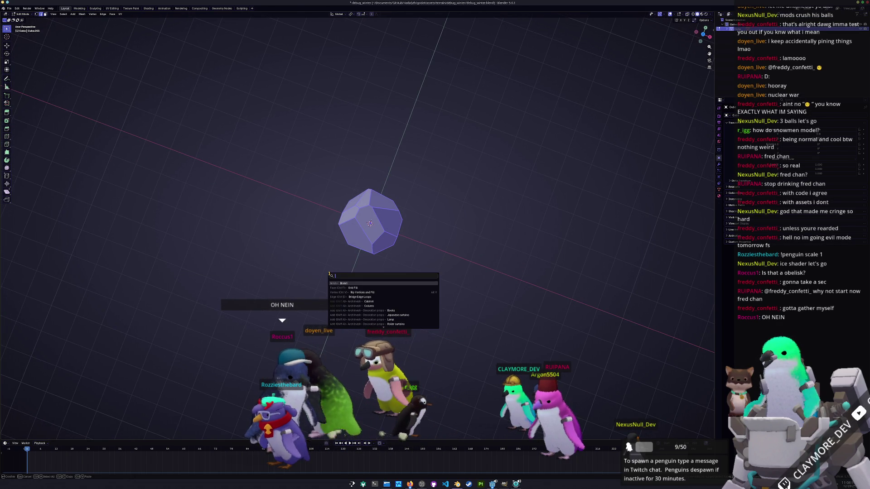
key(Return)
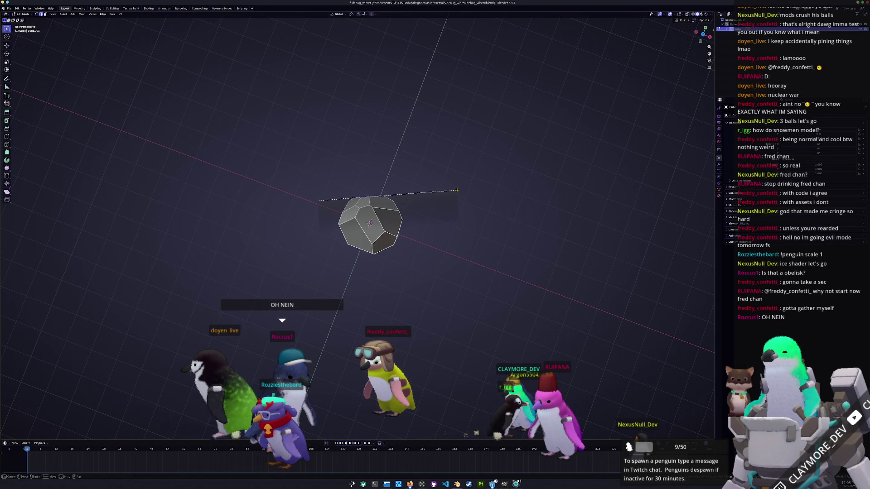
drag(456, 190, 456, 191)
mouse_move(456, 191)
middle_down()
mouse_move(343, 201)
mouse_move(439, 194)
mouse_move(399, 189)
mouse_move(275, 248)
middle_up()
Bisect the whole rock again with Clear Inner enabled, keeping the larger half.
key(a)
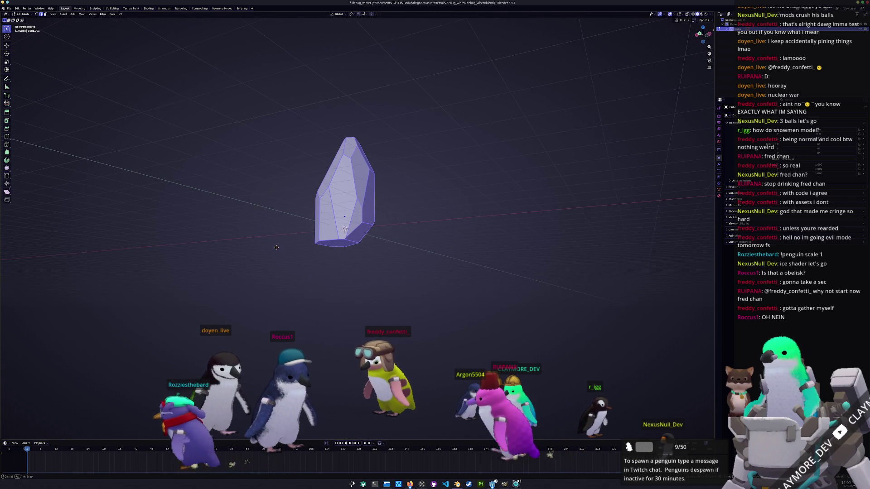
key(F3)
key(Return)
drag(306, 198, 339, 249)
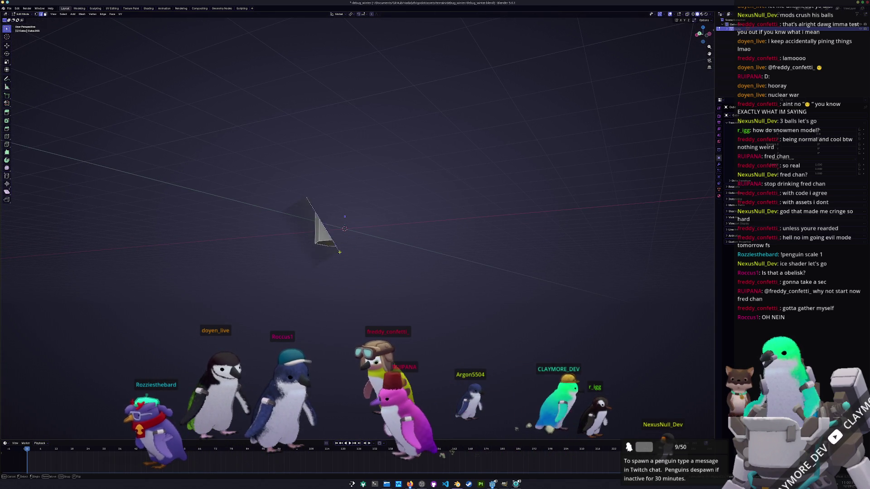
drag(361, 287, 360, 287)
click(43, 419)
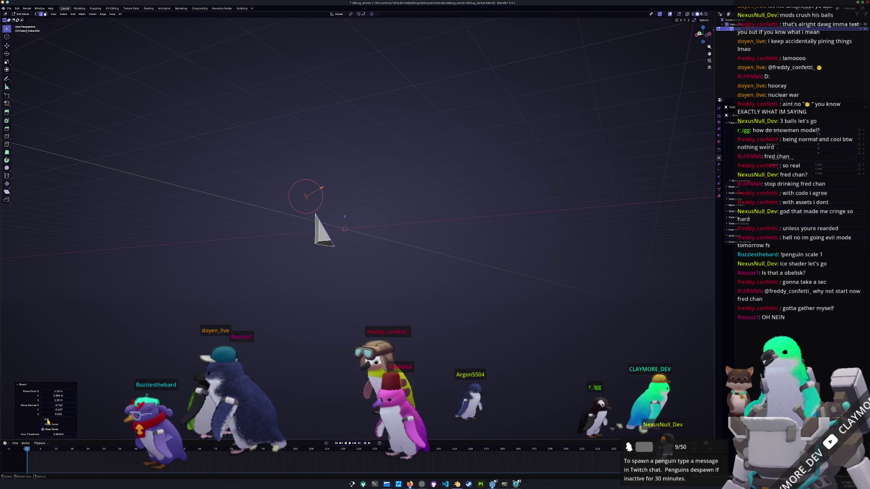
click(43, 425)
click(43, 430)
mouse_move(247, 312)
middle_down()
mouse_move(300, 299)
mouse_move(271, 313)
middle_up()
Trim the remaining sides with more bisect cuts into flat crystal facets.
key(a)
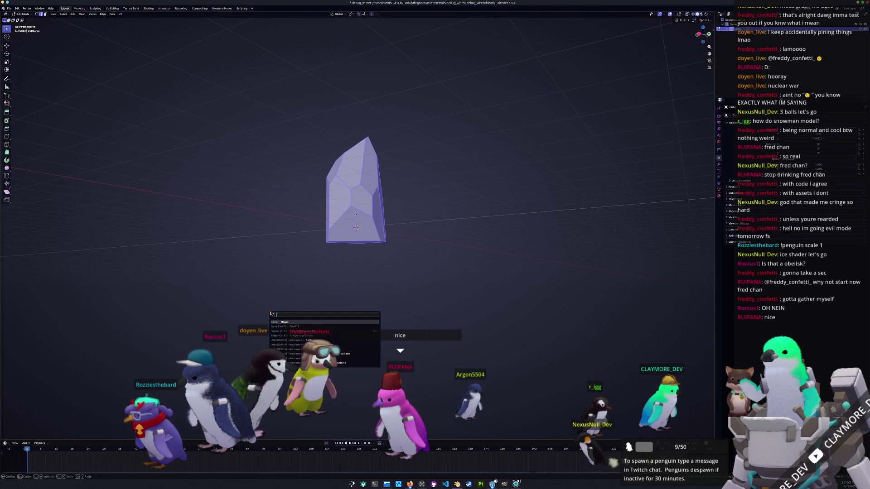
click(282, 322)
mouse_move(277, 184)
mouse_down()
mouse_move(399, 272)
mouse_move(407, 311)
mouse_up()
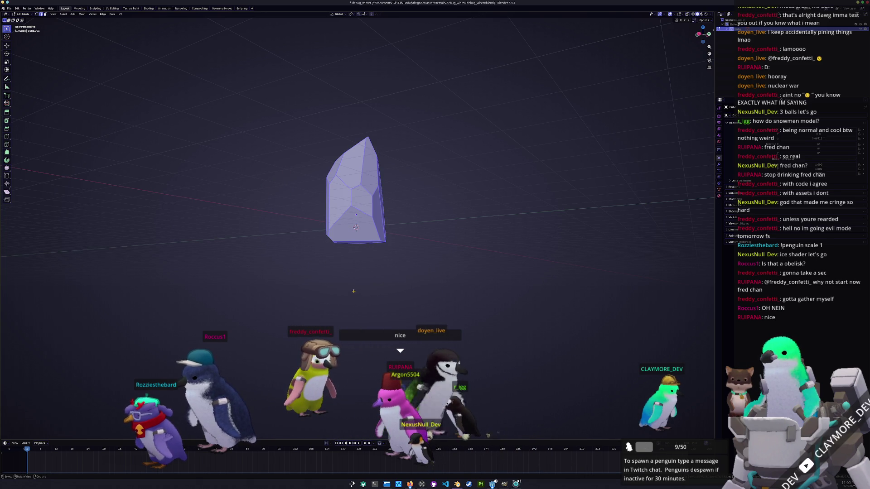
key(F3)
click(364, 300)
mouse_move(346, 260)
mouse_down()
mouse_move(381, 286)
mouse_move(384, 309)
mouse_up()
middle_drag(313, 304, 235, 299)
key(a)
key(F3)
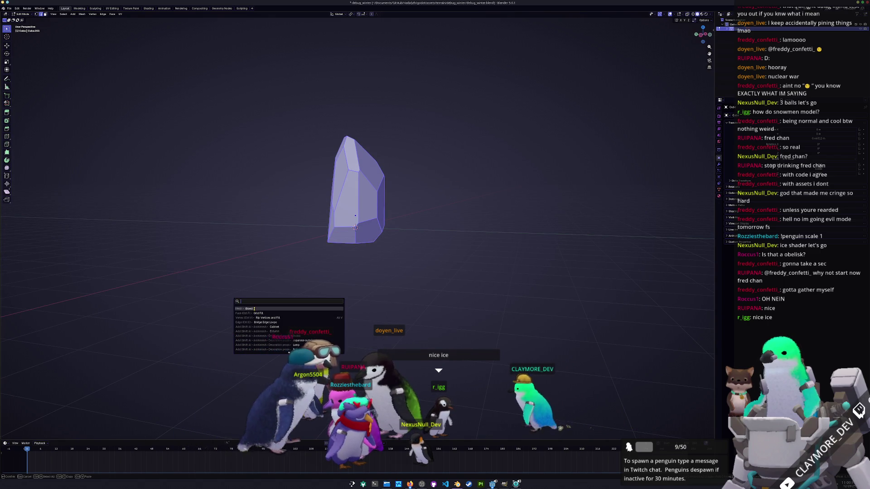
key(Return)
drag(305, 190, 326, 225)
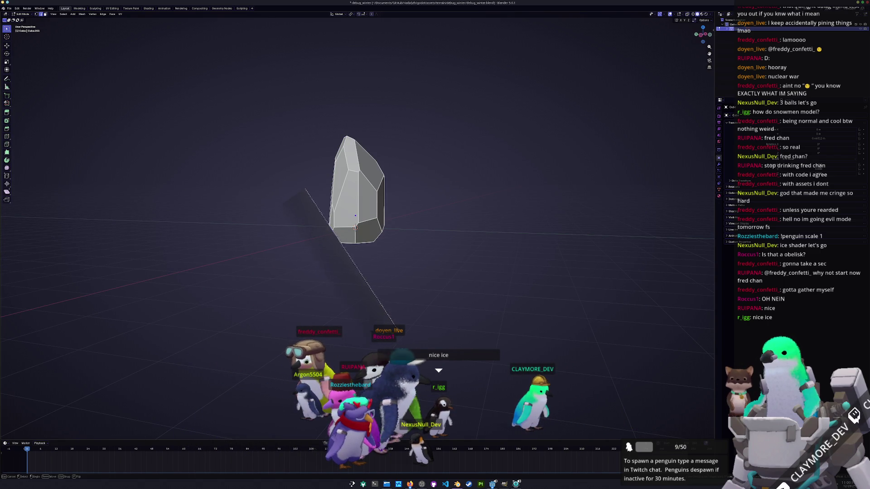
drag(396, 325, 396, 325)
mouse_move(397, 325)
middle_down()
mouse_move(343, 247)
mouse_move(354, 287)
mouse_move(398, 272)
mouse_move(390, 309)
mouse_move(329, 274)
mouse_move(329, 294)
mouse_move(353, 274)
middle_up()
Return to Object Mode and duplicate the crystal, constrained to the X axis.
key(Tab)
key(shift+d)
key(x)
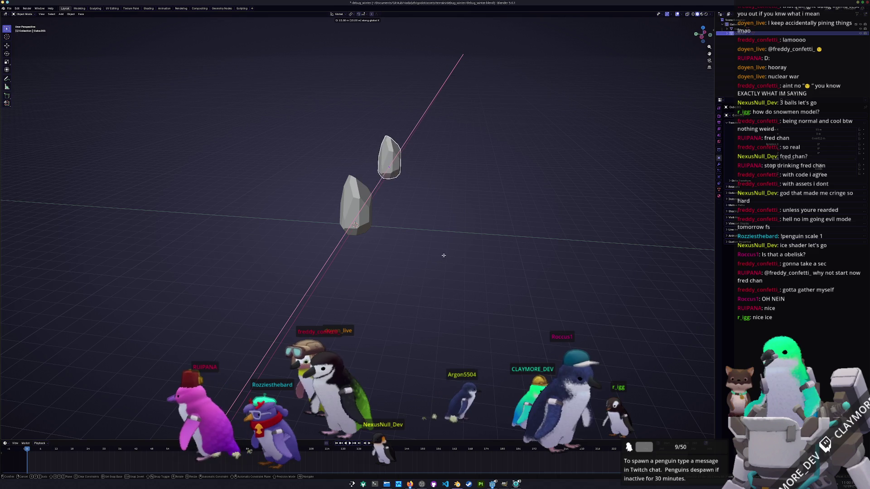
Place the copy beside the original and bisect it in Edit Mode, keeping the removed half.
click(434, 264)
middle_drag(418, 249, 346, 247)
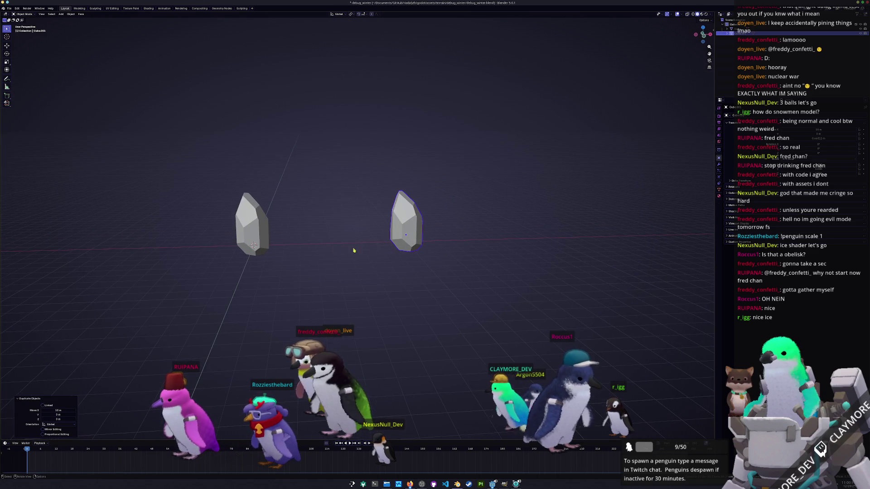
key(Tab)
scroll(403, 249, up, 4)
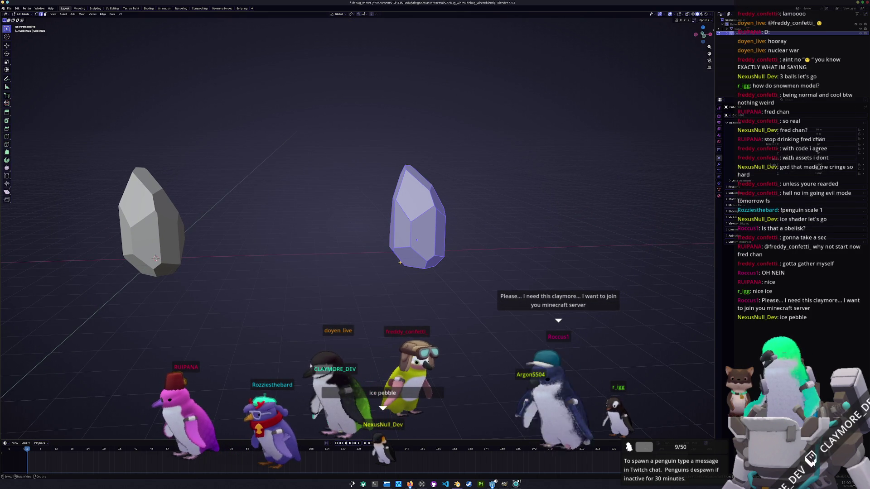
middle_drag(403, 262, 372, 248)
key(F3)
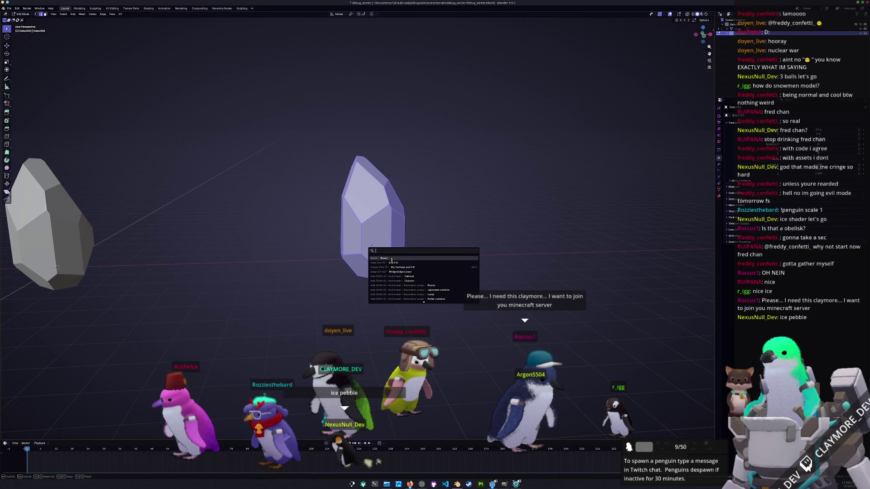
click(392, 259)
drag(342, 208, 306, 239)
drag(418, 93, 381, 135)
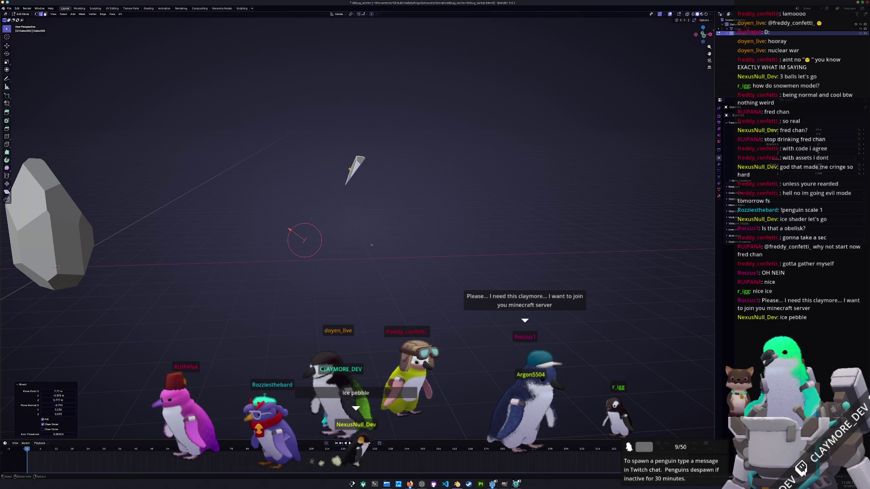
click(43, 425)
Carve further facets into the copied crystal with two more bisect cuts.
key(a)
mouse_move(285, 311)
middle_down()
mouse_move(297, 316)
mouse_move(291, 320)
middle_up()
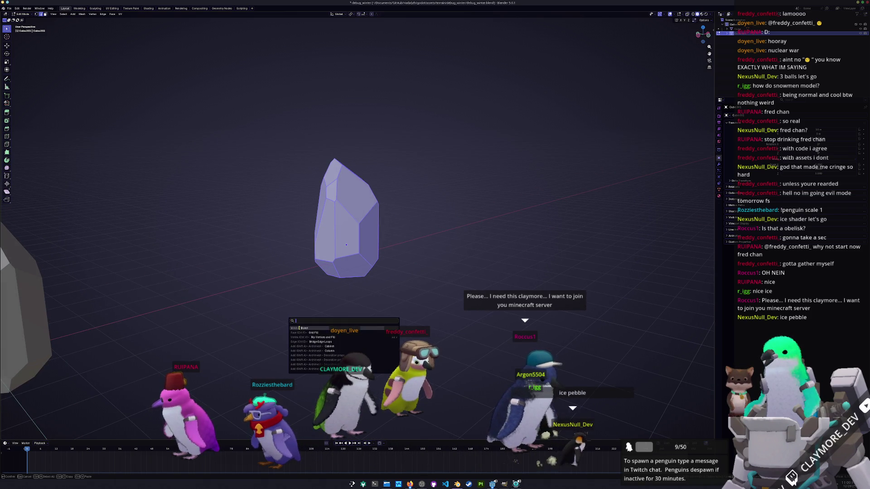
click(298, 327)
mouse_move(287, 234)
mouse_down()
mouse_move(399, 120)
mouse_move(395, 109)
mouse_up()
middle_drag(270, 245, 284, 261)
key(F3)
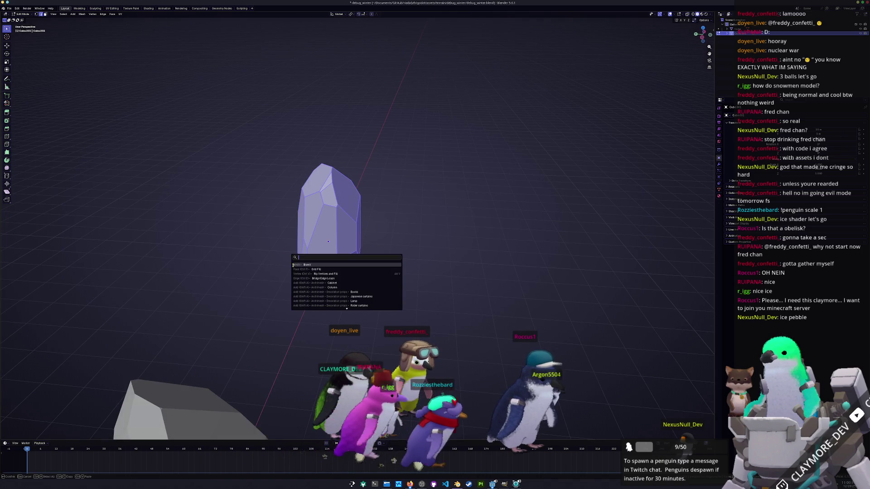
click(312, 265)
drag(269, 251, 356, 126)
key(a)
mouse_move(266, 249)
middle_down()
mouse_move(247, 214)
mouse_move(296, 225)
middle_up()
key(shift+r)
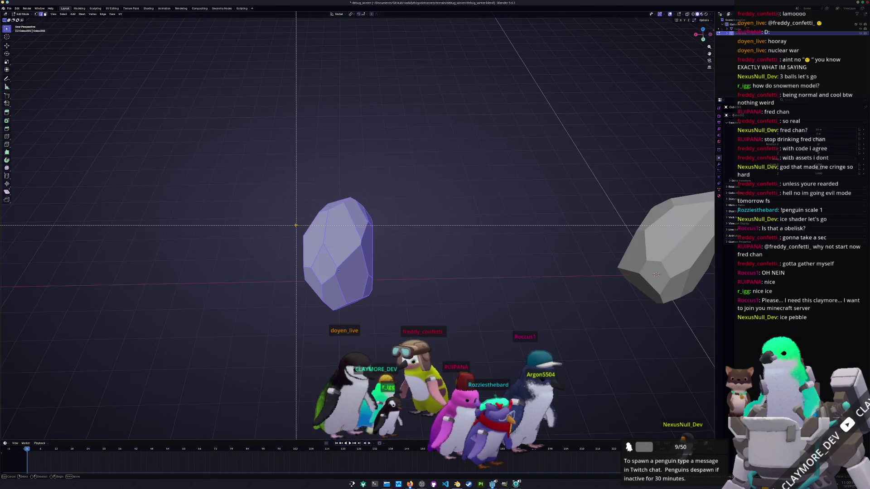
Bisect the crystal lengthwise, restoring the full crystal instead of the sliver.
key(F3)
click(317, 254)
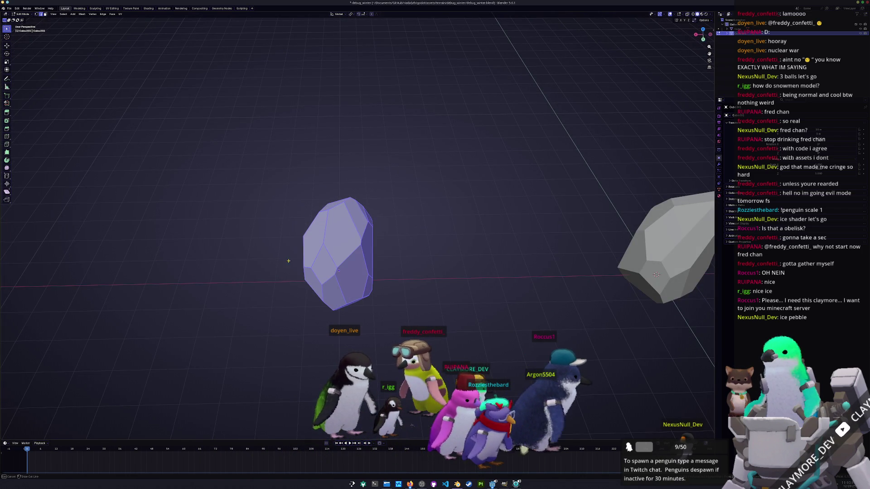
drag(278, 286, 361, 169)
middle_drag(362, 160, 255, 247)
key(a)
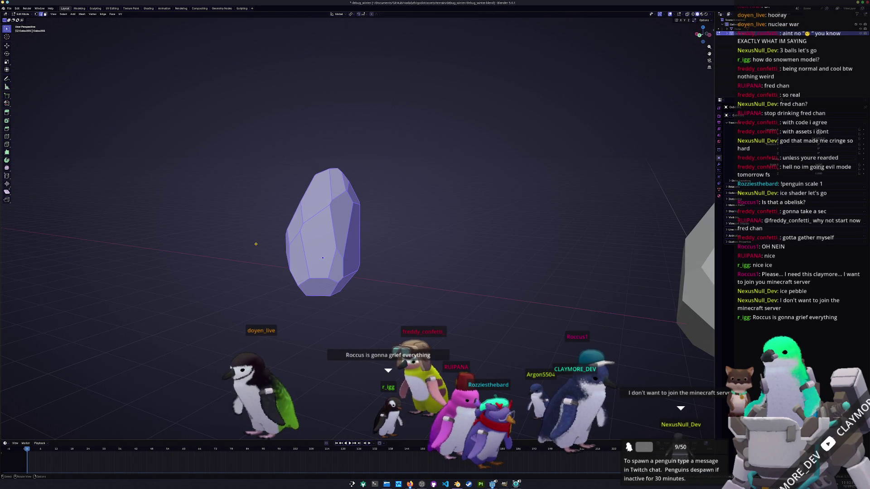
key(F3)
key(Return)
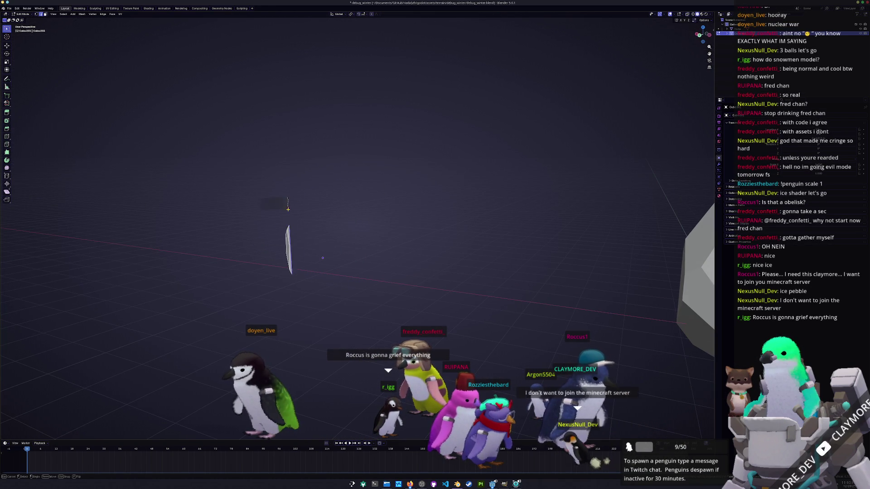
drag(294, 282, 288, 196)
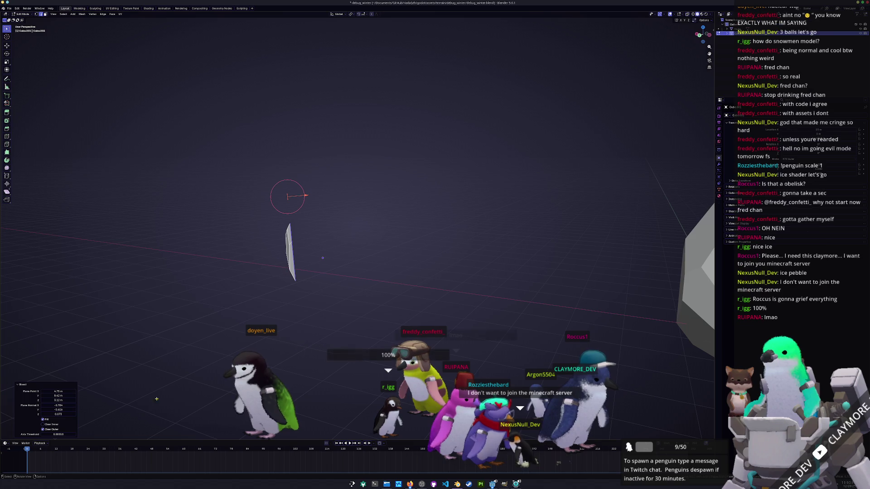
click(45, 430)
Slice the top off the rock via bisect, dropping only the bottom sliver, then cut again.
key(a)
middle_drag(216, 311, 246, 308)
text(bisect)
key(Return)
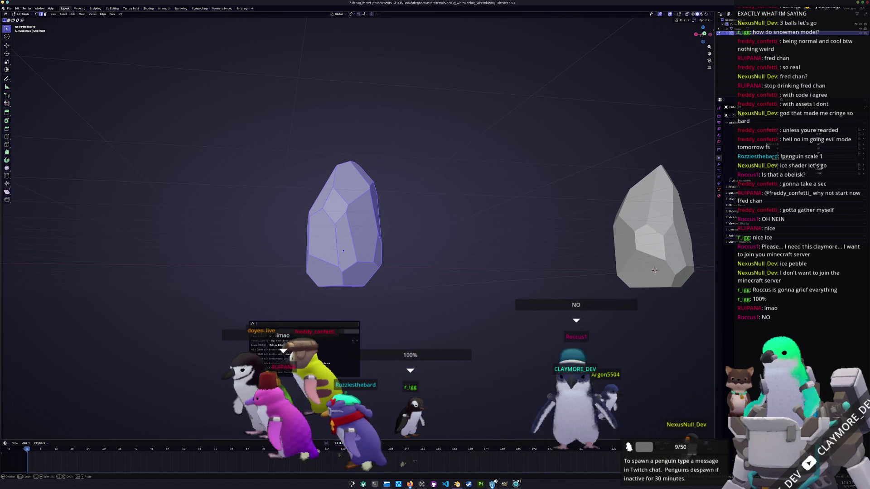
drag(486, 272, 160, 311)
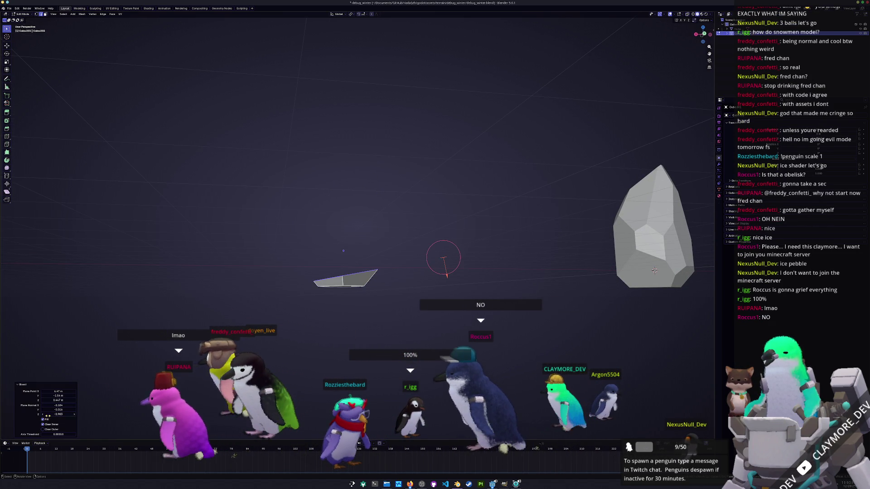
click(43, 425)
click(43, 430)
mouse_move(293, 346)
middle_down()
mouse_move(240, 338)
mouse_move(248, 329)
middle_up()
key(a)
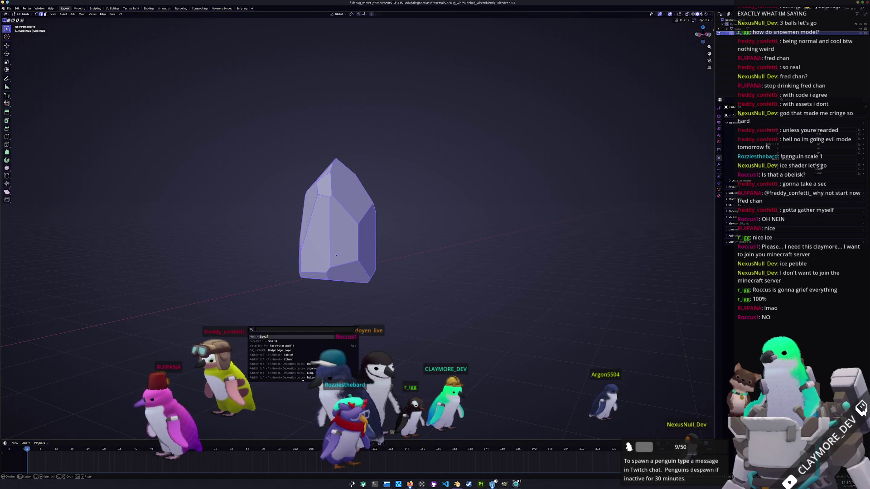
drag(392, 244, 351, 280)
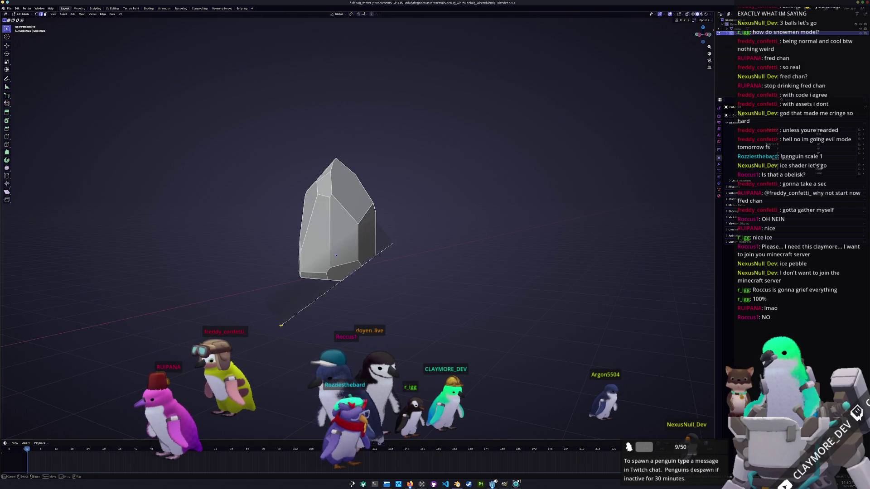
drag(278, 335, 278, 333)
mouse_move(278, 334)
middle_down()
mouse_move(297, 311)
mouse_move(270, 331)
mouse_move(250, 330)
mouse_move(272, 317)
middle_up()
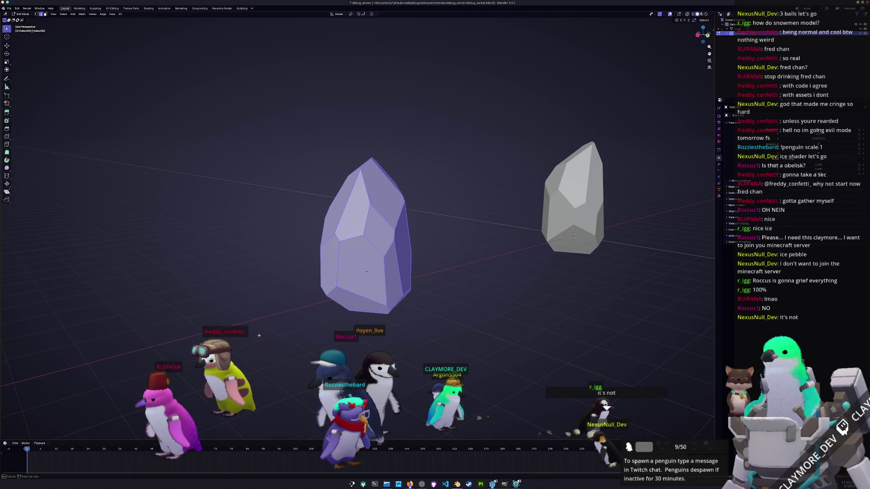
Cut the rock straight through keeping both halves, then return to Object Mode.
key(Tab)
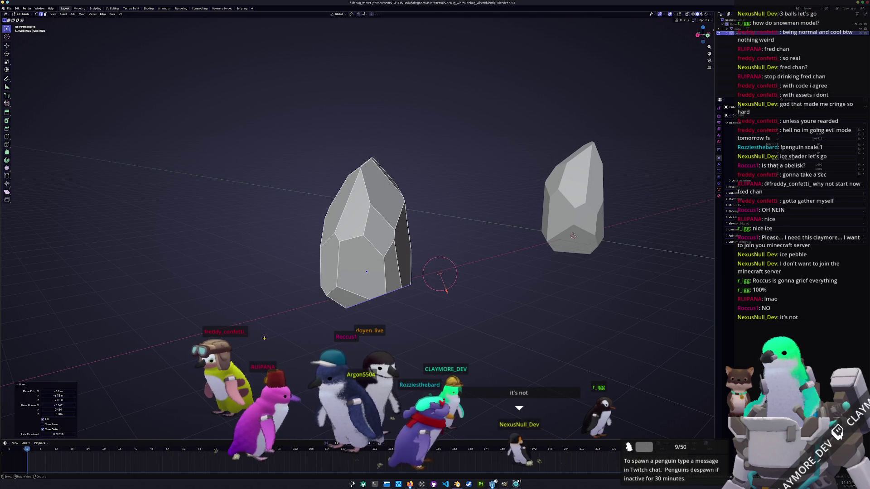
mouse_move(253, 345)
middle_down()
mouse_move(195, 308)
mouse_move(241, 293)
middle_up()
key(Tab)
key(a)
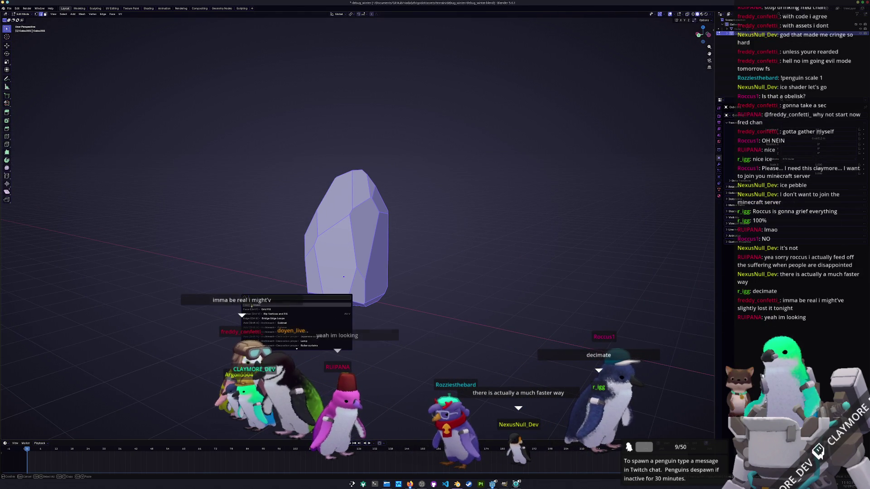
key(k)
drag(427, 151, 268, 227)
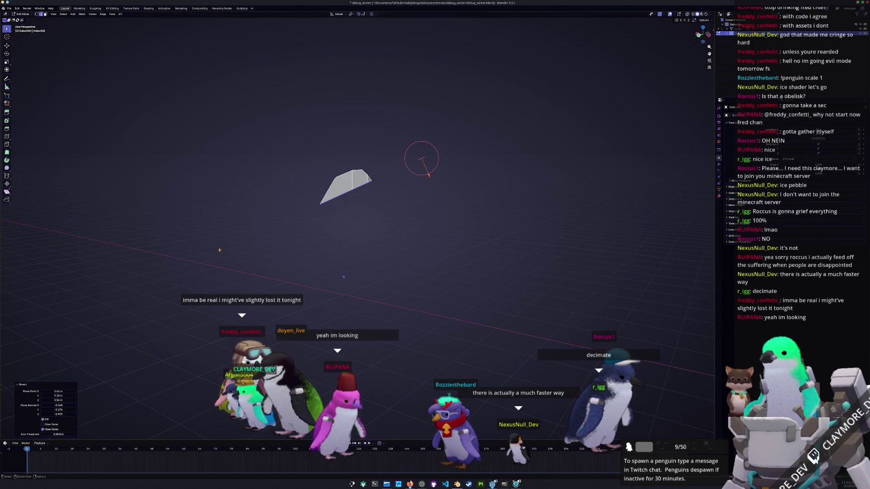
click(45, 429)
key(Tab)
scroll(364, 285, down, 3)
key(shift+a)
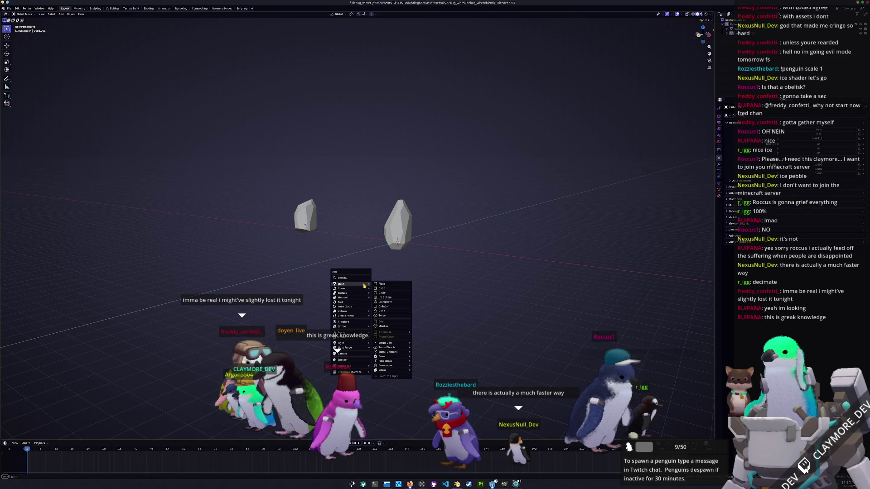
Add a cube, move it along Y, and scale it by 2.
click(377, 289)
mouse_move(378, 291)
middle_down()
mouse_move(431, 281)
mouse_move(490, 291)
middle_up()
key(g)
key(x)
key(y)
click(468, 292)
scroll(489, 291, up, 3)
text(s)
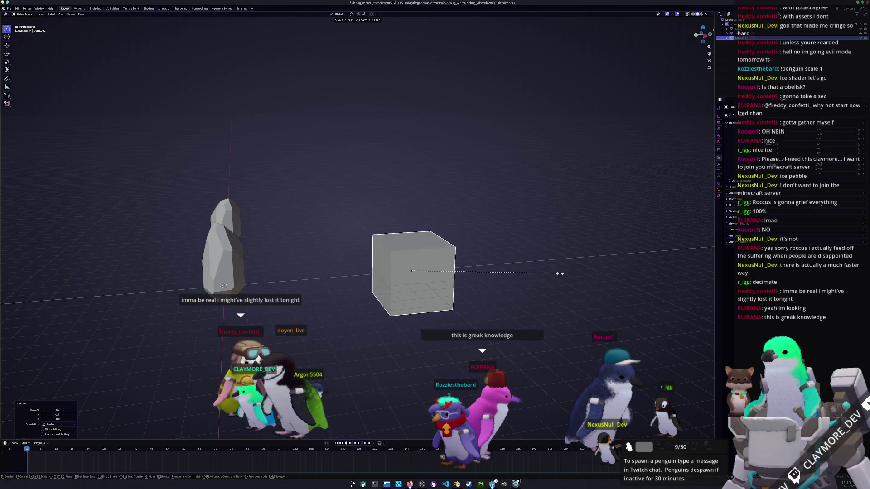
text(2)
key(Return)
Subdivide the cube to level 5 and add a Displace modifier.
mouse_move(558, 274)
middle_down()
mouse_move(515, 264)
mouse_move(511, 286)
mouse_move(589, 253)
middle_up()
key(ctrl+3)
key(ctrl+5)
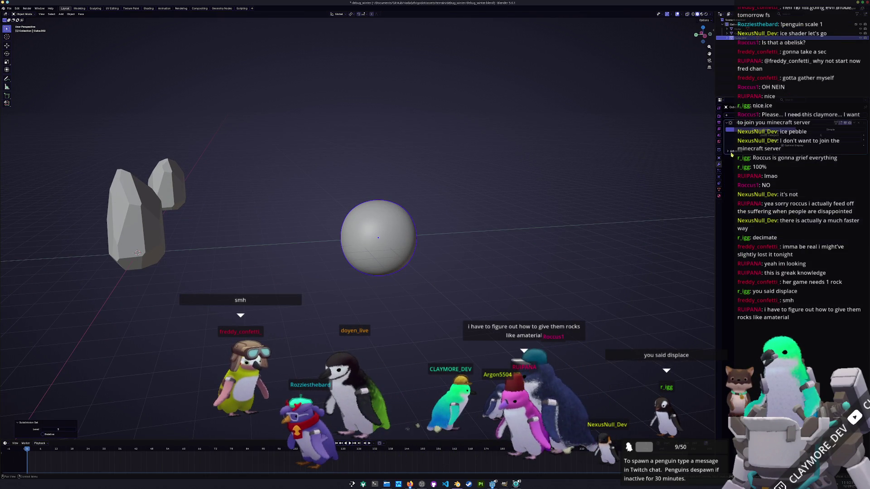
click(743, 115)
text(disp)
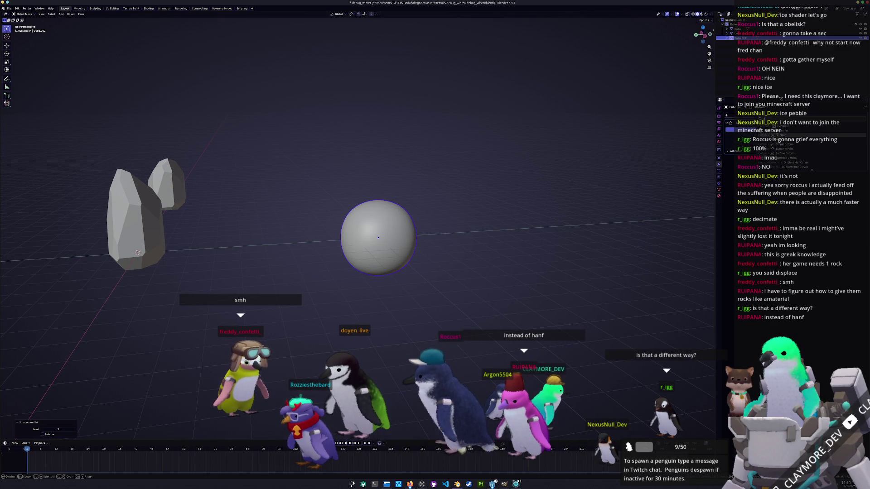
key(BackSpace)
key(BackSpace)
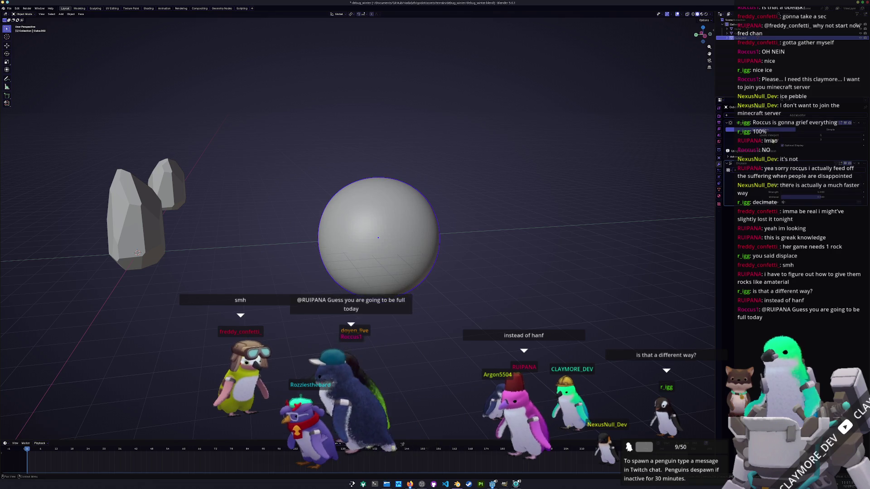
key(Return)
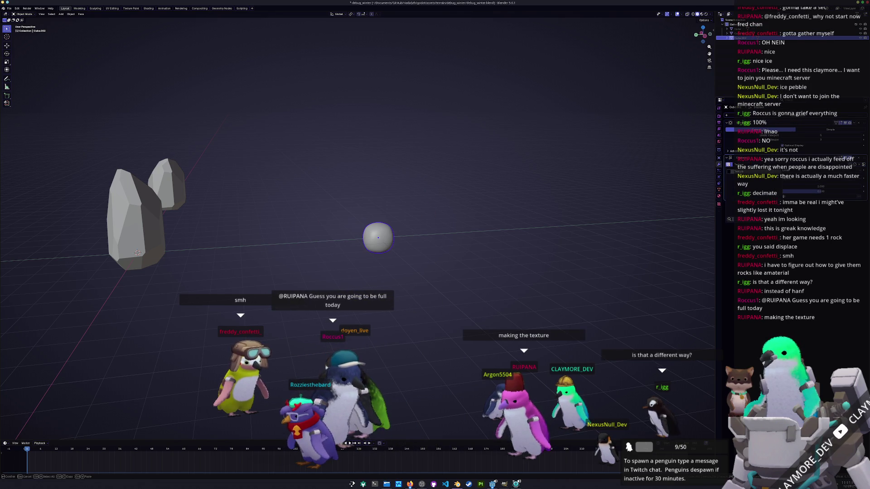
Give the displacement a Voronoi texture and adjust its size and intensity values.
click(720, 205)
click(783, 130)
click(769, 185)
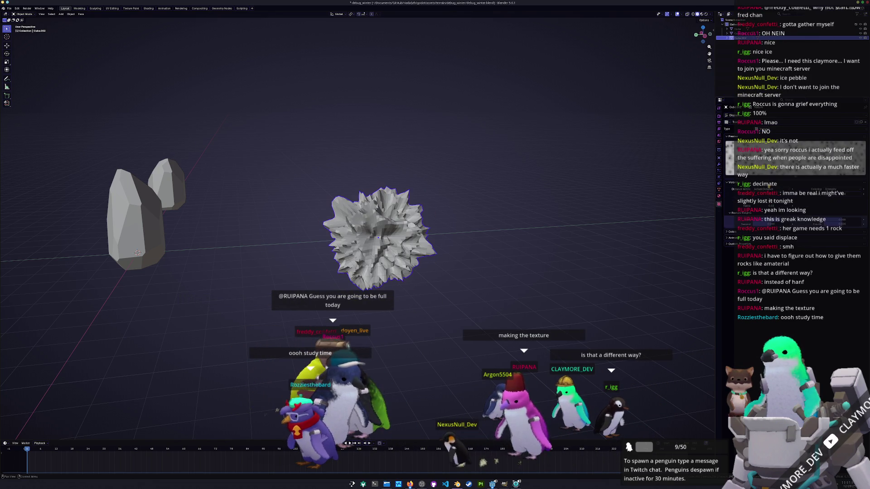
scroll(608, 231, up, 3)
drag(771, 201, 852, 201)
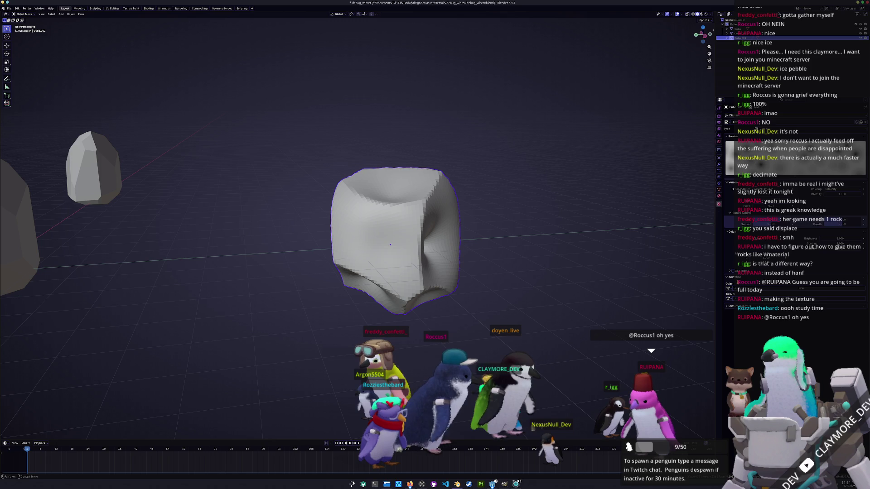
drag(838, 194, 850, 194)
drag(770, 206, 800, 206)
scroll(622, 237, down, 3)
mouse_move(621, 237)
middle_down()
mouse_move(607, 254)
mouse_move(703, 232)
middle_up()
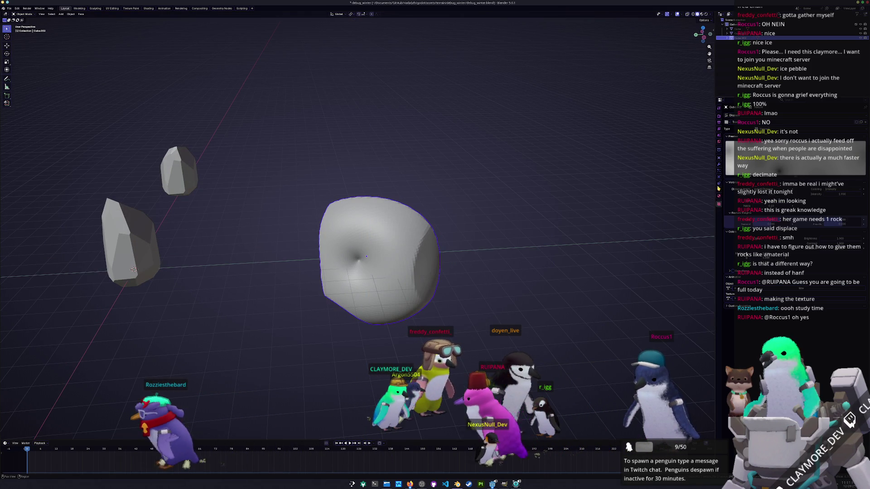
click(719, 165)
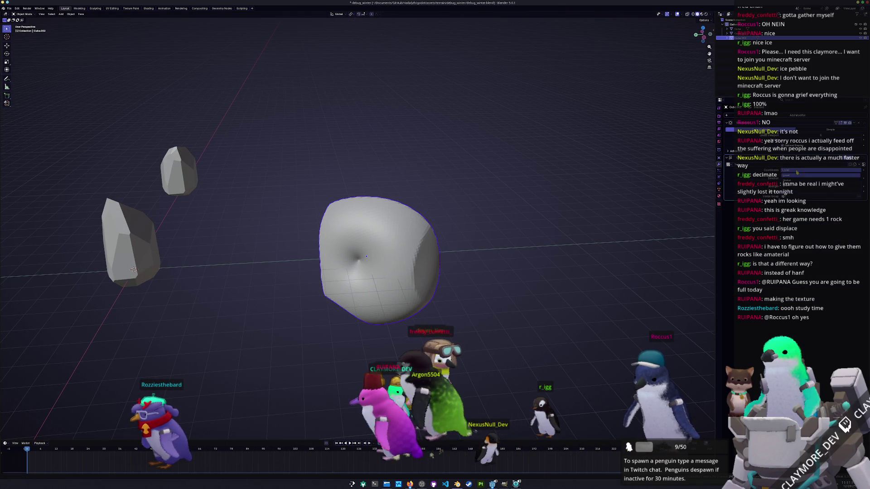
Move the lumpy rock along X to sit beside the crystals.
key(g)
key(y)
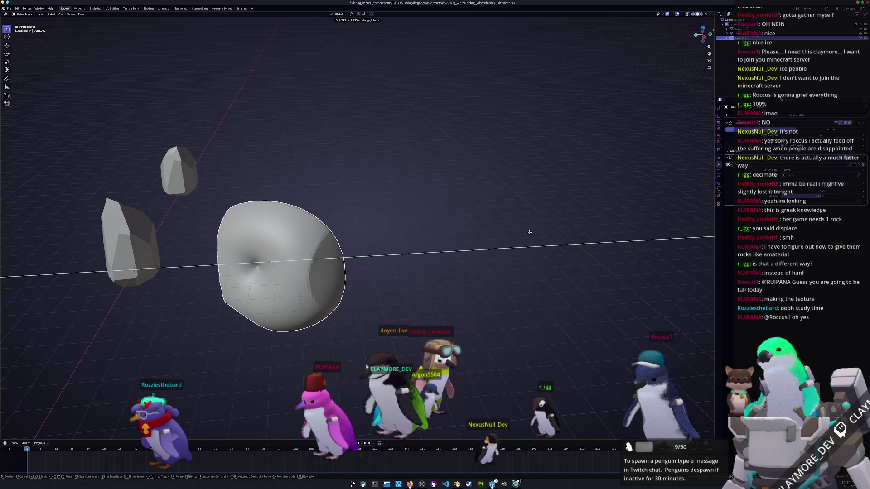
key(Escape)
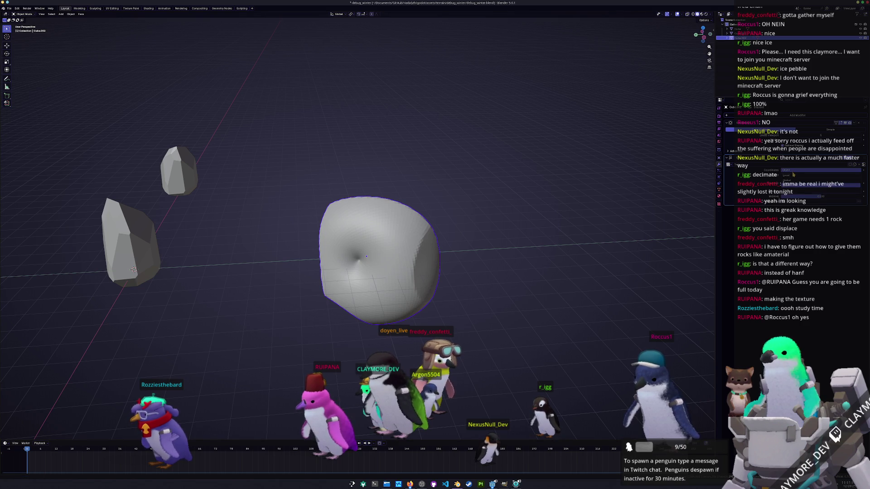
key(g)
key(x)
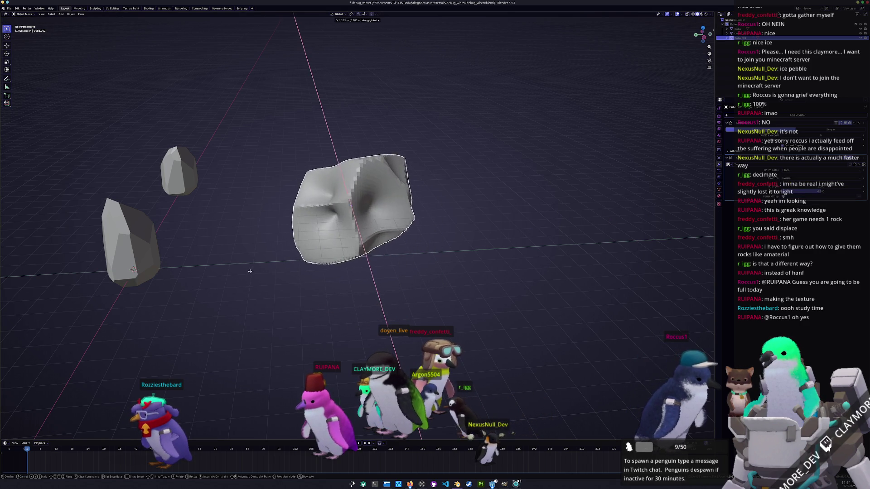
click(575, 248)
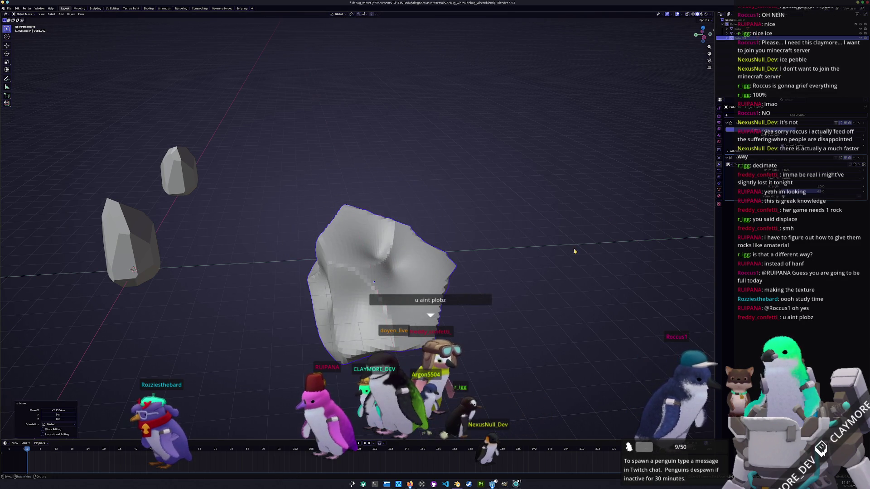
middle_drag(574, 249, 544, 247)
Add a Decimate modifier with ratio about 0.46.
click(797, 149)
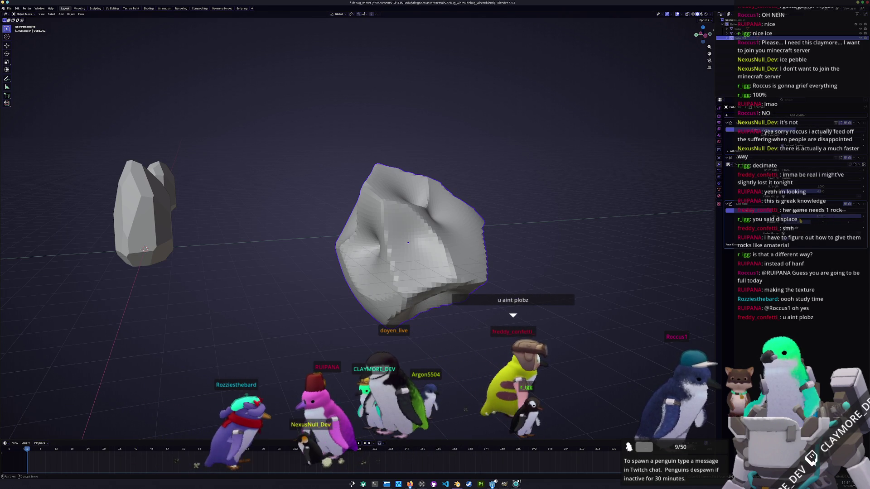
drag(830, 217, 800, 217)
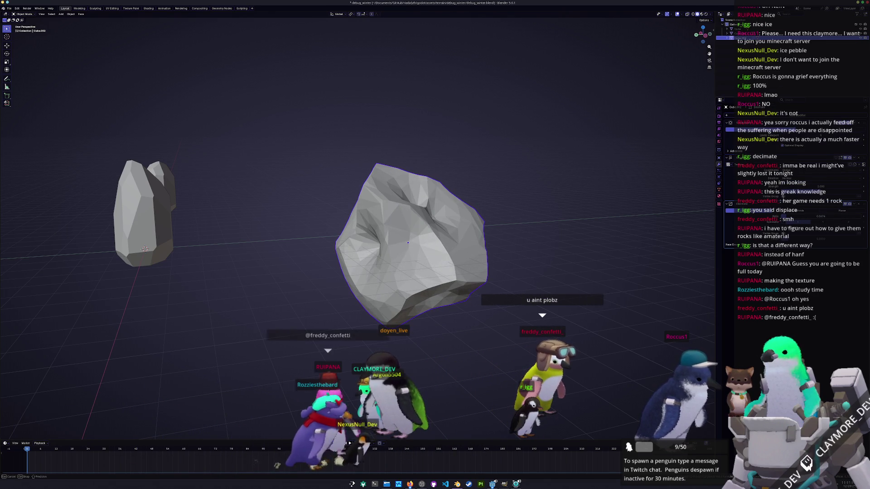
click(803, 113)
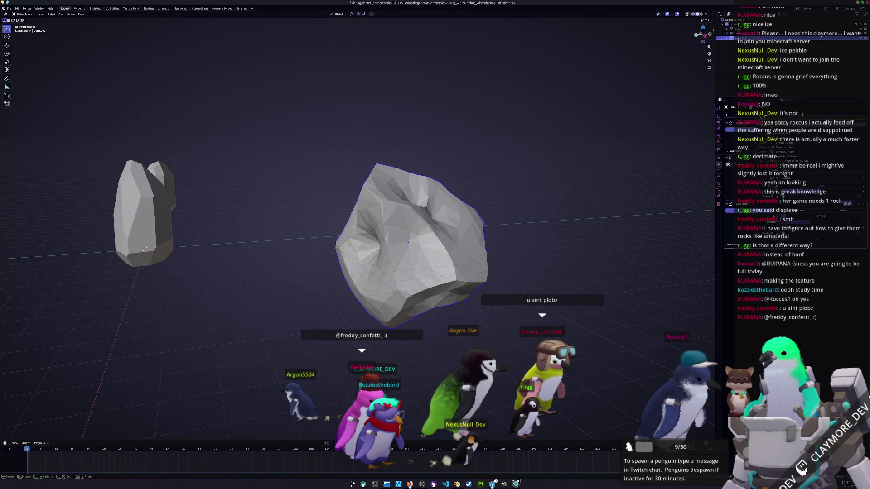
Add a second Decimate modifier in Planar mode and raise its angle to merge flat faces.
key(Return)
click(833, 260)
drag(811, 265, 836, 265)
middle_drag(408, 182, 390, 191)
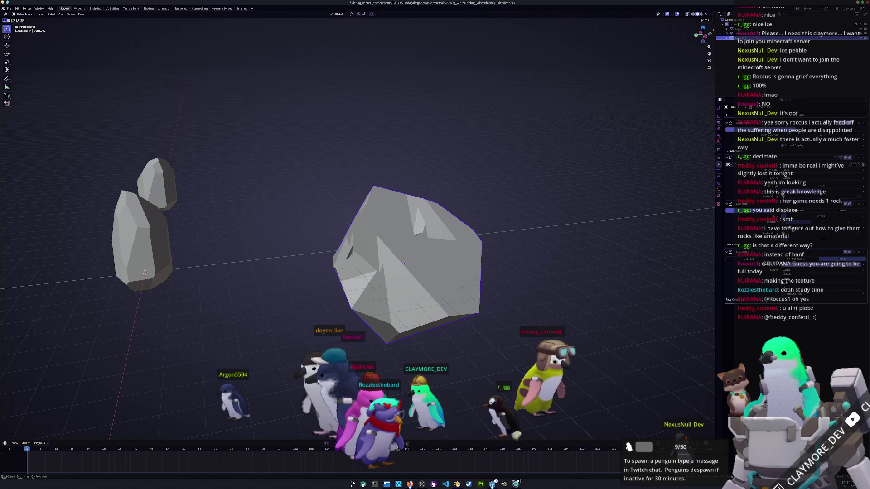
Lower the first Decimate's ratio to about 0.065, then switch it to Un-Subdivide.
mouse_move(801, 238)
mouse_down()
mouse_move(811, 218)
mouse_move(825, 218)
mouse_up()
middle_drag(408, 227, 397, 207)
mouse_move(821, 218)
mouse_down()
mouse_move(807, 218)
mouse_move(841, 218)
mouse_up()
click(802, 212)
middle_drag(408, 227, 344, 190)
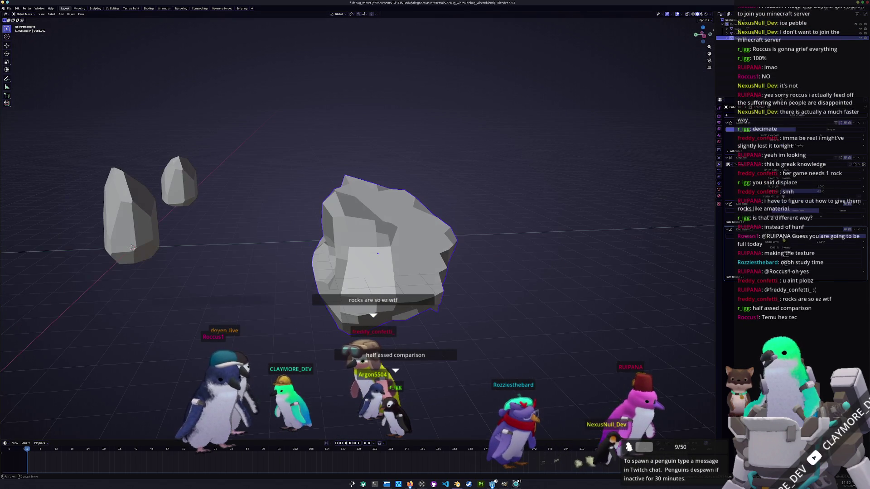
Raise the un-subdivide detail, then return the first Decimate to Collapse and retune its ratio.
drag(834, 242, 824, 242)
click(753, 211)
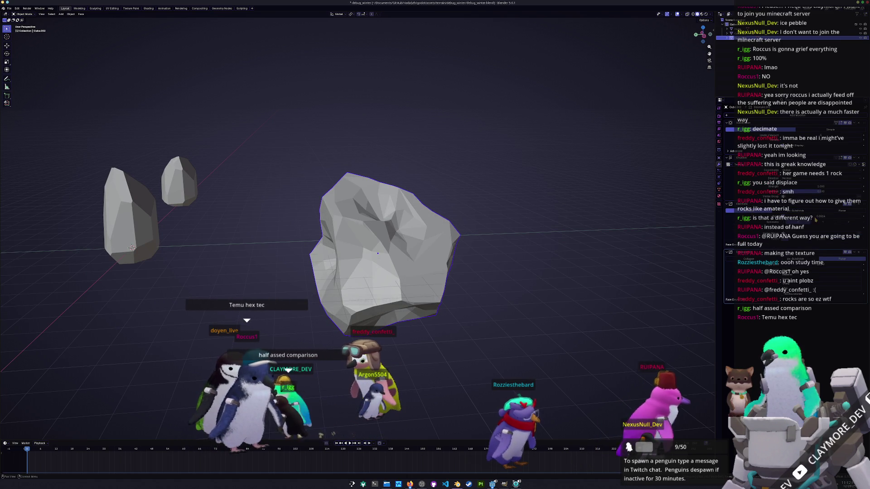
mouse_move(797, 216)
mouse_down()
mouse_move(762, 216)
mouse_move(788, 216)
mouse_move(771, 216)
mouse_up()
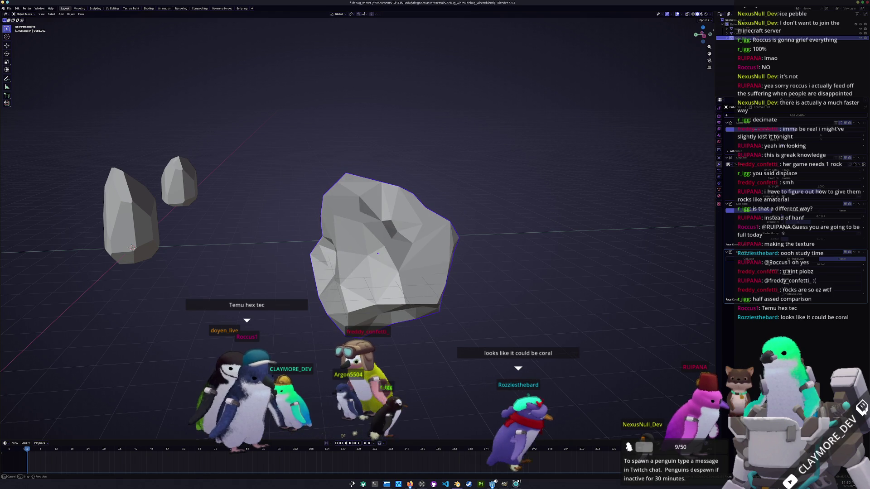
Start moving the big rock vertically along Z.
middle_drag(514, 264, 558, 254)
key(g)
key(z)
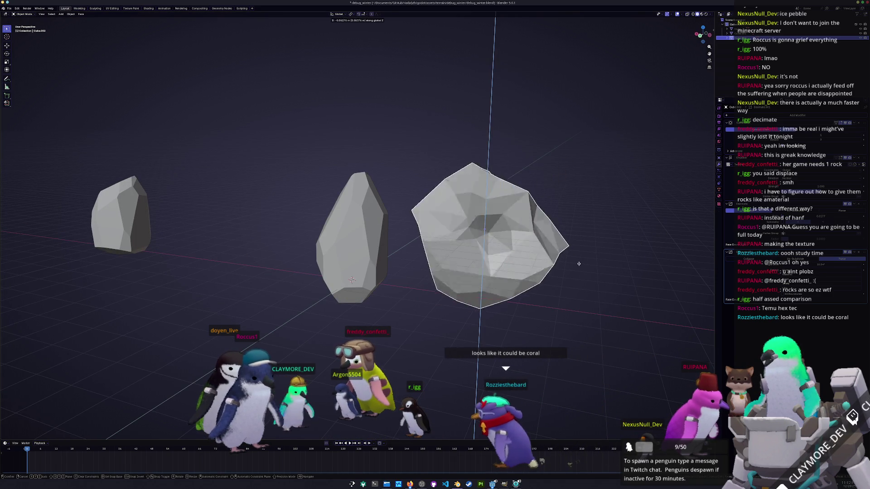
Finish placing the big rock vertically and rotate it into its new orientation.
key(Escape)
click(720, 204)
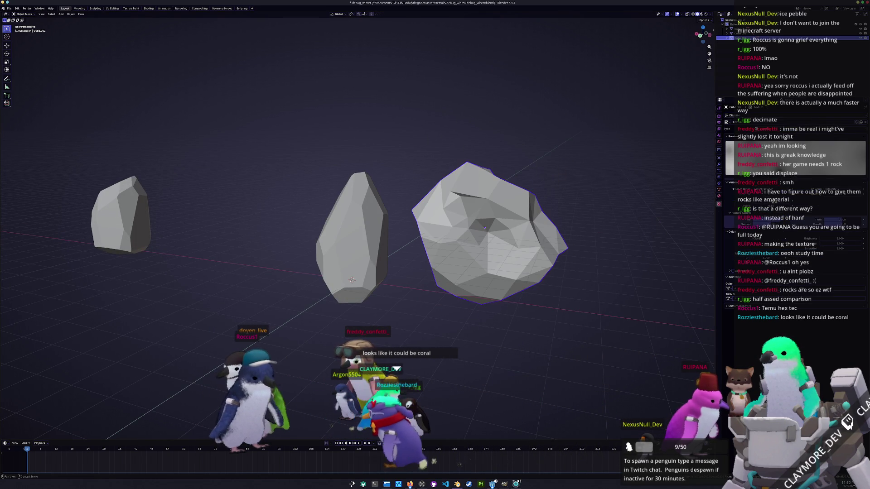
key(r)
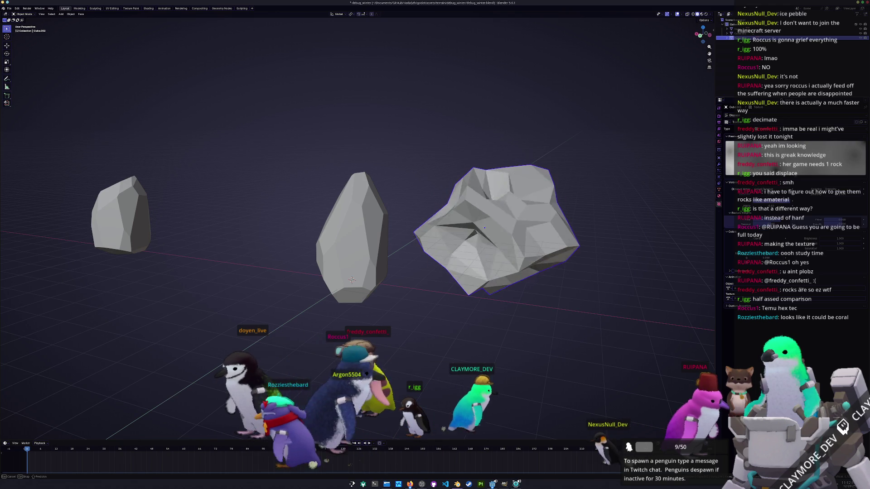
key(Return)
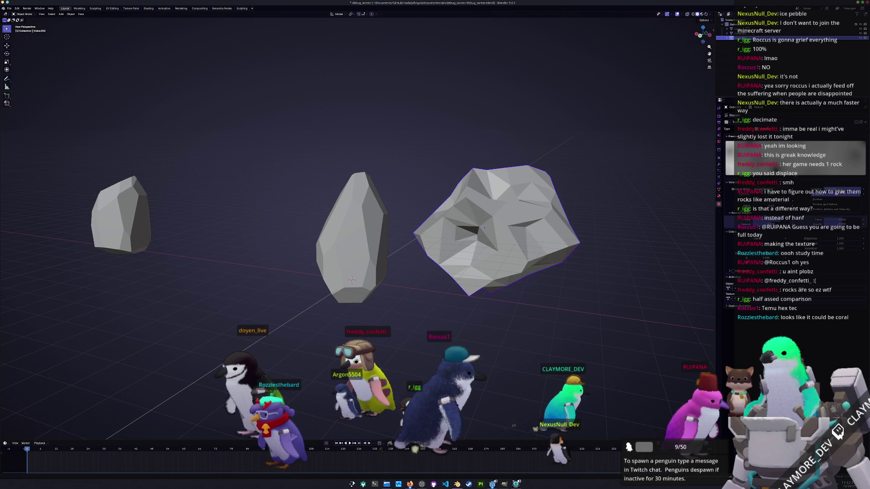
key(Return)
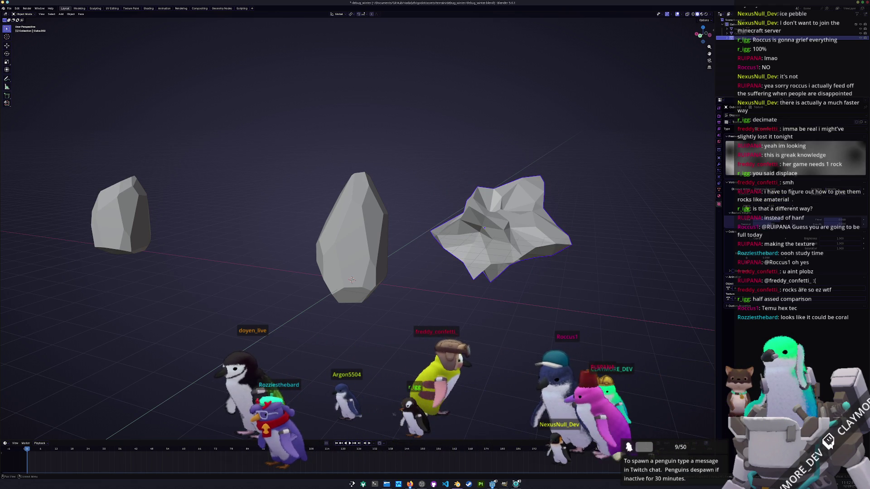
Enable Color Ramp on the displacement texture and drag its stops to sharpen the rock.
click(733, 271)
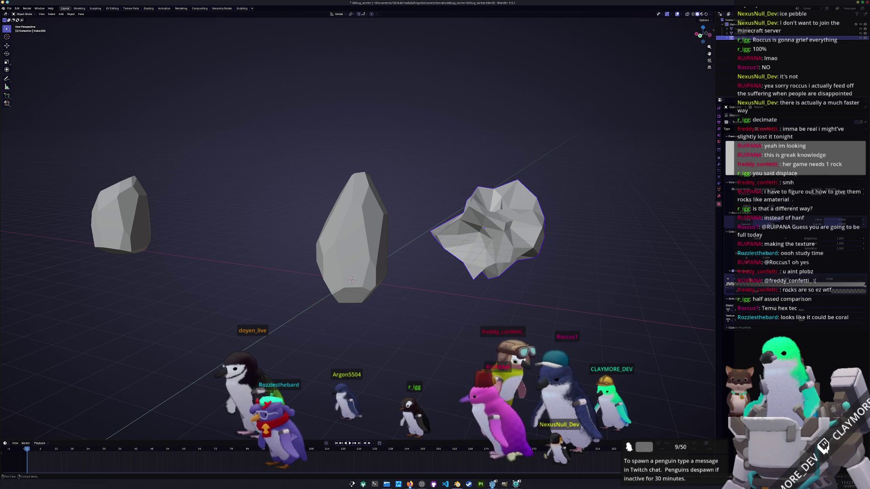
drag(770, 156, 798, 157)
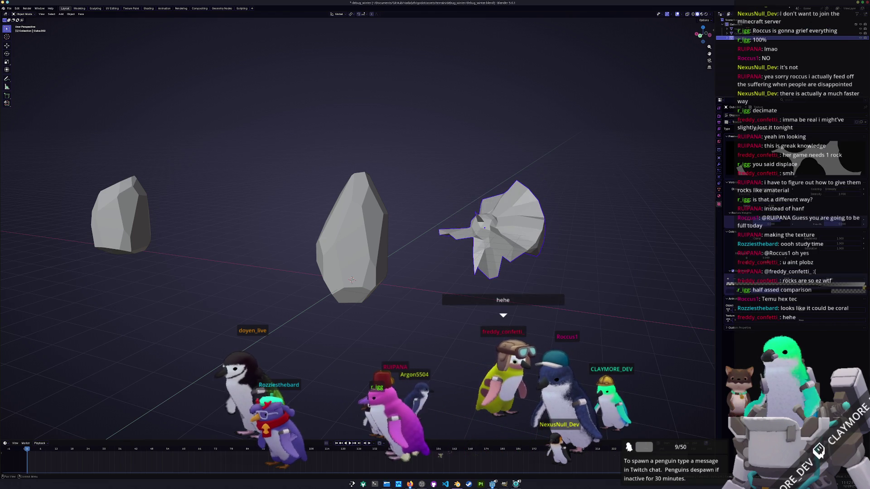
drag(798, 285, 692, 296)
mouse_move(822, 288)
mouse_down()
mouse_move(798, 287)
mouse_move(834, 287)
mouse_up()
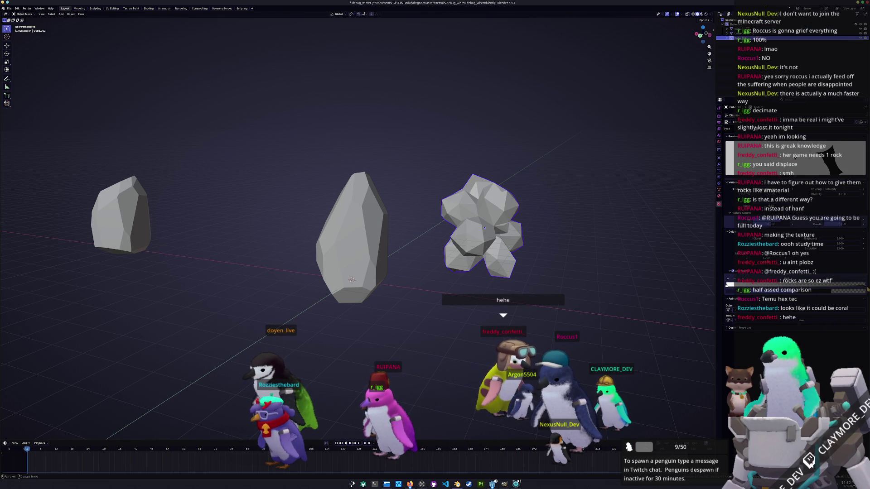
Lower the Displace strength, then delete the spiky displaced rock.
middle_drag(639, 303, 604, 299)
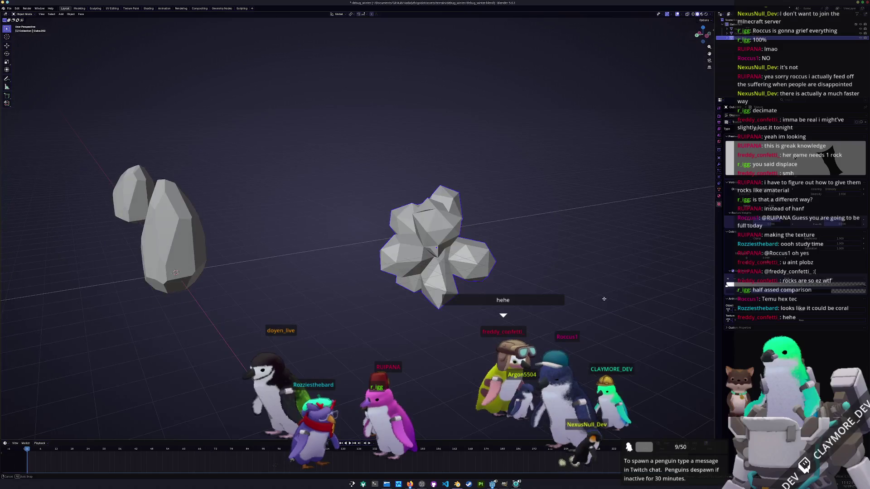
drag(834, 287, 771, 288)
key(x)
middle_drag(398, 236, 431, 235)
Confirm deleting the spiky rock and select all of the left rock's mesh in Edit Mode.
click(410, 237)
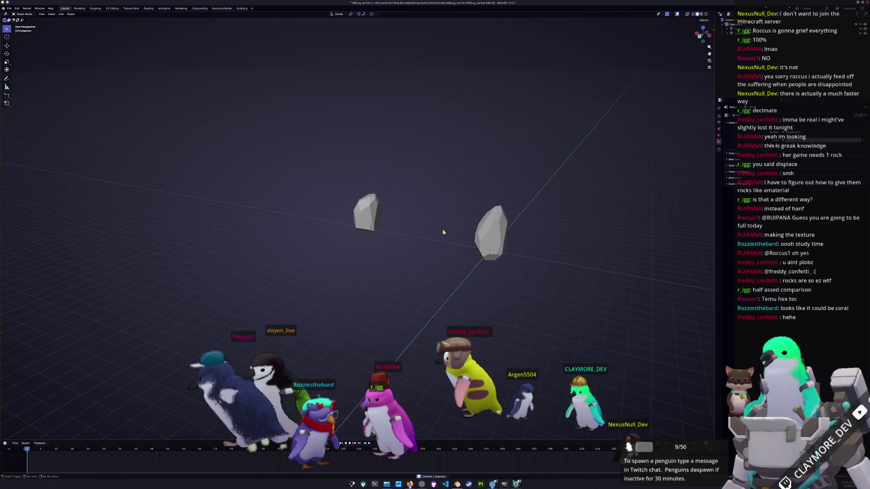
scroll(430, 234, up, 3)
click(407, 215)
key(Tab)
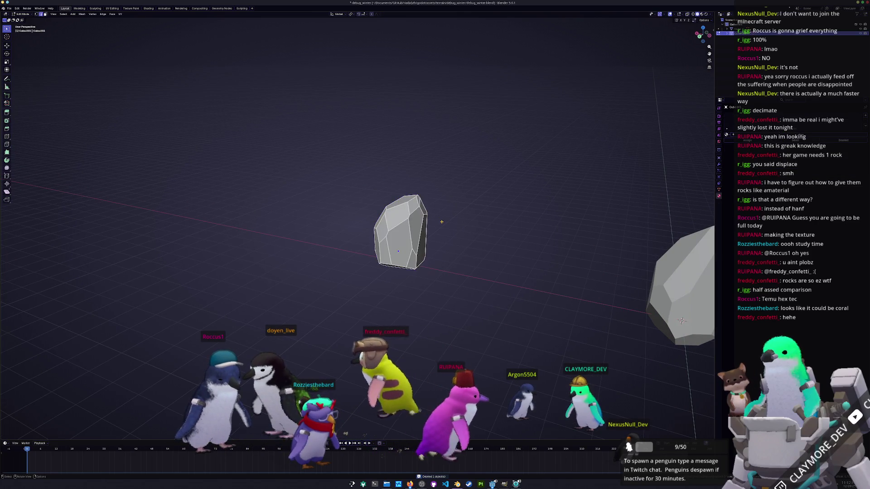
key(a)
Bisect the left rock along a diagonal line, keeping its lower part.
key(F3)
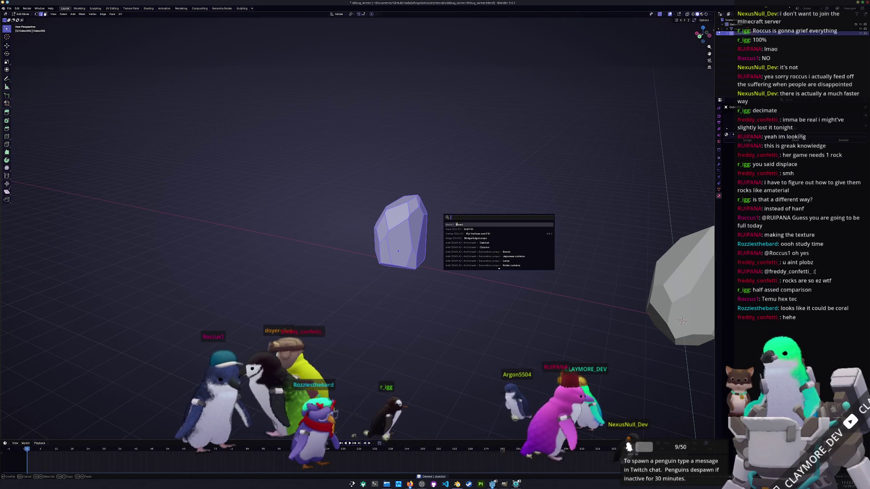
key(Return)
drag(386, 180, 405, 194)
drag(454, 239, 460, 241)
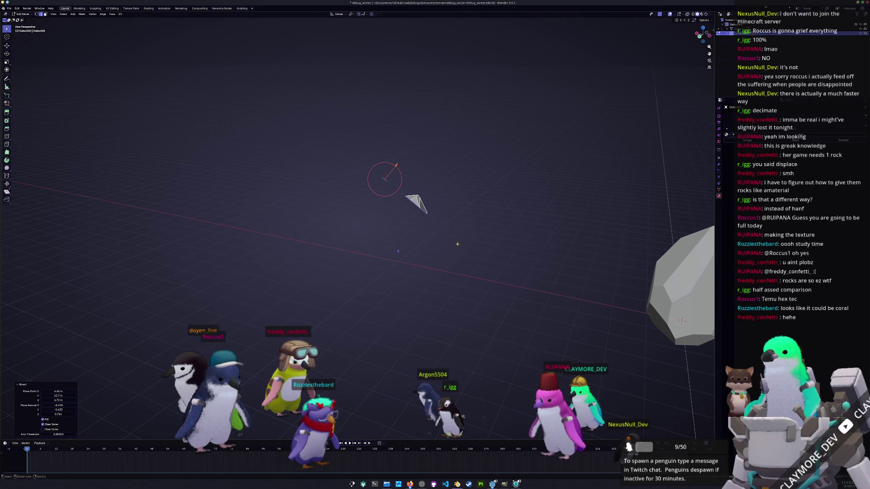
click(45, 426)
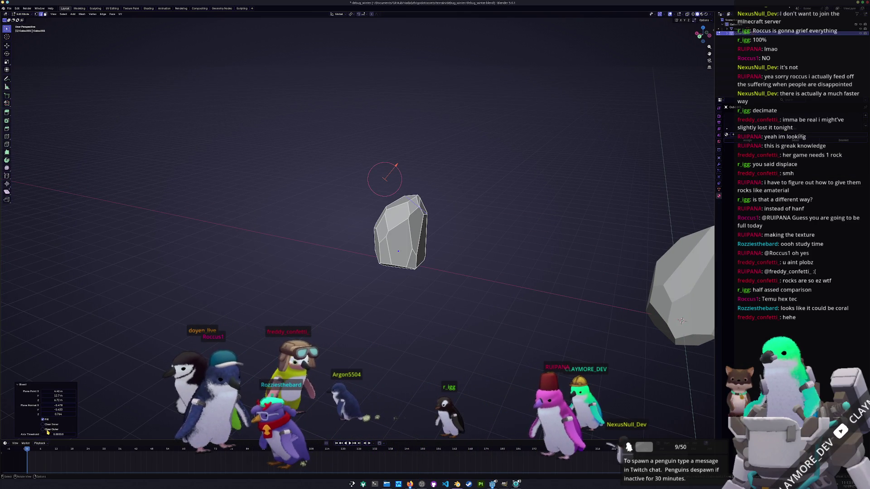
mouse_move(682, 320)
middle_down()
mouse_move(363, 345)
mouse_move(345, 313)
middle_up()
Make a second bisect cut straight across the left rock.
key(a)
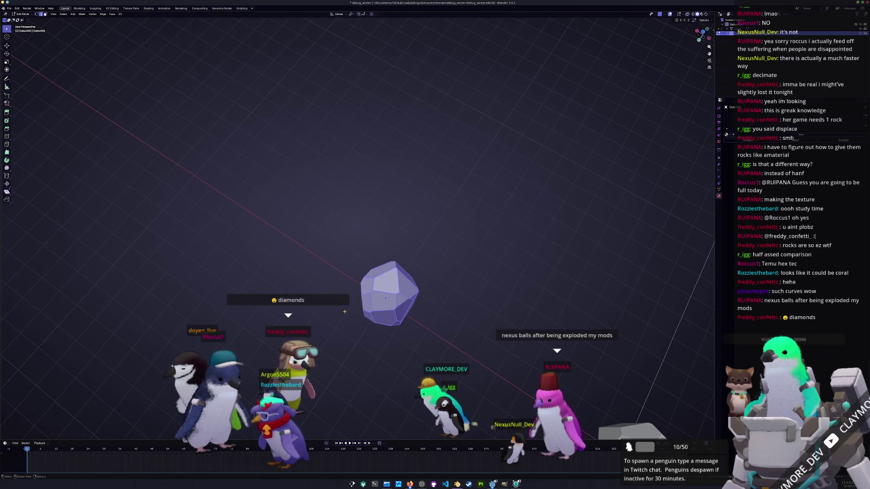
key(F3)
click(359, 322)
drag(344, 271, 461, 270)
mouse_move(461, 270)
middle_down()
mouse_move(411, 310)
mouse_move(410, 301)
mouse_move(380, 295)
mouse_move(321, 296)
middle_up()
Make a third bisect cut across the left rock, undoing the stray result.
key(a)
key(Tab)
key(Tab)
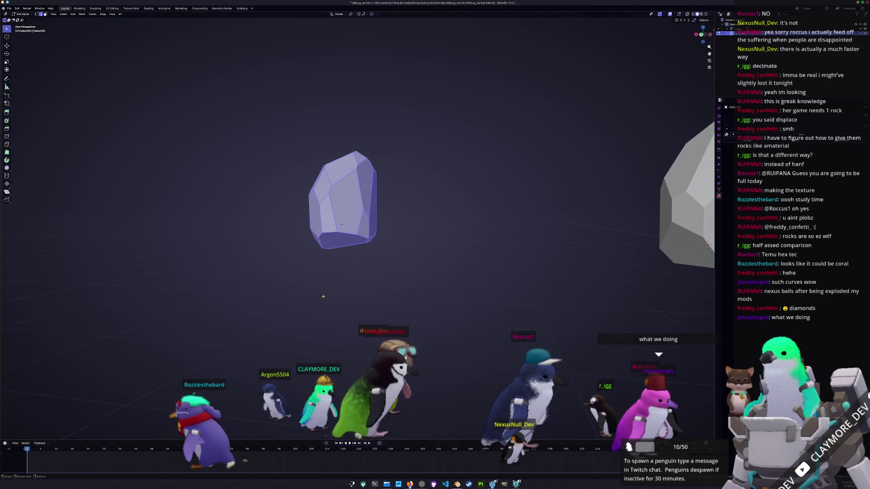
key(F3)
key(Return)
mouse_move(372, 264)
mouse_down()
mouse_move(286, 228)
mouse_move(264, 205)
mouse_up()
key(ctrl+z)
mouse_move(318, 272)
middle_down()
mouse_move(357, 279)
mouse_move(355, 272)
mouse_move(339, 298)
mouse_move(335, 278)
middle_up()
key(F3)
Slice another facet off the left rock with a new cut line, after abandoning a knife attempt.
text(knife)
key(Return)
click(358, 269)
key(Escape)
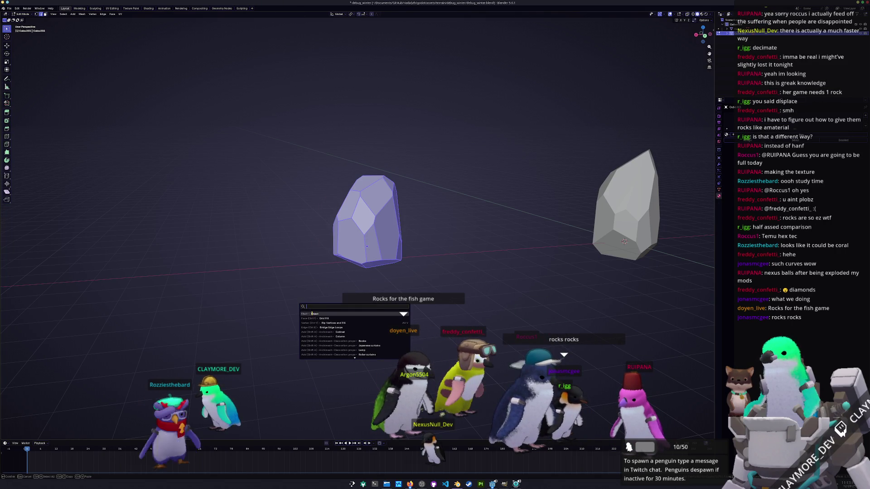
key(Escape)
key(k)
drag(329, 268, 349, 167)
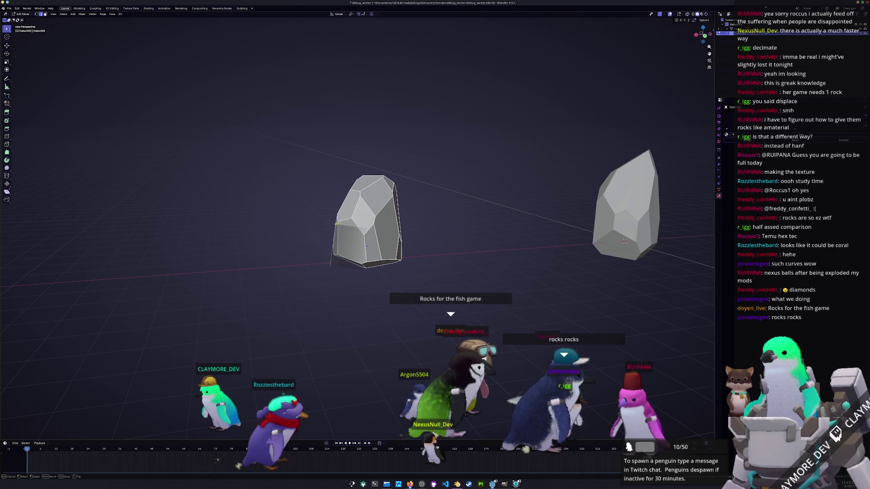
middle_drag(318, 272, 277, 274)
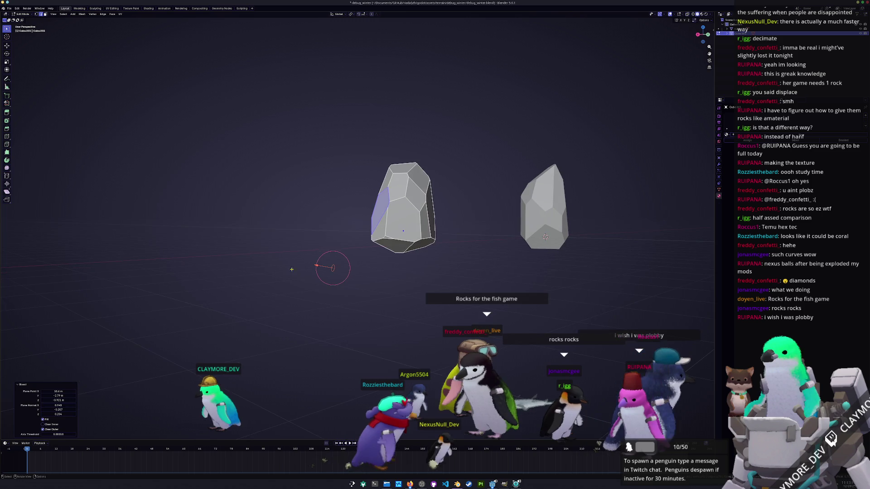
key(a)
mouse_move(331, 246)
middle_down()
mouse_move(381, 266)
mouse_move(375, 249)
mouse_move(420, 237)
mouse_move(394, 190)
middle_up()
Scale the rock mesh horizontally while keeping its height unchanged.
key(s)
key(shift+z)
click(457, 230)
key(Tab)
key(Tab)
Pull a top vertex upward twice with proportional editing to make the rock tall and pointed.
click(383, 162)
middle_drag(383, 163, 407, 165)
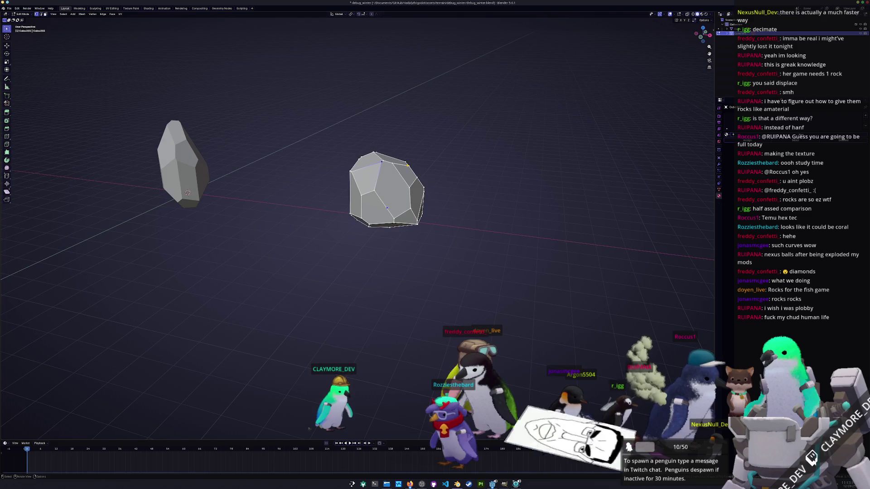
key(g)
key(z)
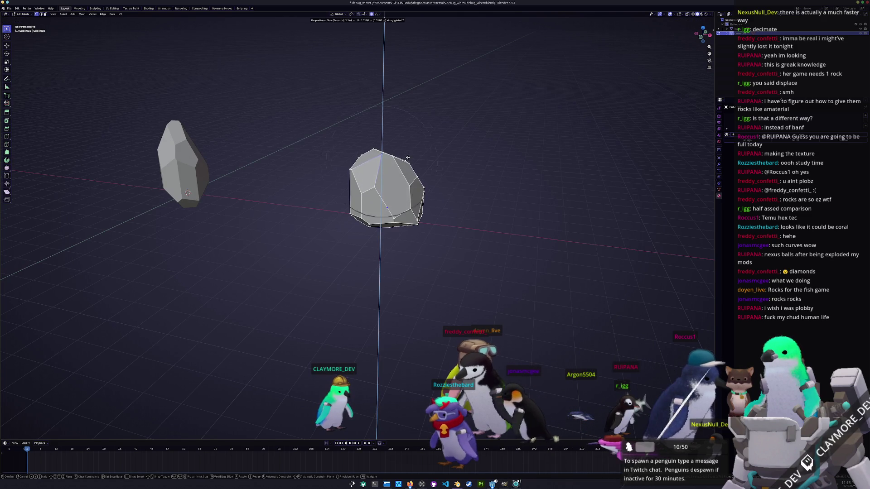
scroll(408, 154, down, 6)
click(407, 145)
mouse_move(407, 145)
middle_down()
mouse_move(340, 171)
mouse_move(334, 159)
mouse_move(318, 163)
middle_up()
key(g)
key(z)
click(405, 175)
Shrink the whole rock to 0.9 scale in Object Mode.
key(Tab)
mouse_move(405, 175)
middle_down()
mouse_move(426, 227)
mouse_move(453, 250)
mouse_move(426, 254)
middle_up()
key(s)
click(455, 249)
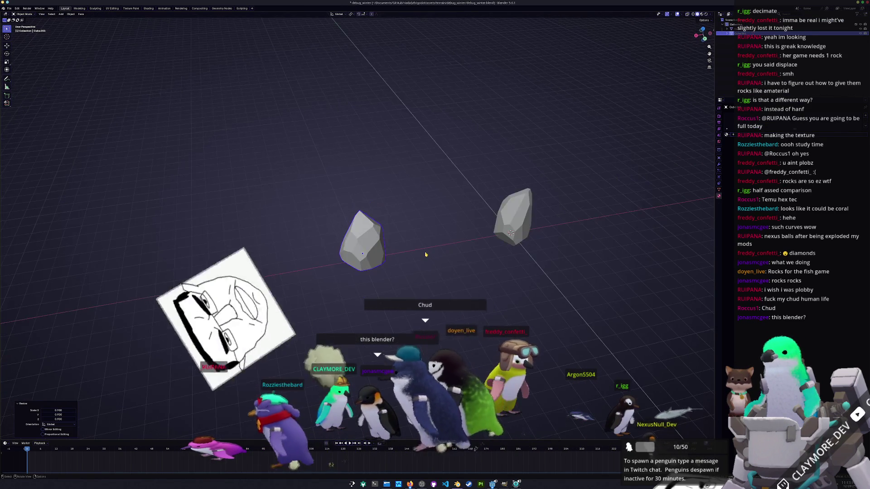
In front orthographic view, lower the right rock vertically to level it.
key(KP_3)
key(KP_1)
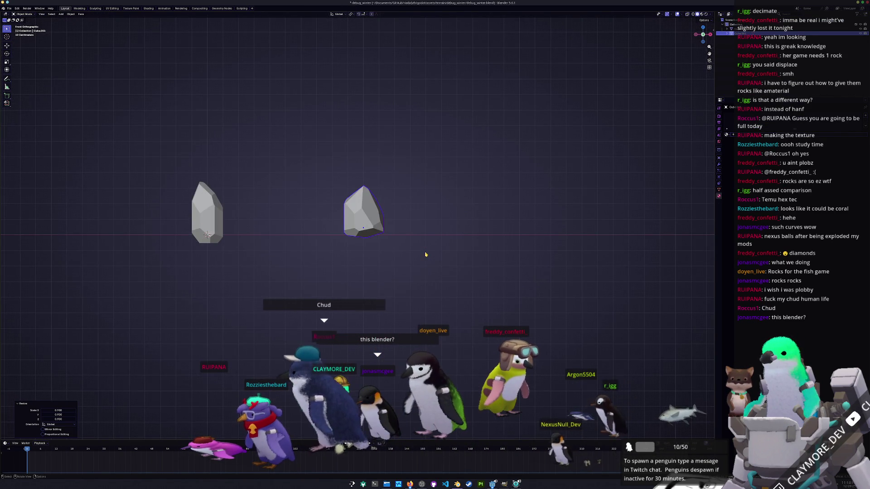
scroll(426, 255, up, 3)
key(g)
key(z)
click(445, 240)
shift+middle_drag(191, 255, 248, 265)
key(g)
key(z)
key(Escape)
Match the left rock's height and tilt it 19.8°.
click(154, 213)
key(g)
key(z)
click(213, 247)
mouse_move(213, 247)
shift+middle_down()
mouse_move(344, 266)
mouse_move(350, 243)
mouse_move(417, 235)
mouse_move(386, 414)
shift+middle_up()
key(r)
click(397, 247)
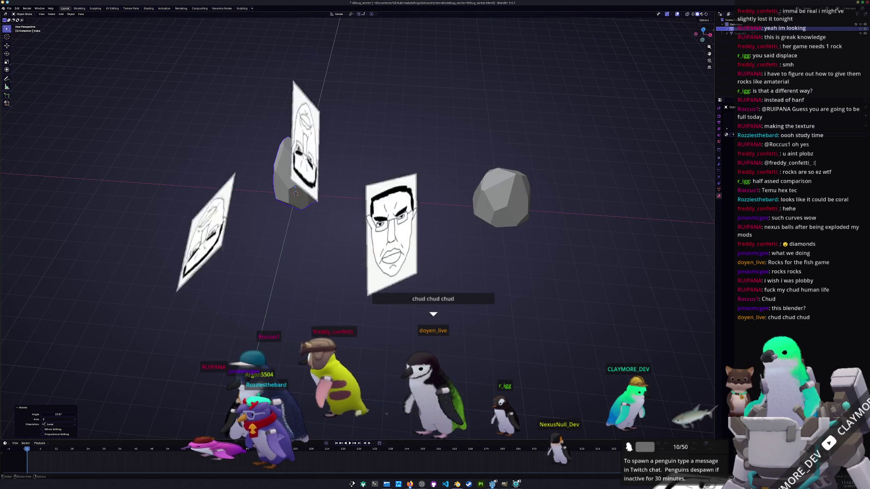
Duplicate the right rock 8 m along X and stretch the copy taller on Z.
click(480, 194)
shift+middle_drag(458, 235, 396, 268)
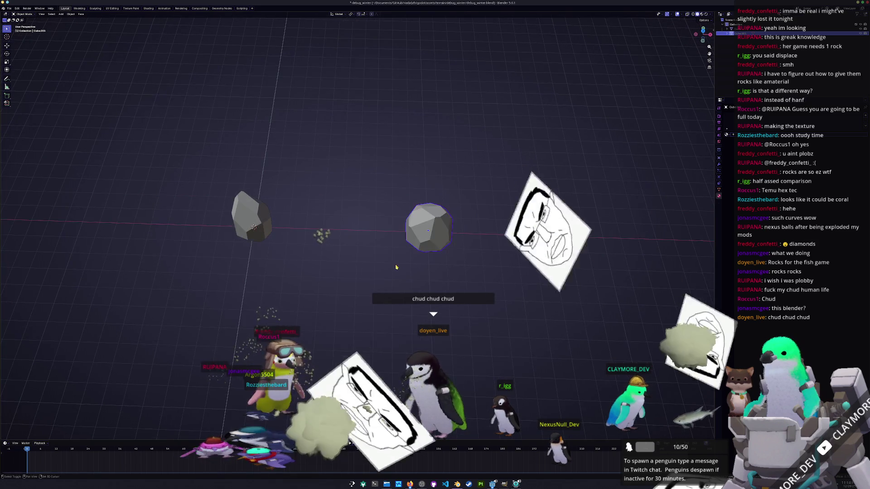
key(shift+d)
key(x)
click(539, 267)
mouse_move(539, 267)
shift+middle_down()
mouse_move(439, 259)
mouse_move(412, 229)
mouse_move(462, 249)
shift+middle_up()
key(s)
key(z)
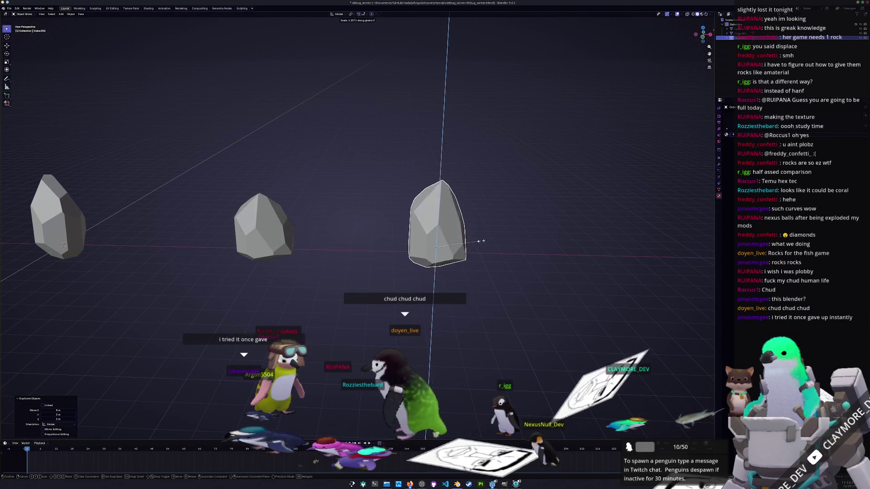
click(486, 243)
Apply the new rock's scale and make a knife cut on it in Edit Mode.
key(ctrl+a)
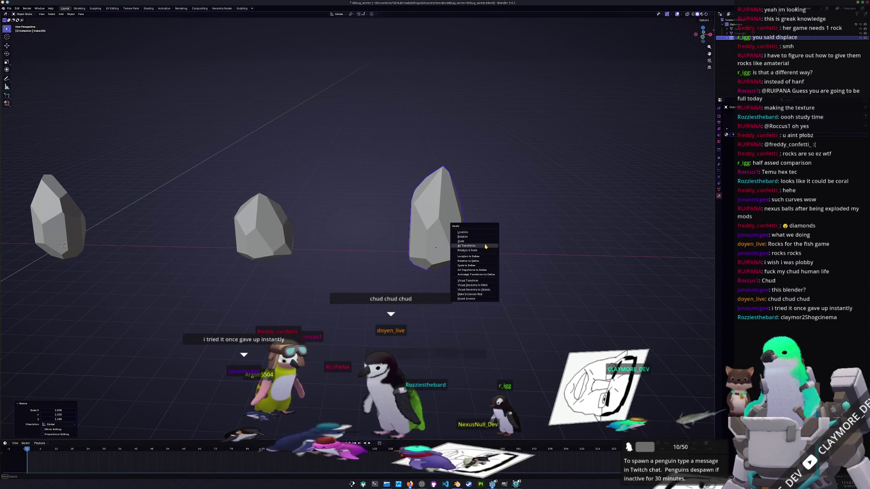
click(484, 243)
key(Tab)
mouse_move(484, 242)
middle_down()
mouse_move(434, 252)
mouse_move(428, 238)
middle_up()
key(k)
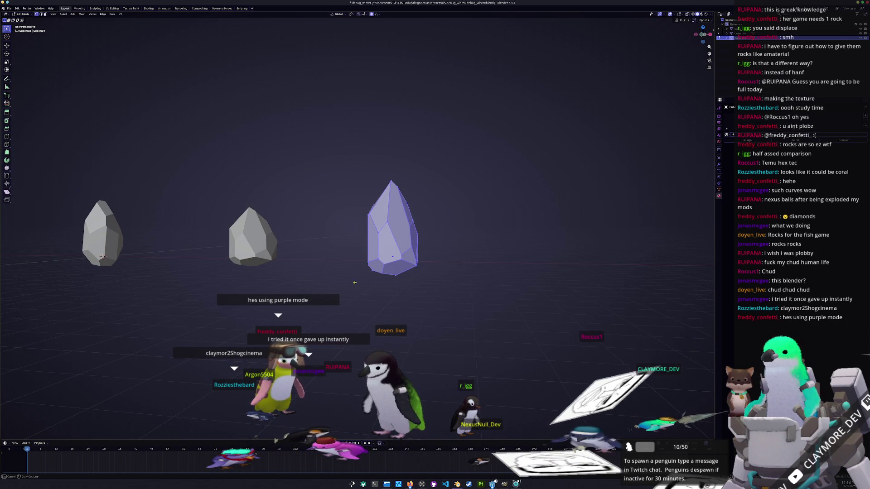
click(355, 282)
key(Return)
middle_drag(394, 149, 375, 269)
Slice the rock along a drawn line, keeping both halves.
key(k)
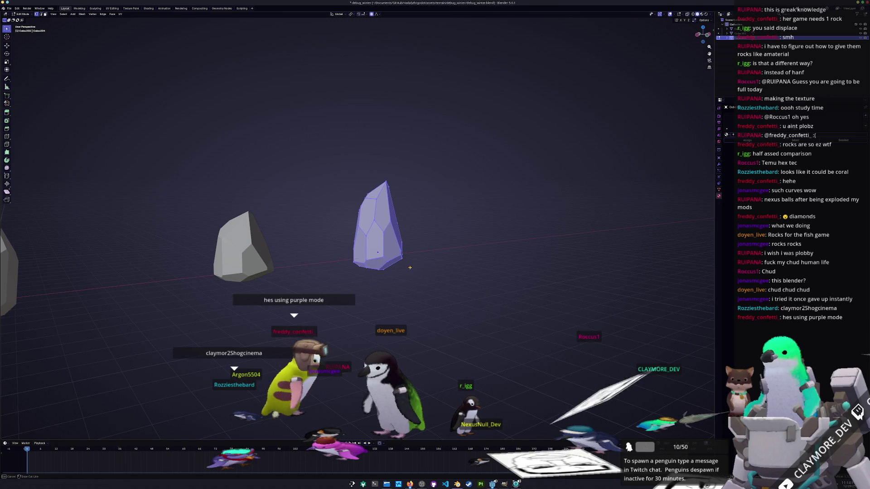
drag(421, 225, 310, 145)
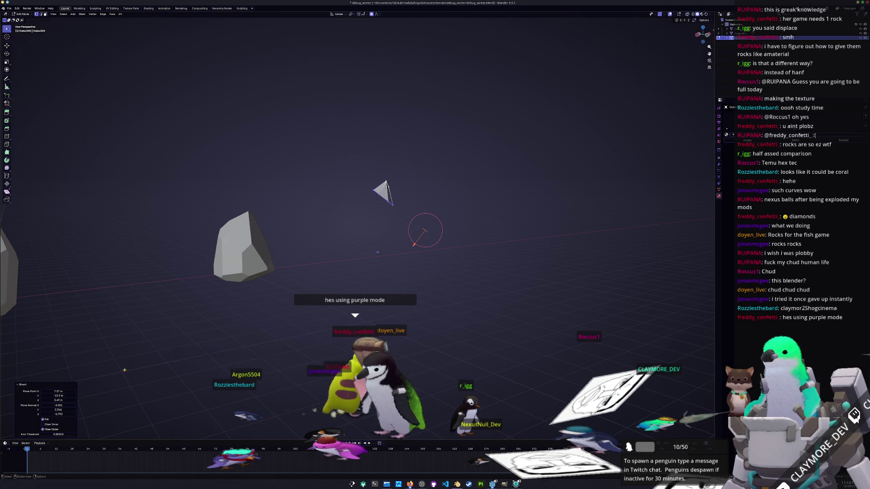
click(44, 430)
mouse_move(298, 315)
middle_down()
mouse_move(313, 285)
mouse_move(309, 262)
mouse_move(348, 335)
mouse_move(292, 318)
middle_up()
key(a)
key(KP_7)
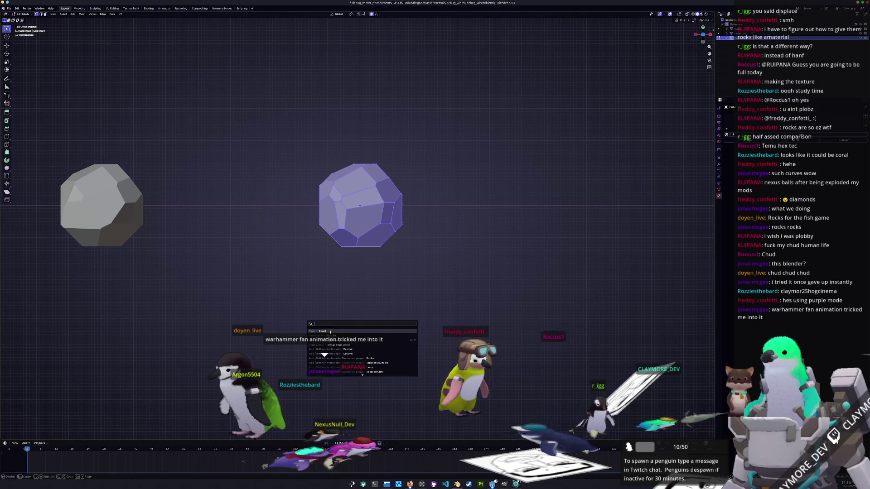
From top view, bisect the rock and discard the outer part.
key(Return)
drag(410, 250, 291, 225)
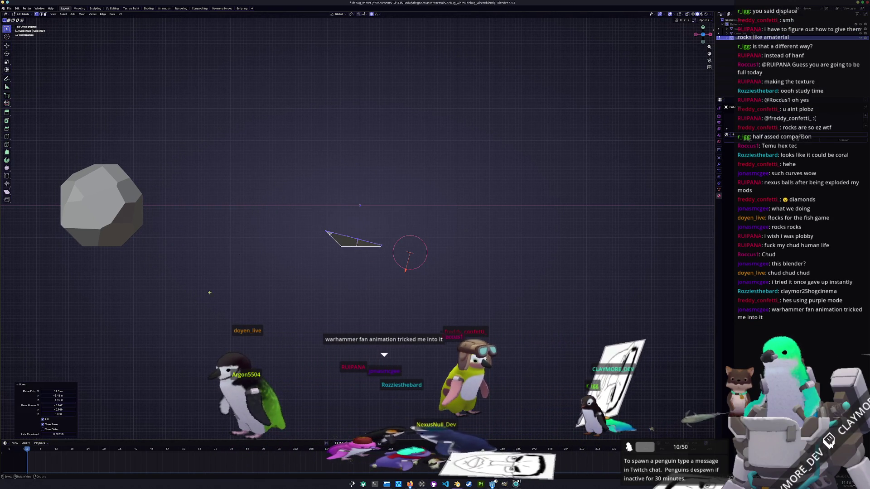
click(47, 425)
click(52, 429)
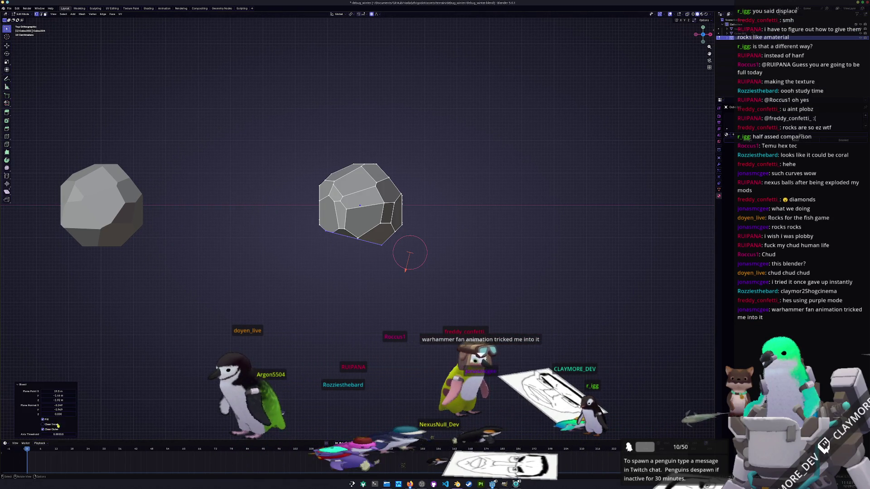
shift+middle_drag(225, 291, 233, 330)
key(a)
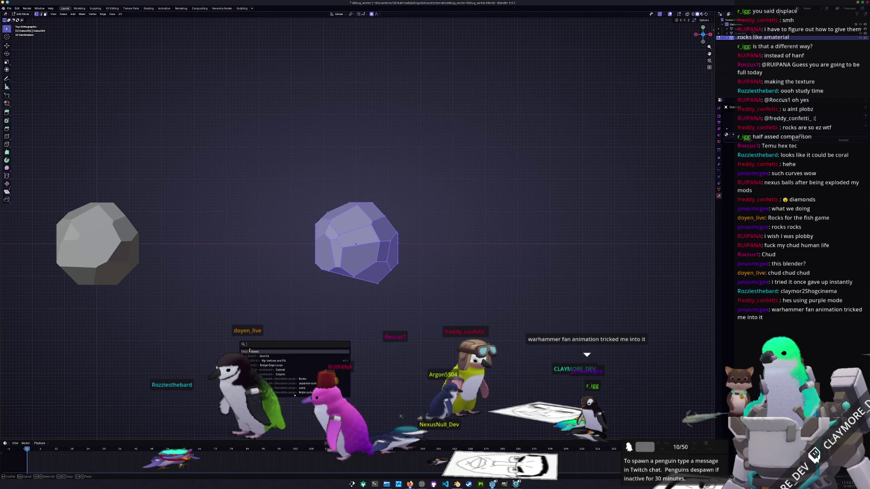
Slice more facets off the rock's top and sides with further bisect cuts.
drag(313, 196, 448, 253)
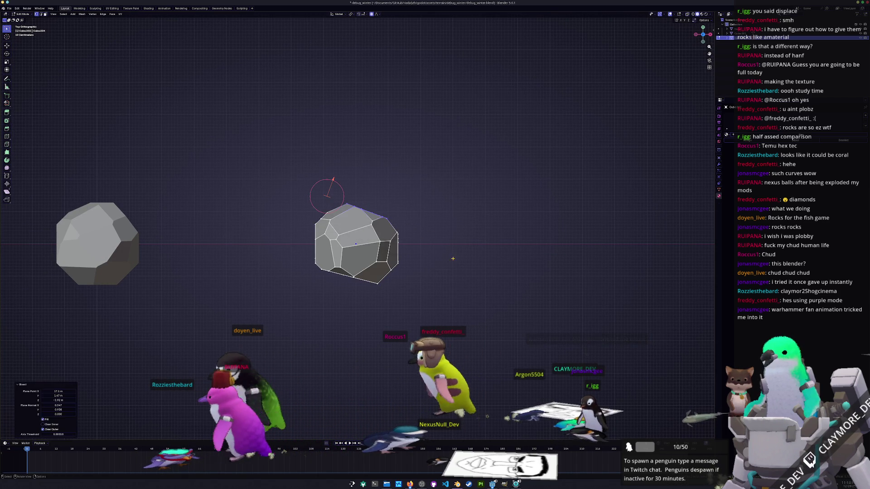
key(F3)
key(Return)
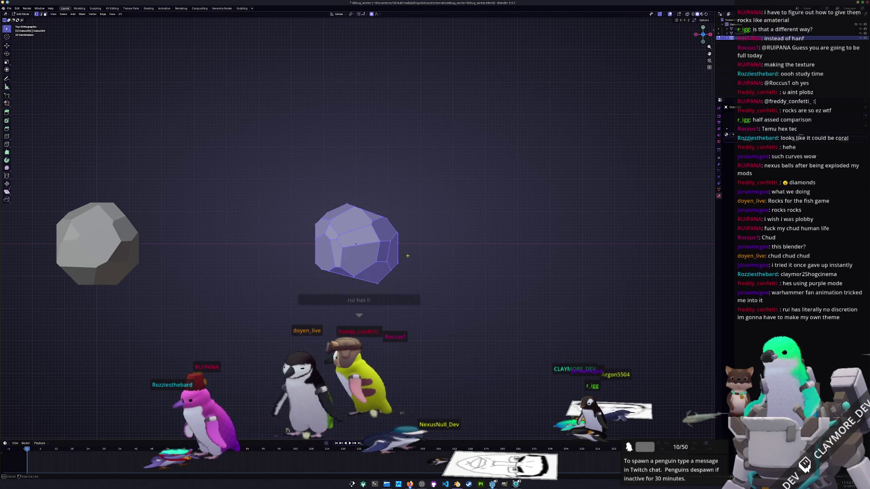
drag(312, 317, 294, 327)
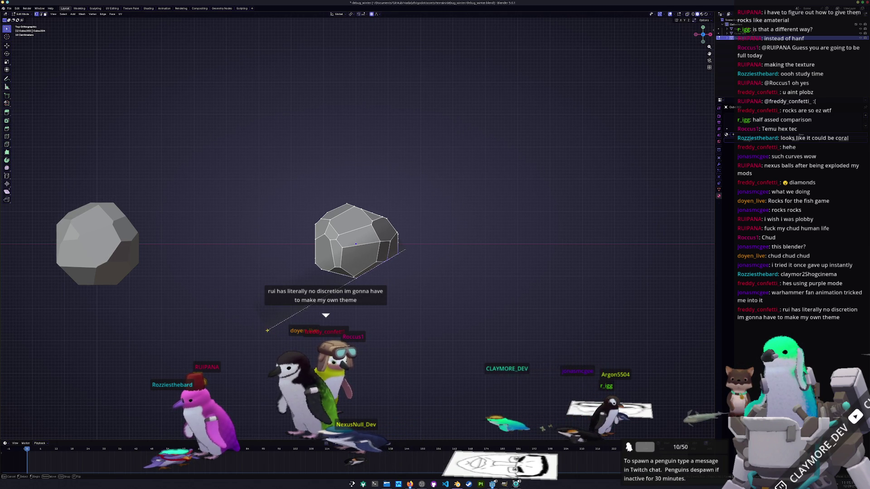
drag(270, 335, 272, 333)
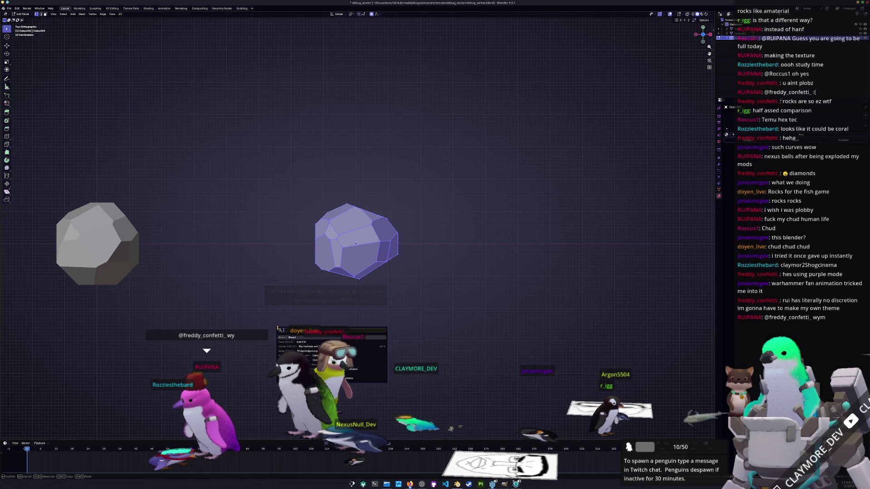
mouse_move(295, 233)
mouse_down()
mouse_move(406, 183)
mouse_move(431, 184)
mouse_up()
mouse_move(431, 185)
middle_down()
mouse_move(284, 301)
mouse_move(272, 268)
mouse_move(270, 291)
middle_up()
Make a final bisect cut running up across the rock's side.
key(F3)
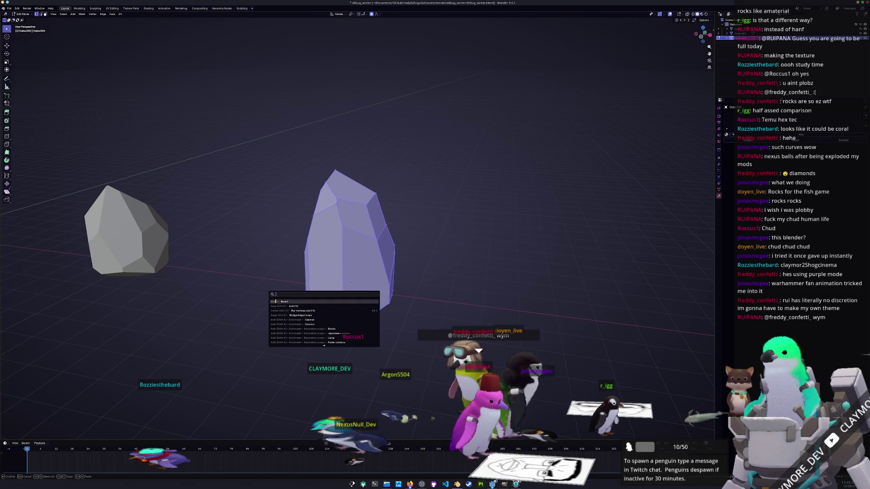
click(275, 301)
drag(289, 248, 371, 153)
middle_drag(236, 136, 111, 114)
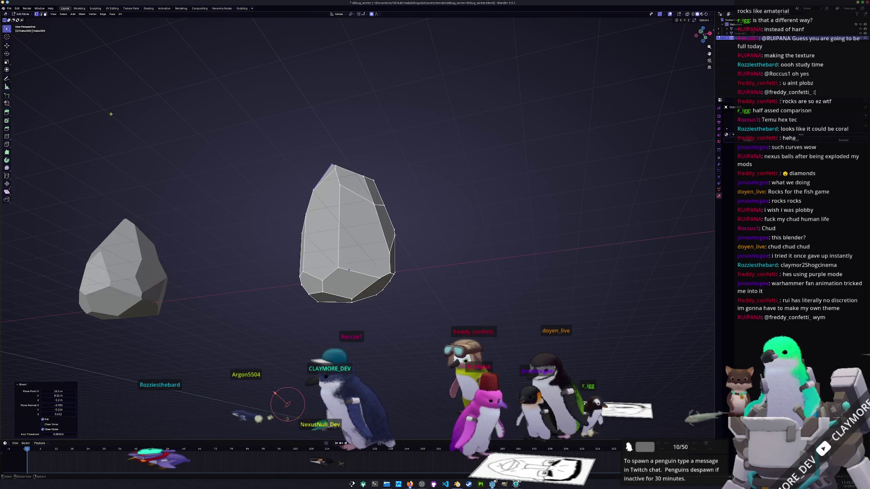
click(17, 8)
Apply the Alien Pink theme preset in Preferences.
click(28, 67)
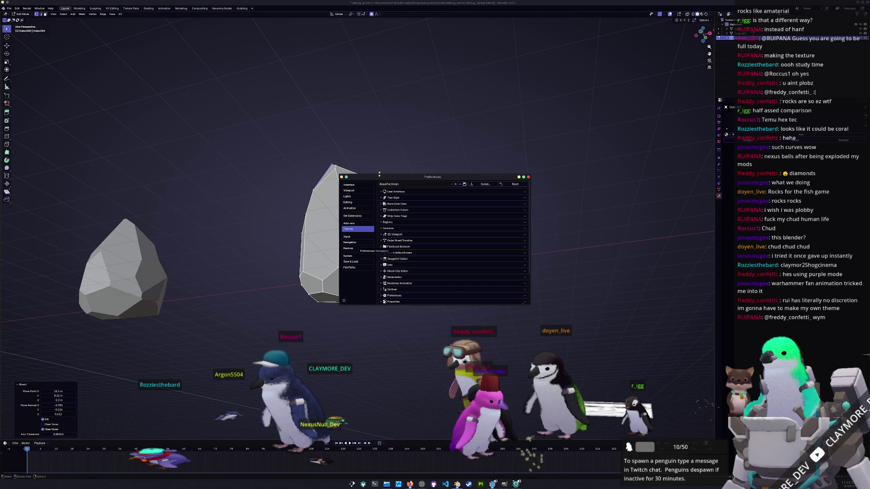
click(392, 184)
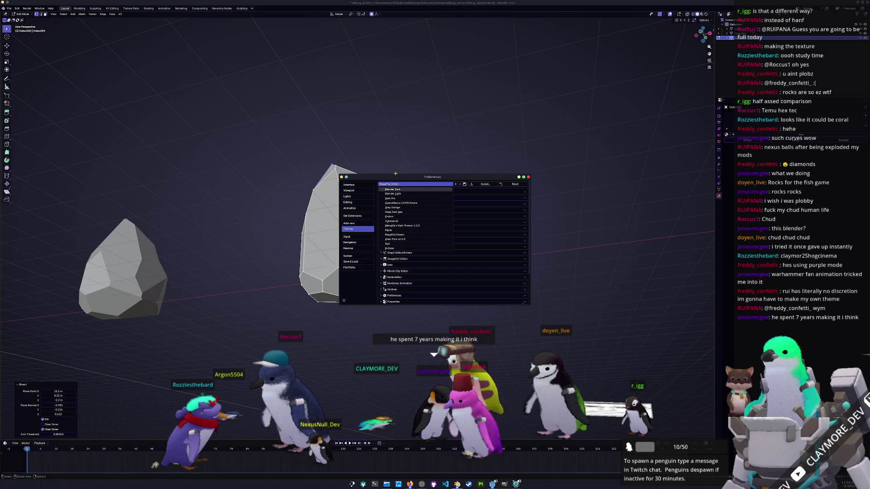
click(390, 239)
Go to Get Extensions and visit the extensions platform from the Repositories menu.
click(360, 225)
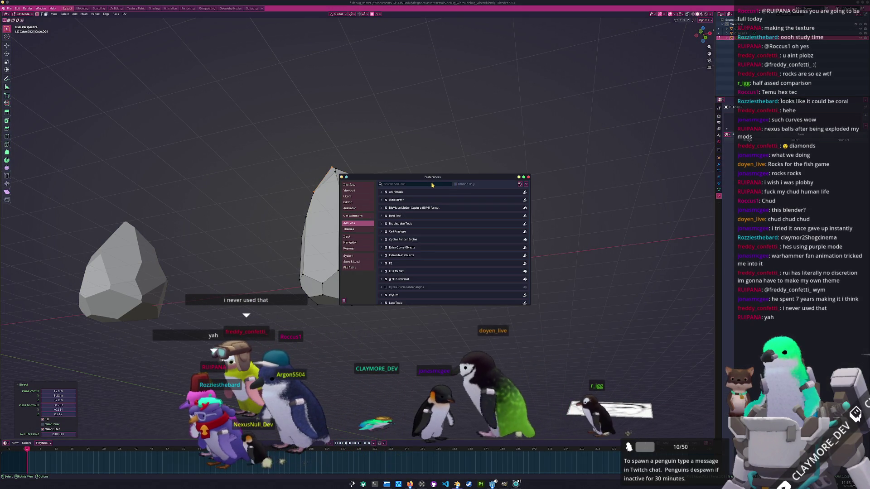
click(352, 217)
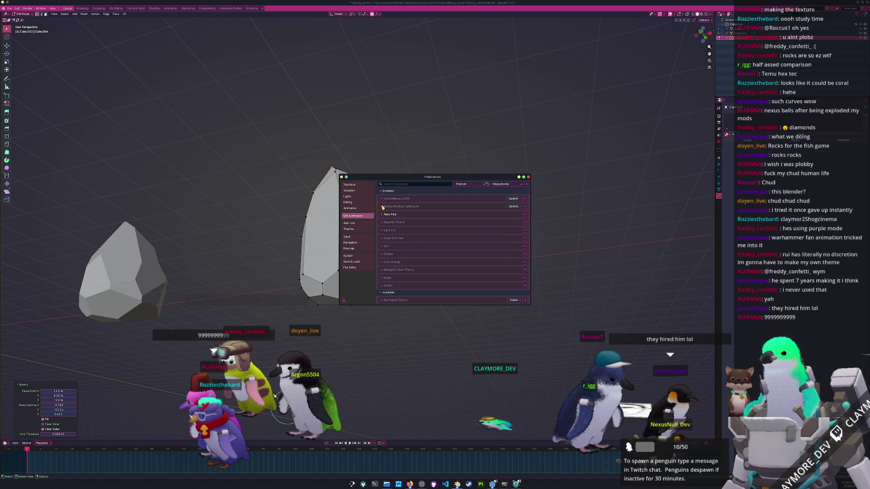
click(527, 184)
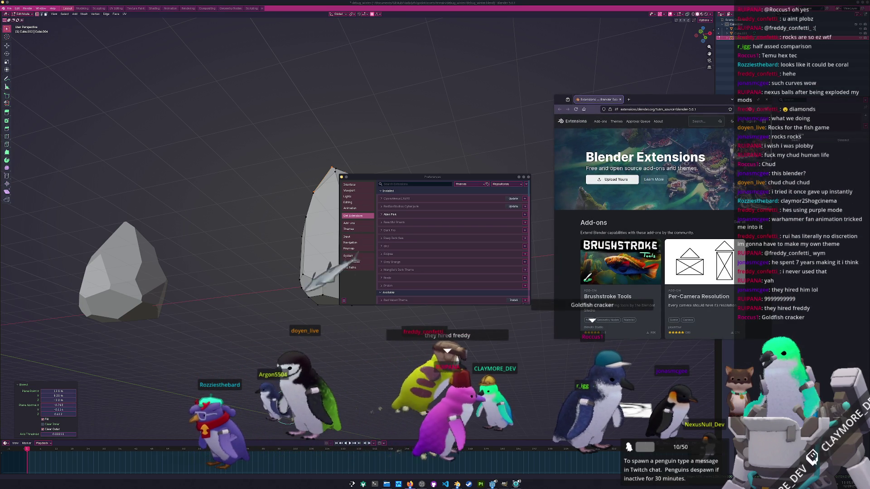
Browse the themes and try getting the Genuinely Disgusting theme, which proves incompatible.
click(617, 122)
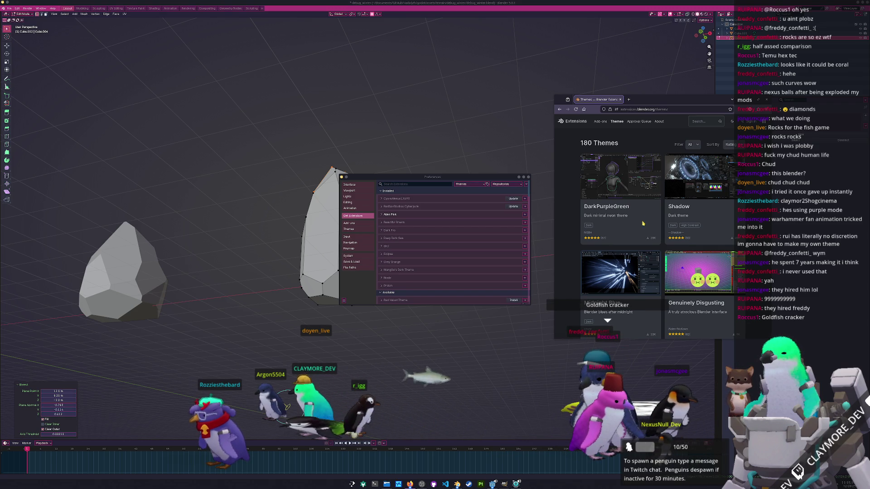
scroll(646, 219, down, 2)
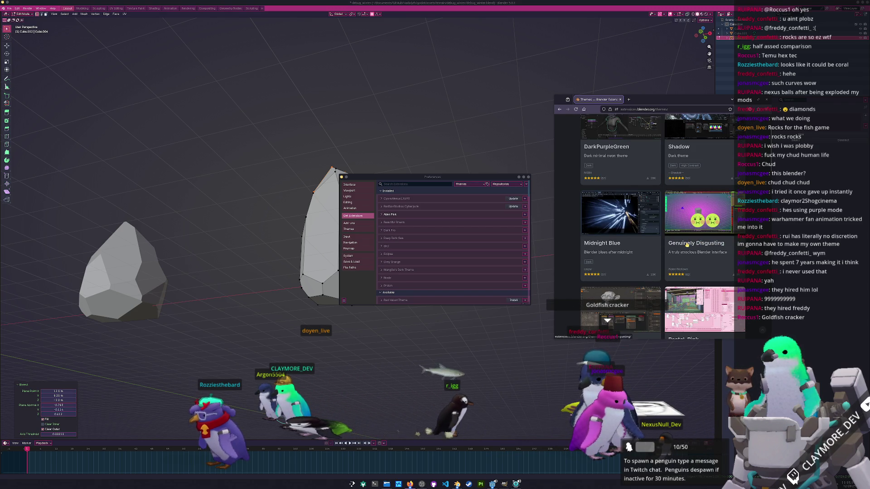
click(688, 245)
scroll(656, 242, down, 10)
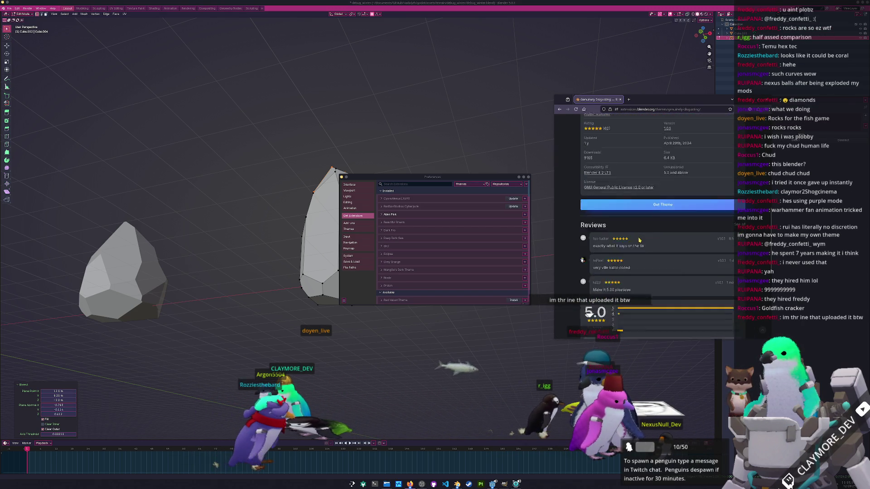
click(616, 164)
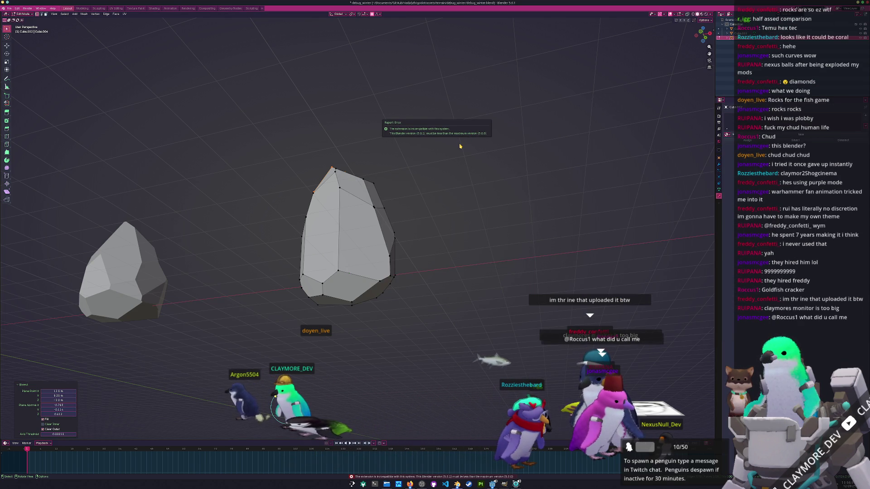
key(alt+Tab)
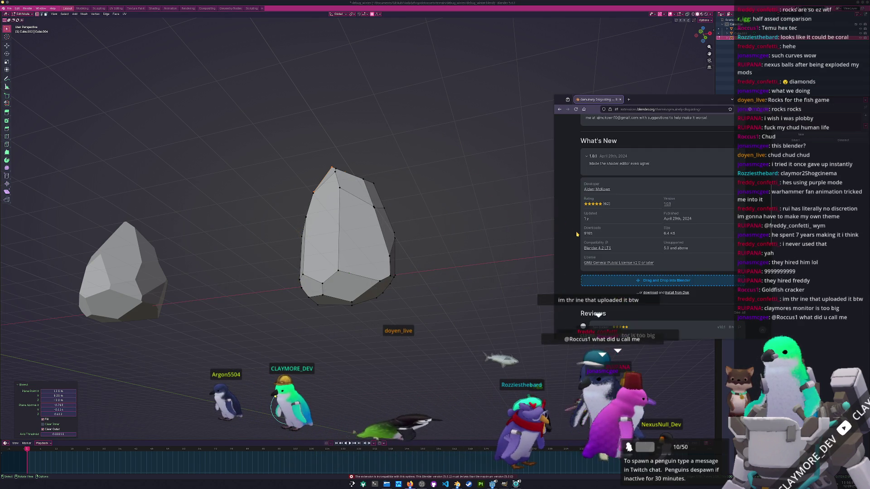
Open the Pastel_Pink theme page, get it, and drag it into Blender to install.
scroll(577, 234, up, 5)
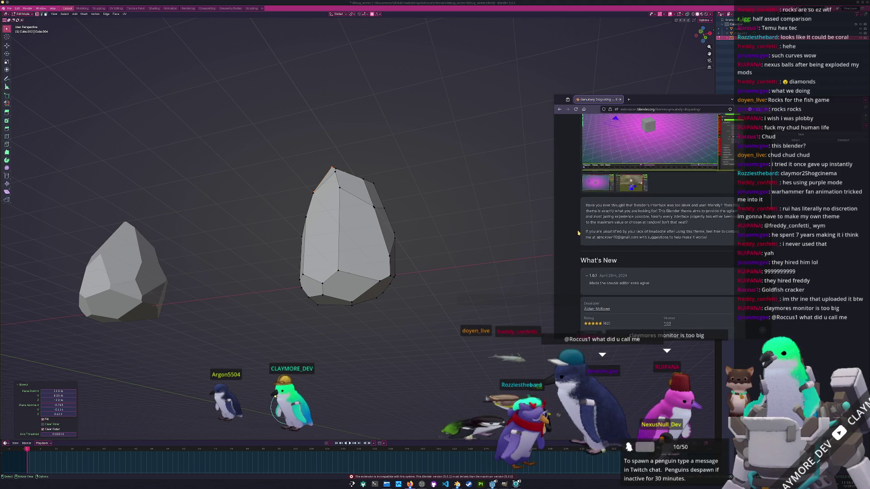
scroll(578, 233, up, 3)
click(560, 110)
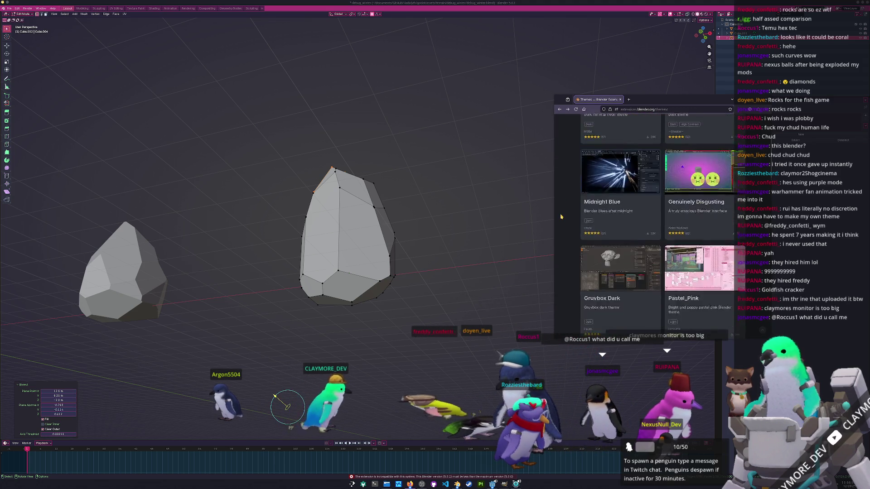
middle_click(687, 222)
click(646, 100)
scroll(661, 223, down, 10)
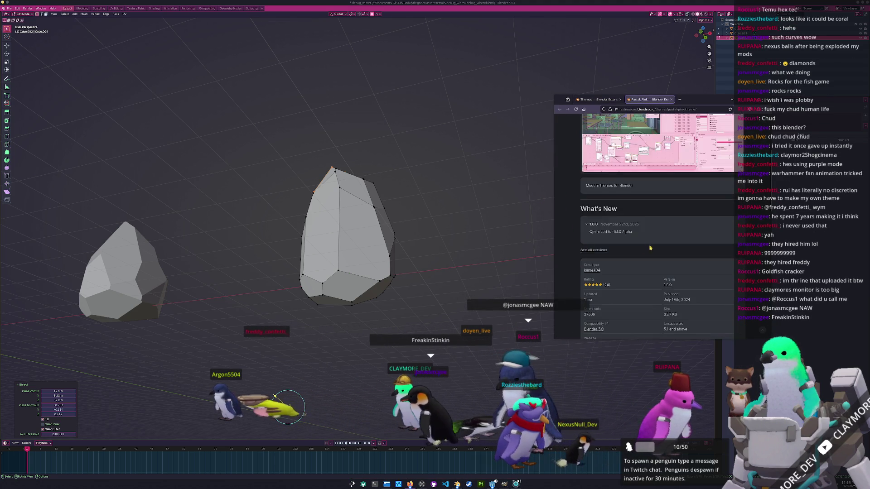
click(662, 223)
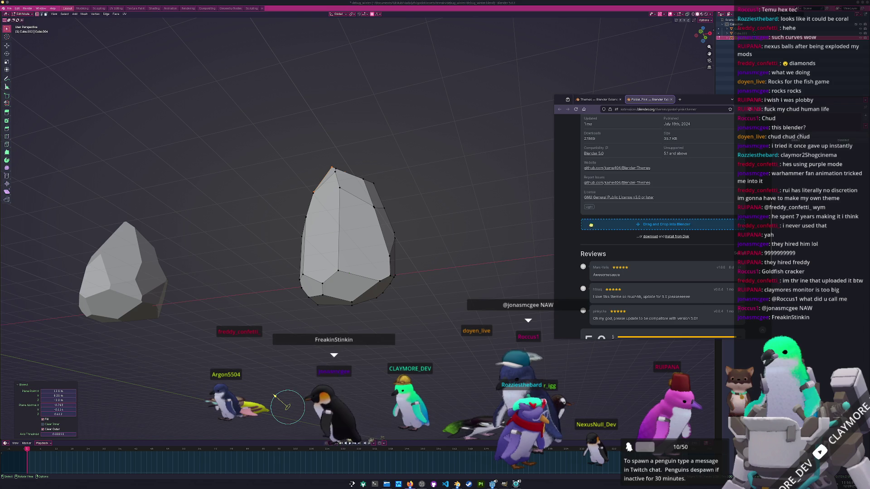
drag(659, 227, 477, 182)
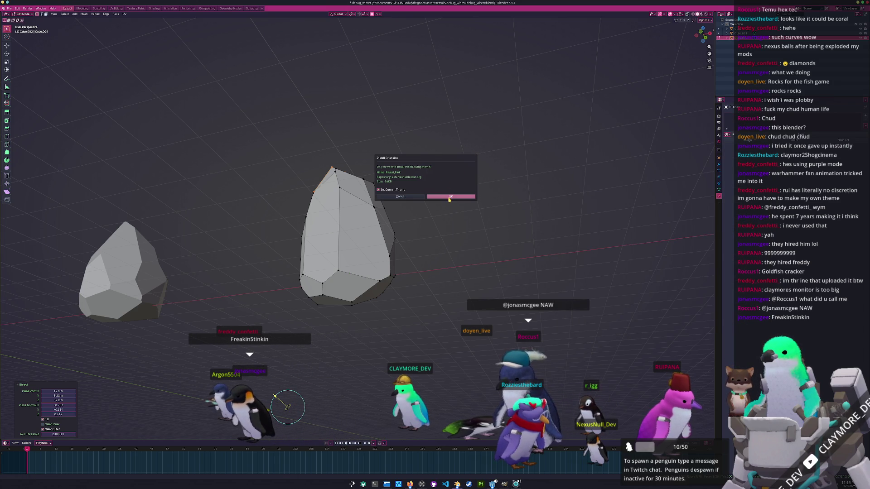
Confirm the Pastel_Pink install, then knife-slice the whole rock along a diagonal.
click(449, 198)
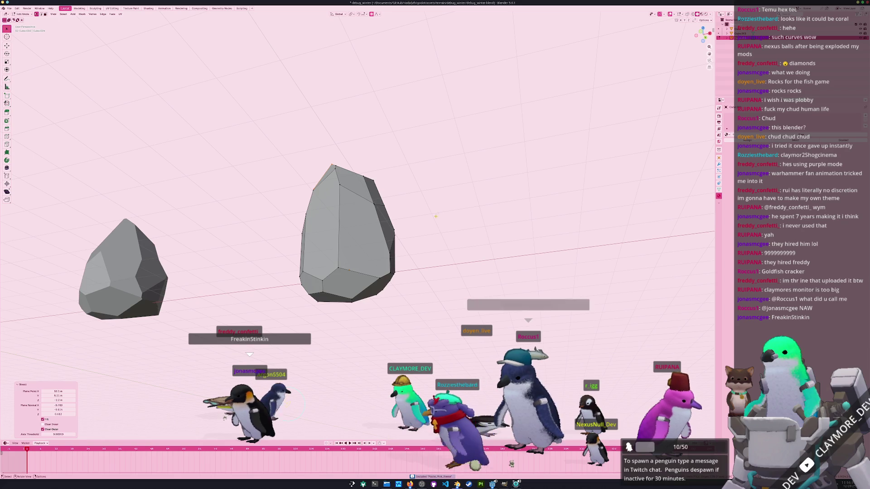
middle_drag(418, 239, 436, 255)
key(a)
key(k)
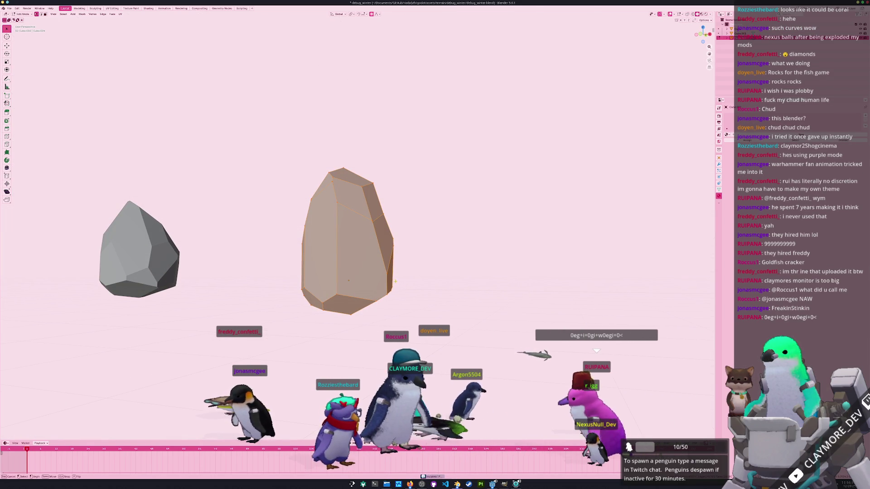
drag(364, 199, 389, 227)
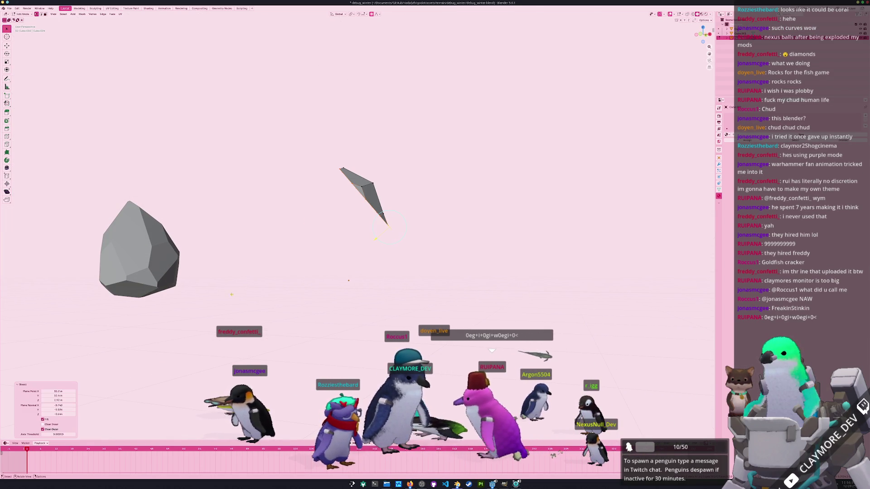
Draw a cut plane across the rock using the operator search.
mouse_move(354, 254)
middle_down()
mouse_move(327, 235)
mouse_move(364, 240)
middle_up()
key(F3)
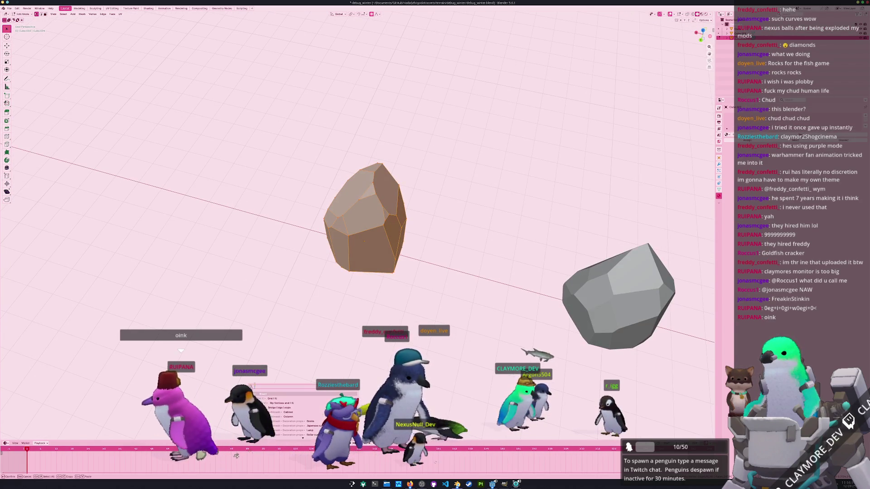
mouse_move(319, 291)
mouse_down()
mouse_move(480, 234)
mouse_move(474, 199)
mouse_up()
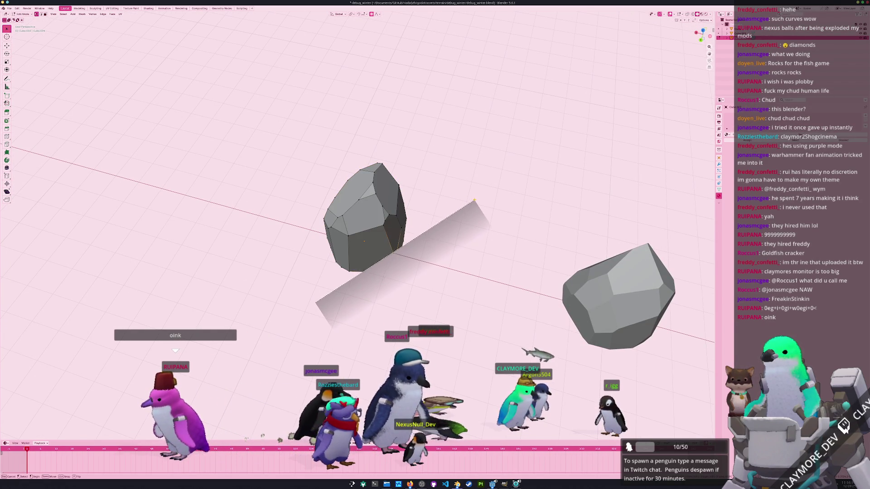
mouse_move(478, 203)
middle_down()
mouse_move(385, 272)
mouse_move(395, 266)
middle_up()
key(F3)
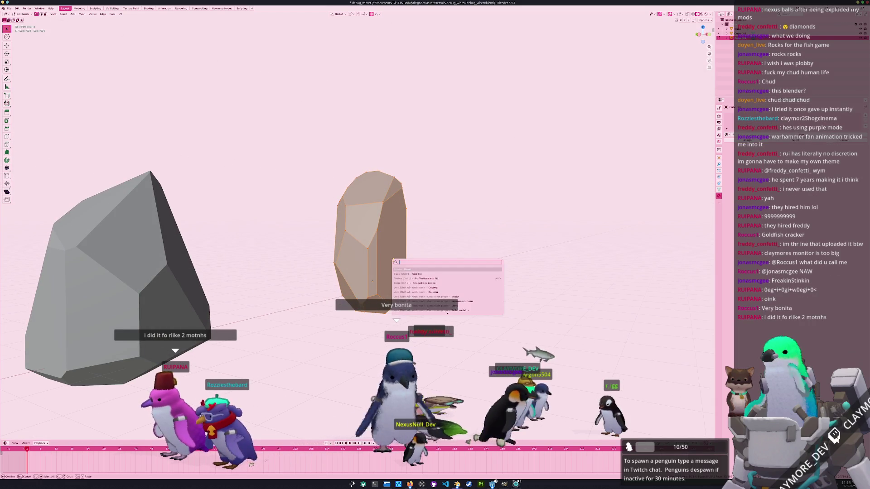
key(Escape)
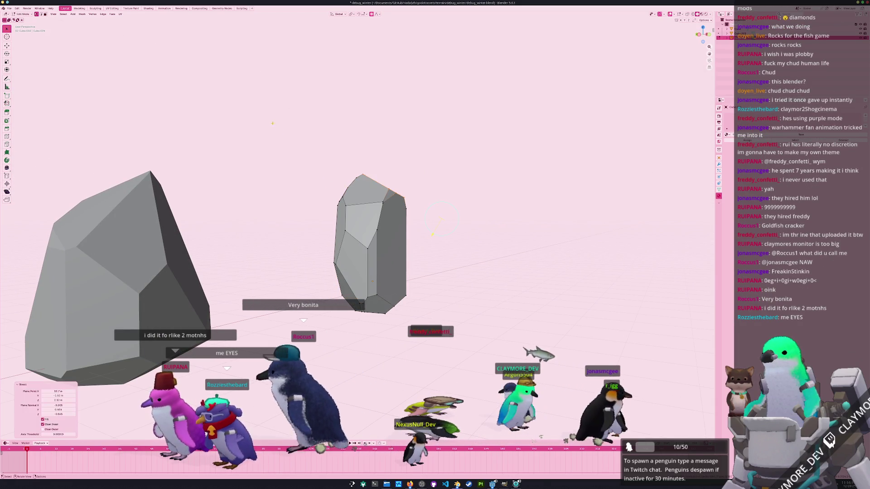
Run a Bisect cut across the tall rock, then undo it.
middle_drag(384, 251, 390, 258)
key(F3)
key(Return)
drag(345, 144, 417, 235)
key(ctrl+z)
middle_drag(272, 136, 170, 125)
click(16, 8)
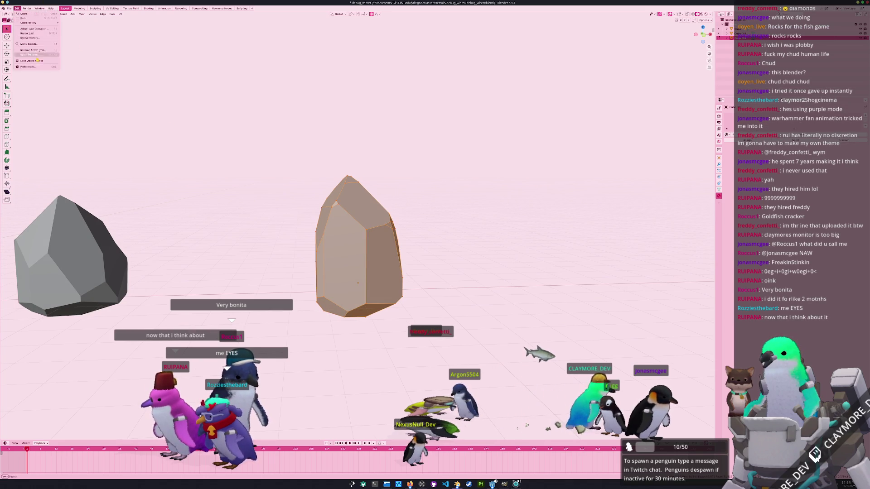
Switch the interface theme to the Beautiful Dream preset and close Preferences.
click(32, 68)
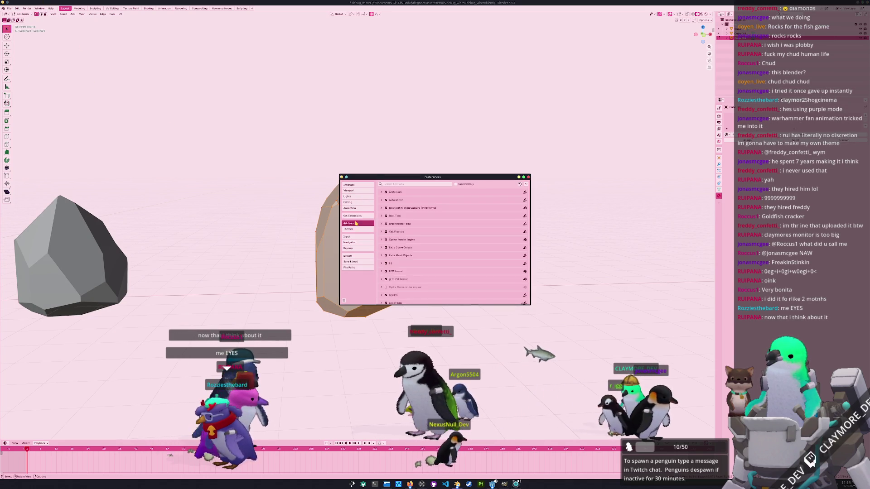
click(352, 229)
click(401, 184)
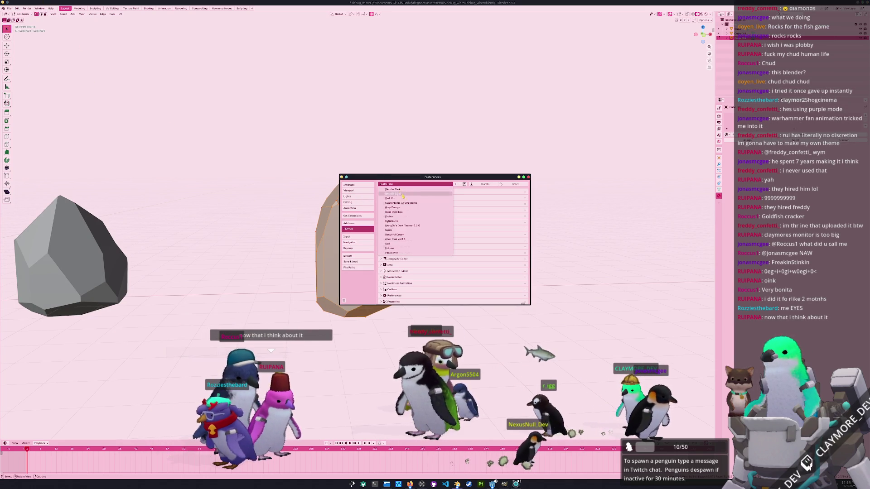
click(411, 235)
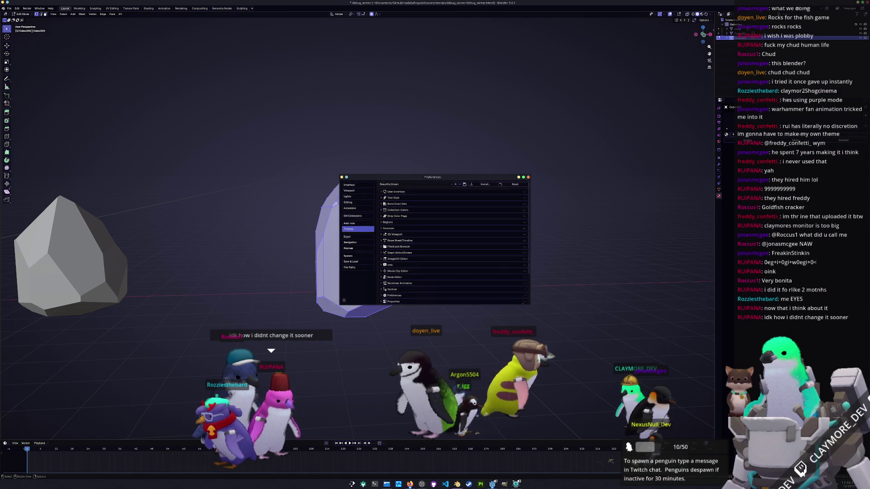
click(528, 177)
Slice the tall rock with another cut, return to Object Mode, and select the middle and left rocks.
mouse_move(416, 213)
middle_down()
mouse_move(437, 258)
mouse_move(377, 254)
middle_up()
key(k)
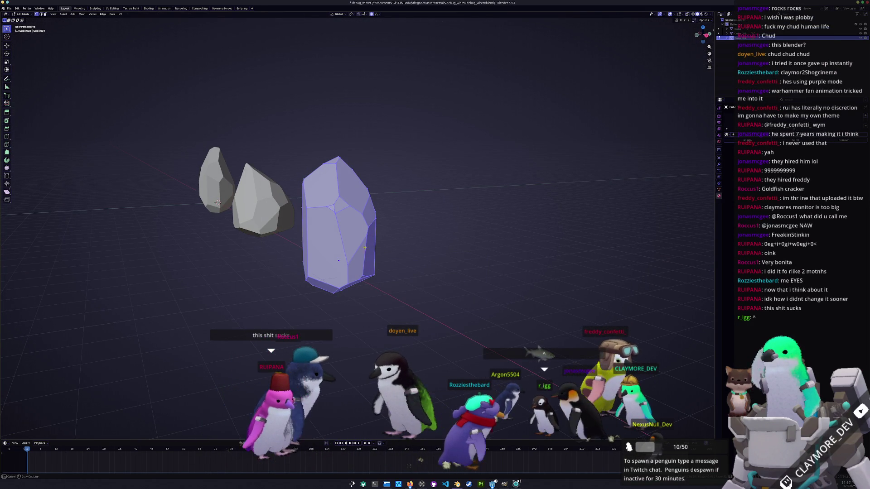
drag(330, 136, 271, 284)
drag(269, 327, 269, 327)
mouse_move(269, 326)
middle_down()
mouse_move(324, 304)
mouse_move(329, 282)
mouse_move(301, 249)
mouse_move(291, 272)
mouse_move(287, 262)
mouse_move(357, 268)
mouse_move(317, 282)
mouse_move(370, 275)
middle_up()
key(KP_1)
key(Tab)
click(260, 244)
click(311, 252)
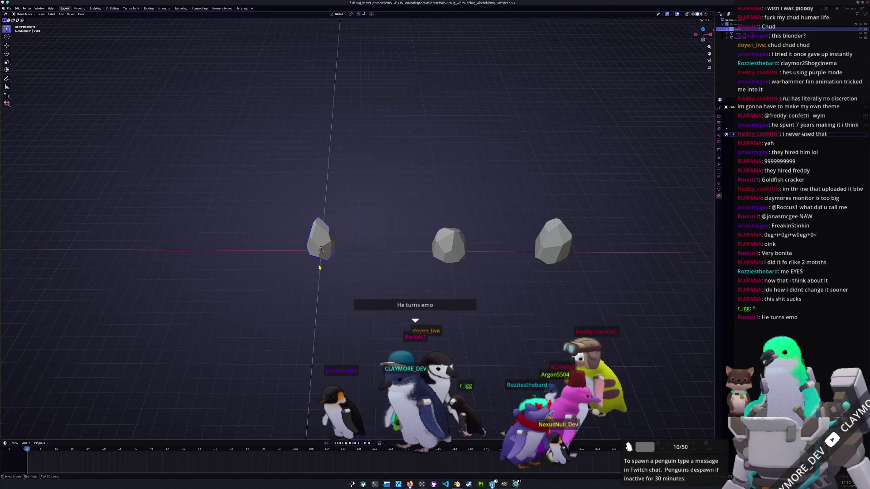
Duplicate the left rock and move the copy 10 m along negative X.
shift+middle_drag(310, 251, 369, 257)
key(shift+d)
key(x)
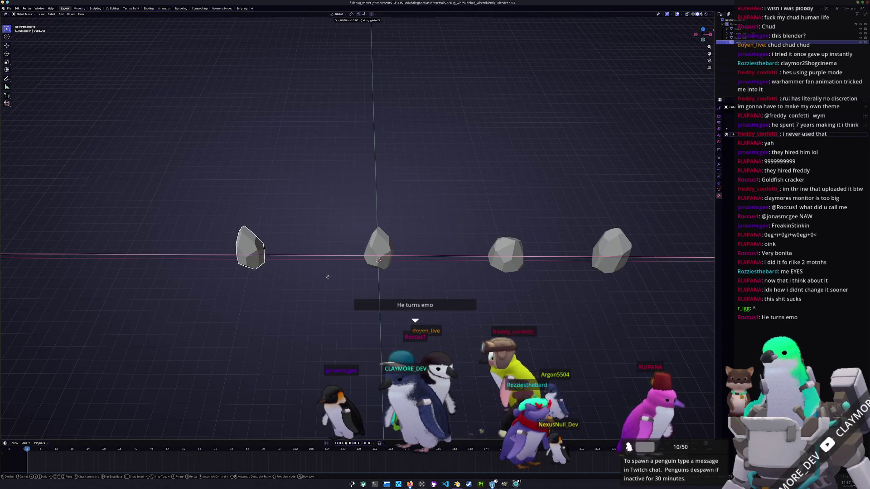
click(308, 286)
Scale the copy 1.39 in X/Y and 1.72 in Z.
middle_drag(297, 291, 344, 281)
key(s)
key(shift+z)
click(364, 277)
key(z)
click(390, 275)
key(s)
key(shift+z)
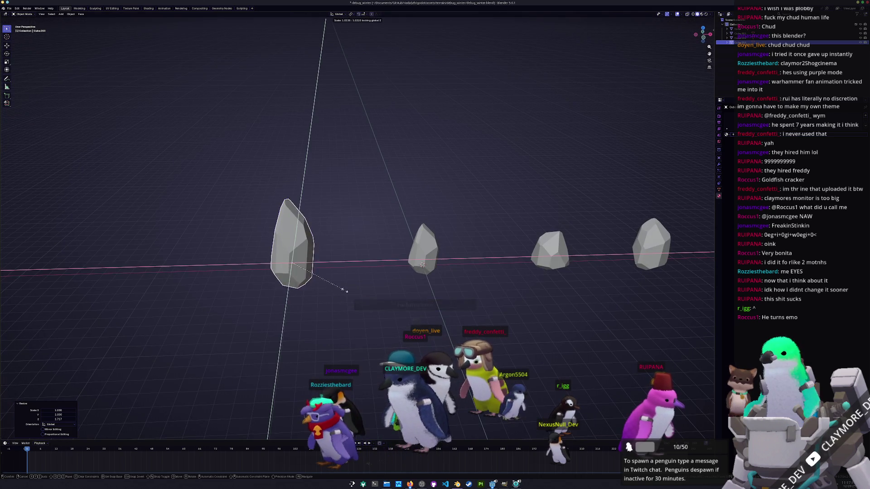
click(343, 290)
scroll(330, 295, up, 3)
Try a Bisect slice on the copy's geometry, undo it, and return to Object Mode.
key(Tab)
key(a)
mouse_move(208, 239)
middle_down()
mouse_move(249, 223)
mouse_move(246, 233)
middle_up()
key(F3)
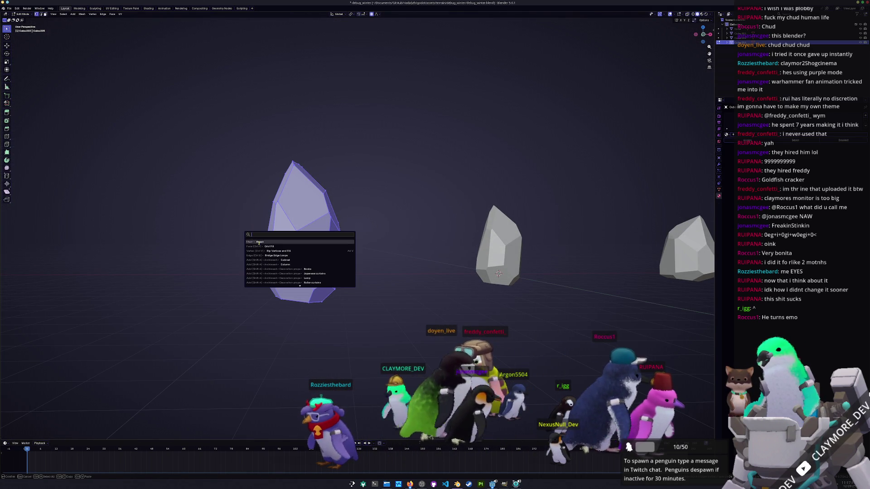
click(259, 242)
drag(241, 272, 326, 116)
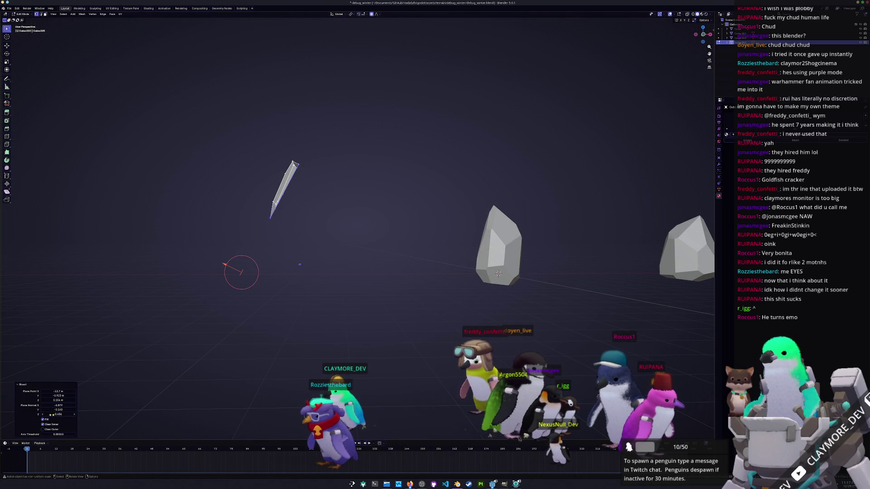
key(ctrl+z)
mouse_move(299, 265)
middle_down()
mouse_move(181, 305)
mouse_move(227, 314)
mouse_move(276, 300)
mouse_move(263, 317)
mouse_move(254, 302)
mouse_move(291, 286)
middle_up()
scroll(276, 310, down, 4)
key(Tab)
Rotate the copied rock 75° around Z.
key(r)
key(z)
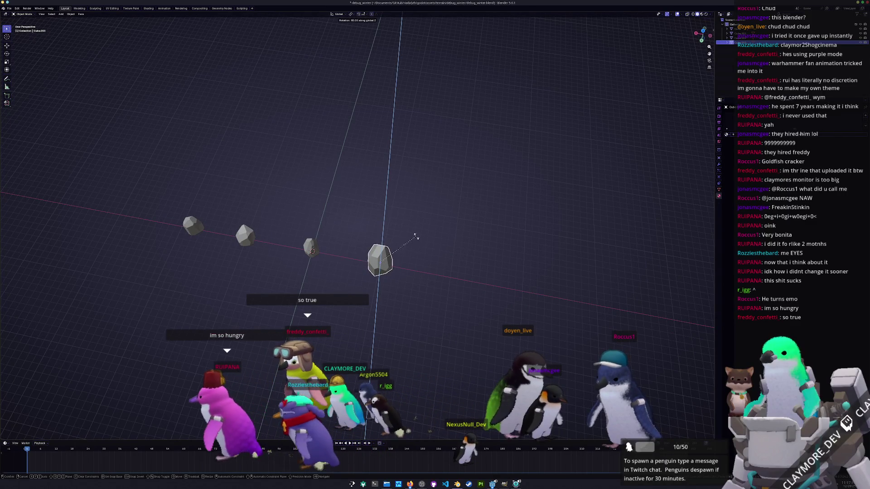
click(419, 247)
middle_drag(344, 247, 307, 255)
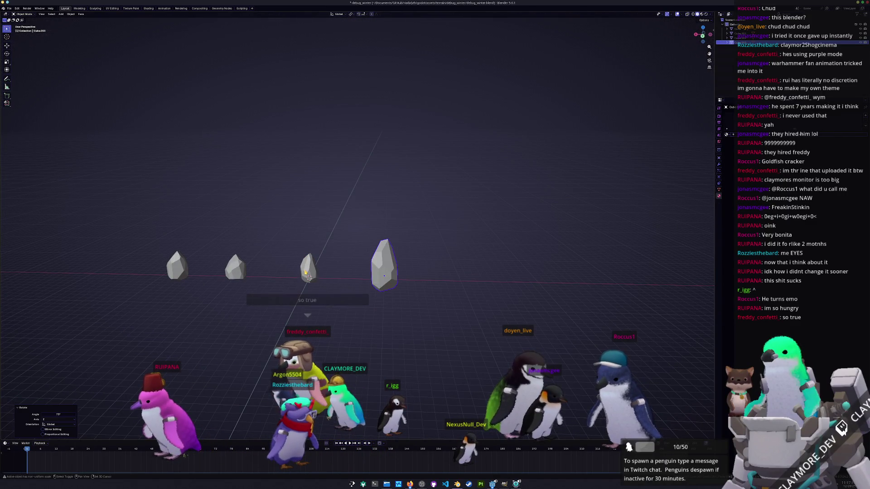
Select all rocks and try a 90° group rotation from top view, then undo it.
shift+click(308, 272)
shift+click(236, 269)
shift+click(178, 268)
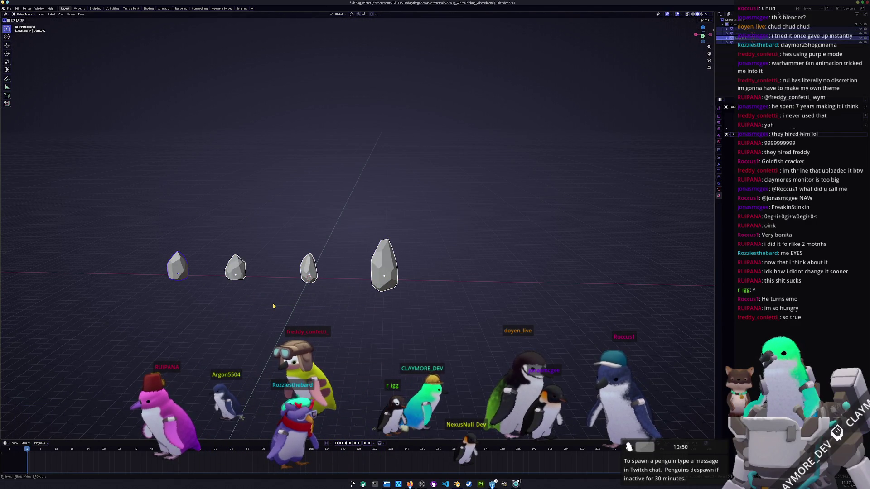
key(KP_7)
key(r)
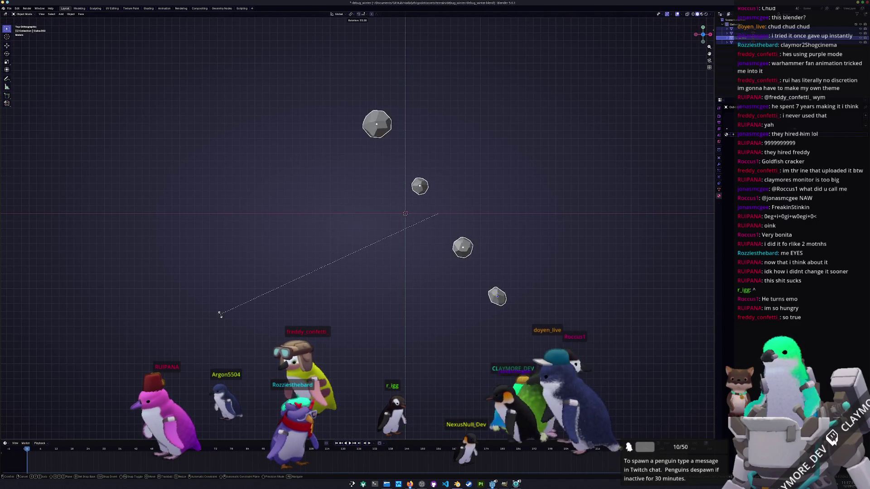
click(202, 174)
key(g)
key(x)
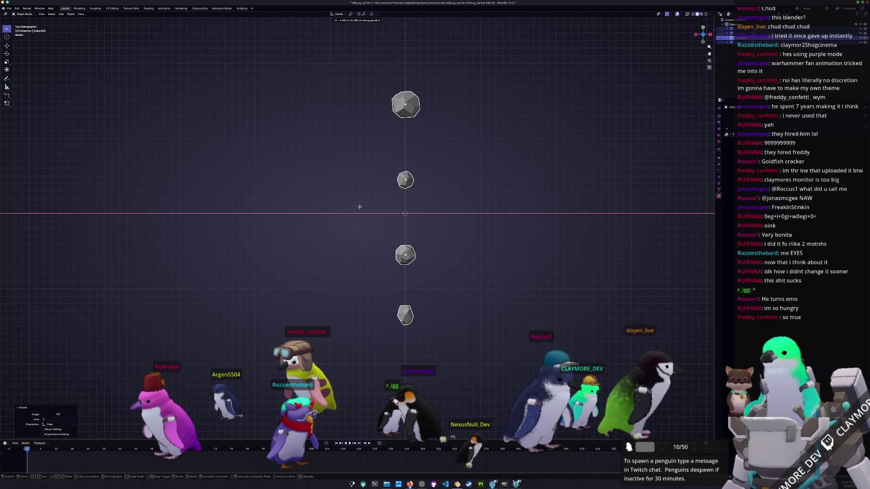
key(Escape)
key(ctrl+z)
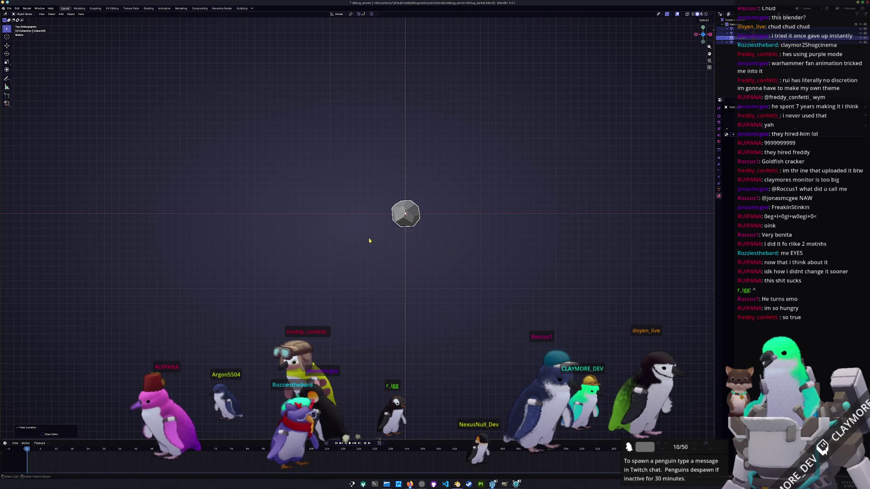
Move two rocks along X to 20 m and 40 m.
click(412, 219)
key(g)
key(x)
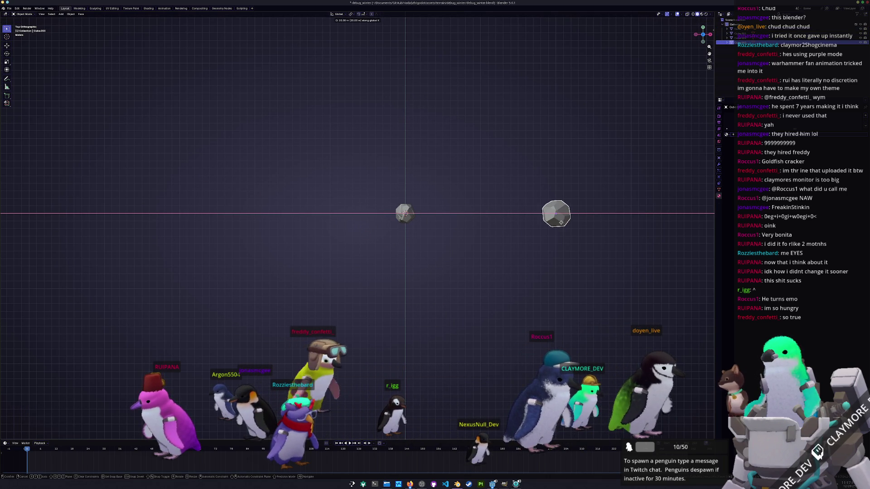
key(Return)
shift+middle_drag(432, 217, 373, 212)
click(346, 210)
key(g)
key(x)
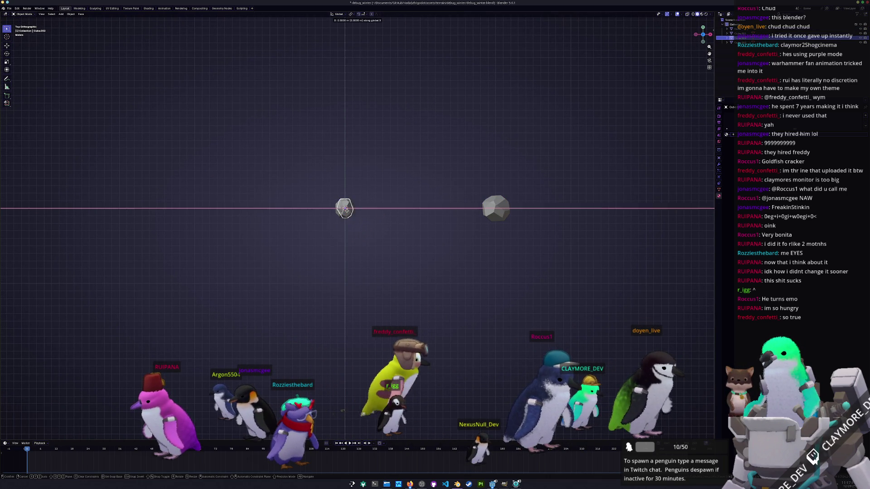
click(645, 221)
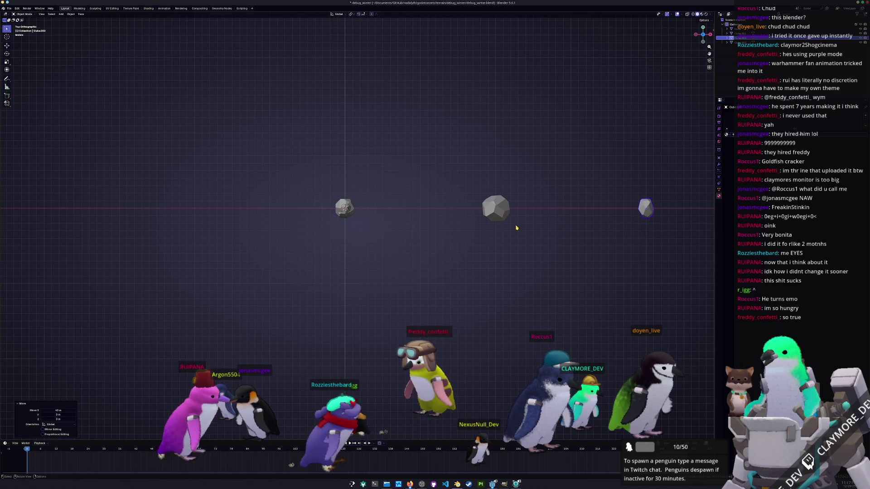
Duplicate a rock and place the copy at the end of the row along X.
key(shift+d)
key(Escape)
shift+middle_drag(433, 251, 292, 253)
key(g)
key(x)
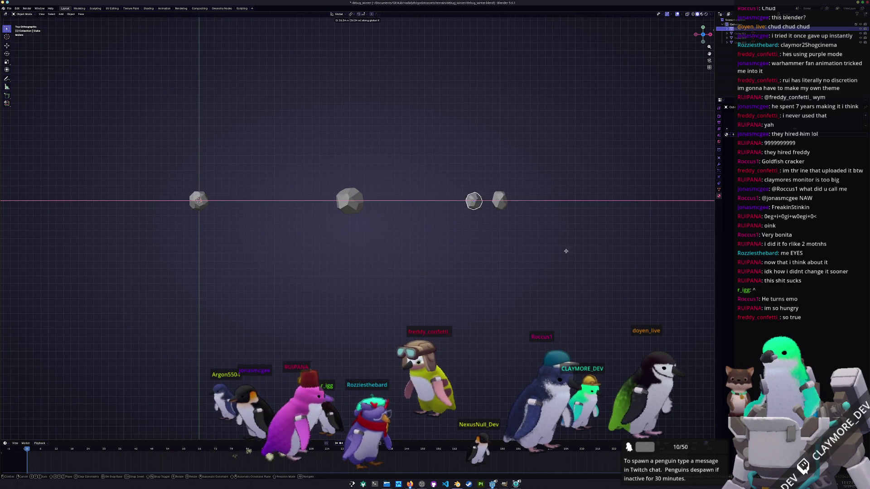
click(33, 244)
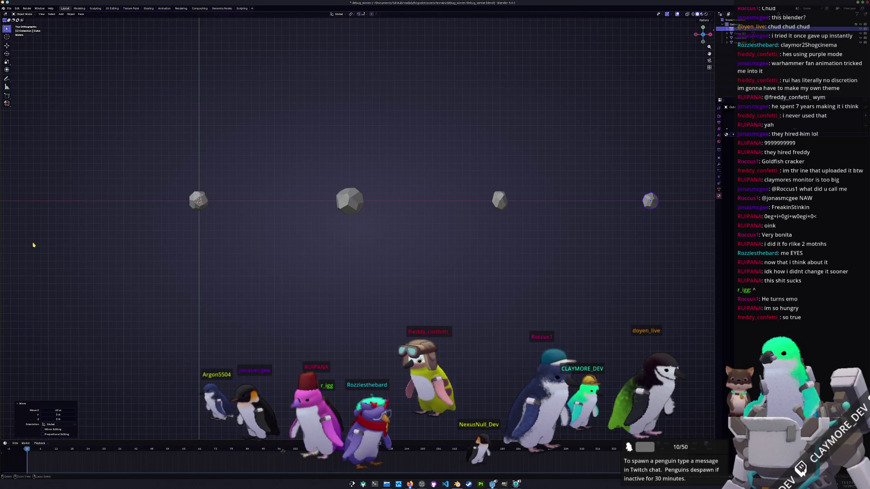
click(199, 209)
mouse_move(199, 208)
middle_down()
mouse_move(245, 276)
mouse_move(241, 231)
mouse_move(252, 300)
mouse_move(219, 245)
mouse_move(217, 262)
middle_up()
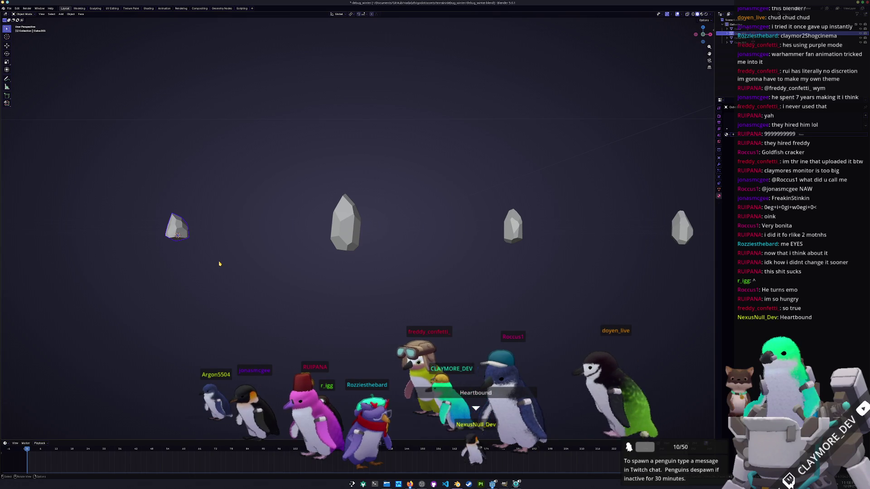
In front view, shift the left rock's bottom vertices vertically in Edit Mode.
key(KP_1)
shift+middle_drag(162, 236, 292, 240)
key(Tab)
scroll(262, 258, up, 2)
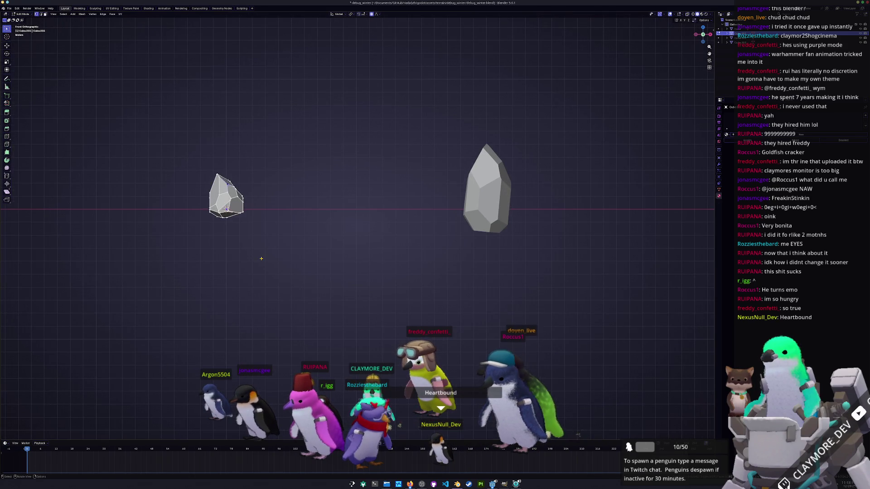
drag(270, 245, 186, 201)
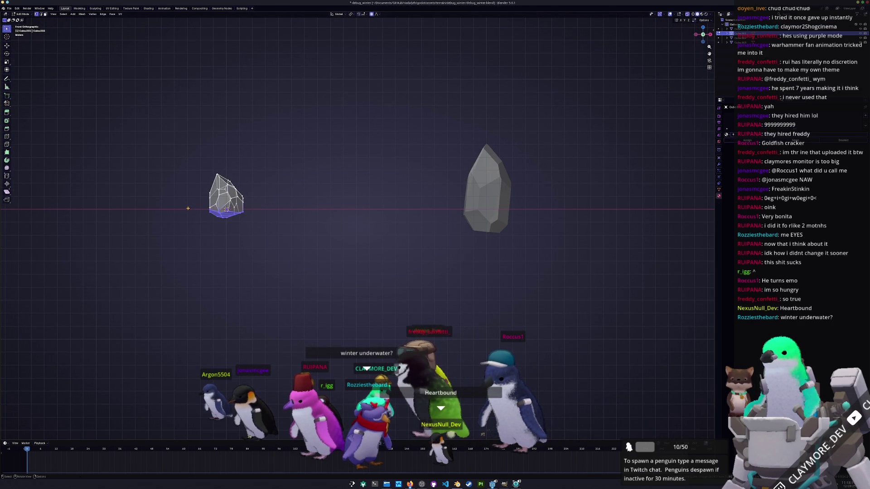
key(g)
key(z)
click(189, 212)
key(Tab)
Rotate the tall middle rock to a new angle.
scroll(281, 263, down, 3)
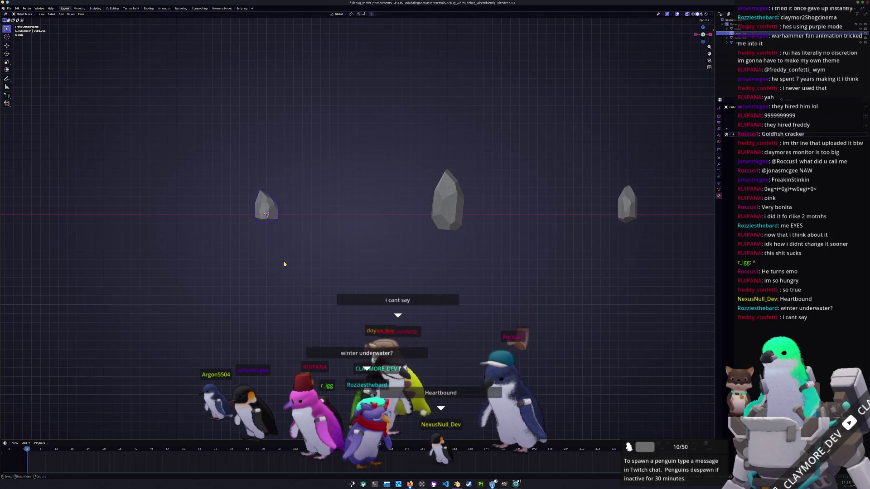
shift+middle_drag(313, 253, 288, 238)
scroll(298, 253, down, 2)
click(343, 206)
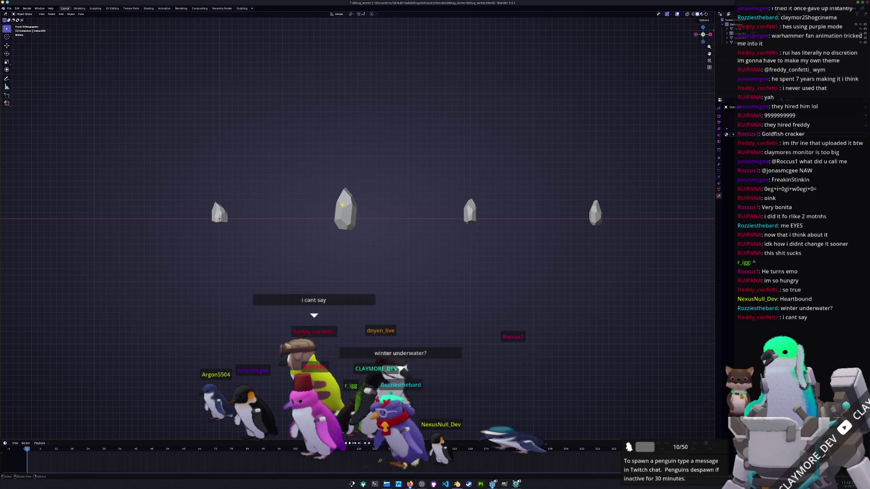
scroll(443, 186, up, 1)
key(r)
click(458, 180)
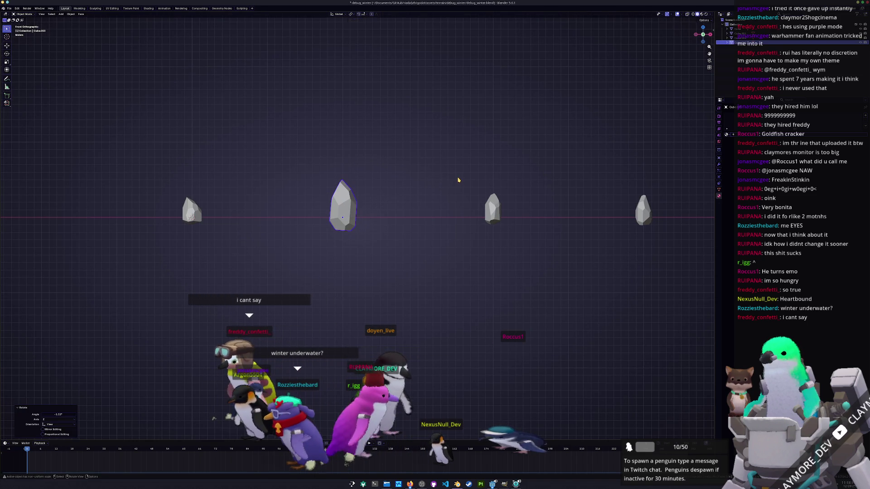
Rotate the third rock twice to give it a new angle.
click(493, 208)
key(r)
click(557, 184)
key(r)
click(558, 187)
Rotate the fourth rock, then turn it further around the Z axis.
click(644, 210)
key(r)
click(666, 170)
mouse_move(603, 182)
shift+middle_down()
mouse_move(569, 186)
mouse_move(511, 224)
shift+middle_up()
key(r)
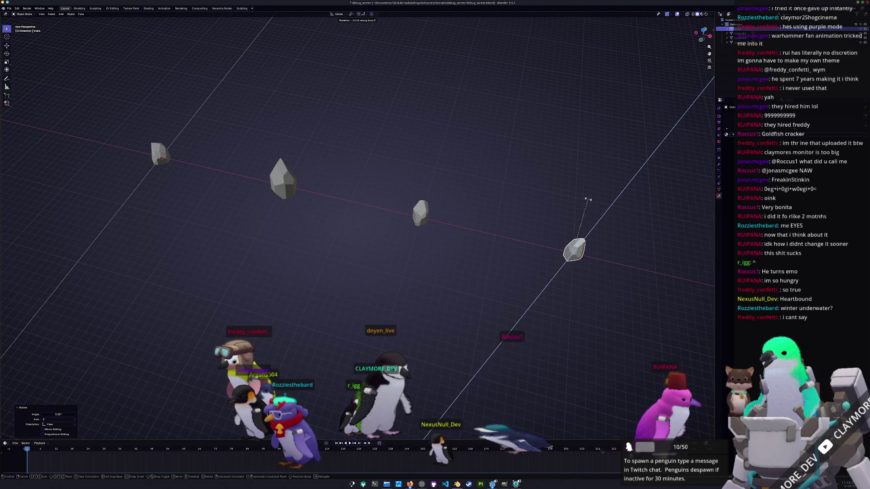
key(z)
click(589, 207)
Turn the third rock around Z, and the second rock by -27.7° around Z.
click(420, 213)
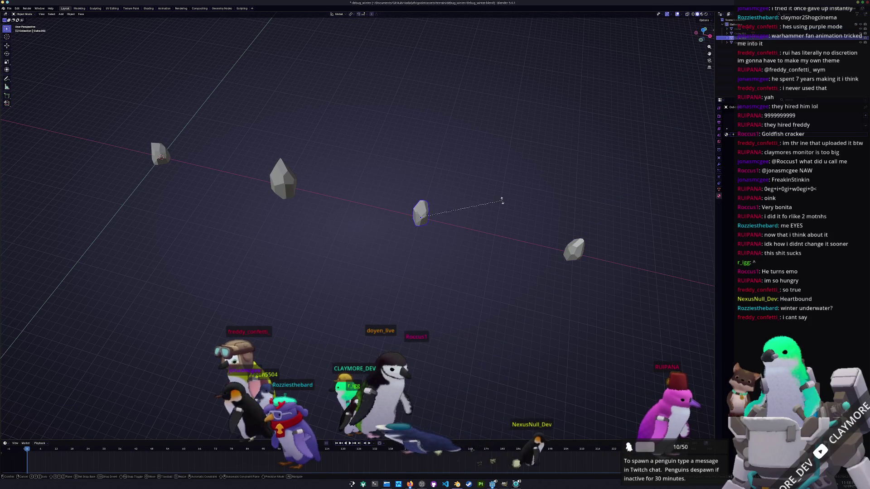
key(r)
key(z)
click(484, 178)
click(283, 180)
key(r)
key(z)
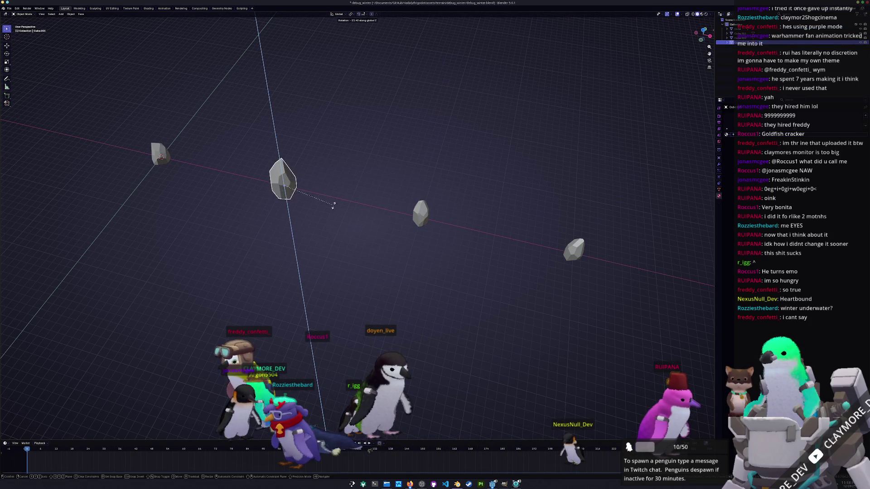
click(304, 211)
Turn the leftmost rock -40.9° around Z and orbit around the row.
middle_drag(304, 210, 351, 214)
click(293, 172)
key(r)
key(z)
click(313, 185)
mouse_move(314, 185)
middle_down()
mouse_move(319, 240)
mouse_move(341, 210)
mouse_move(355, 211)
mouse_move(340, 249)
middle_up()
Resume the sabotage mission and walk through the map collecting electronics.
key(alt+Tab)
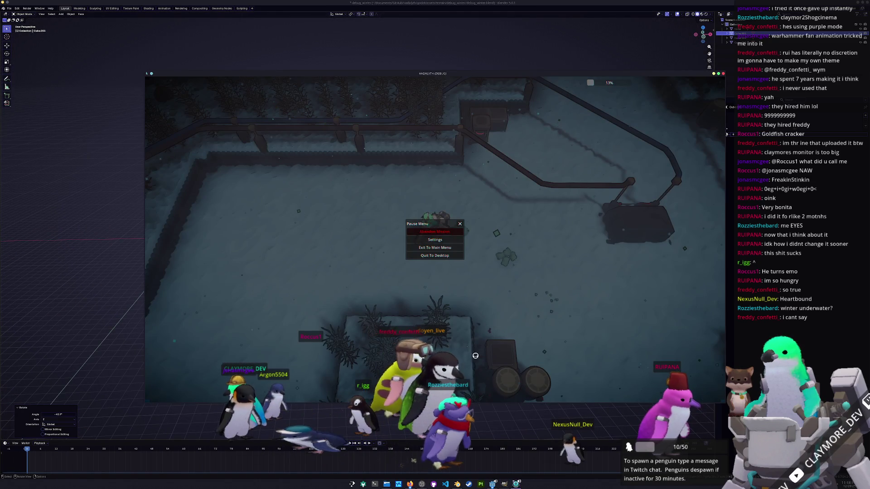
key(Escape)
key(w)
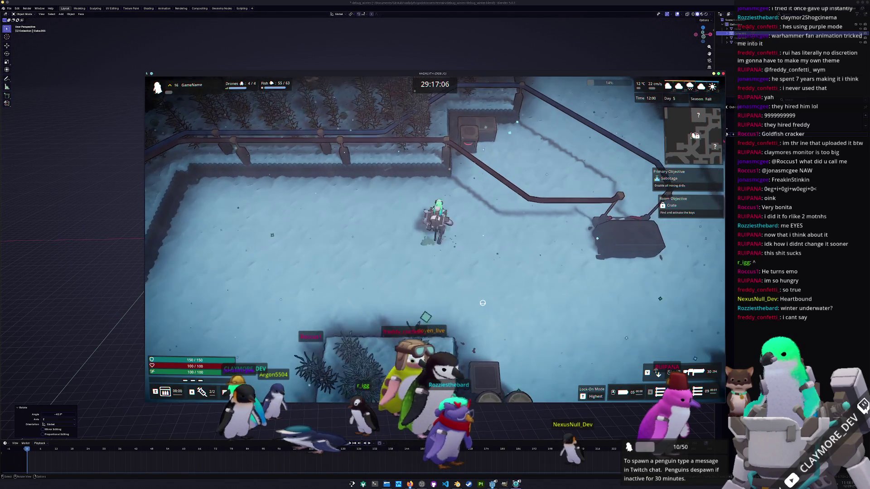
key(a)
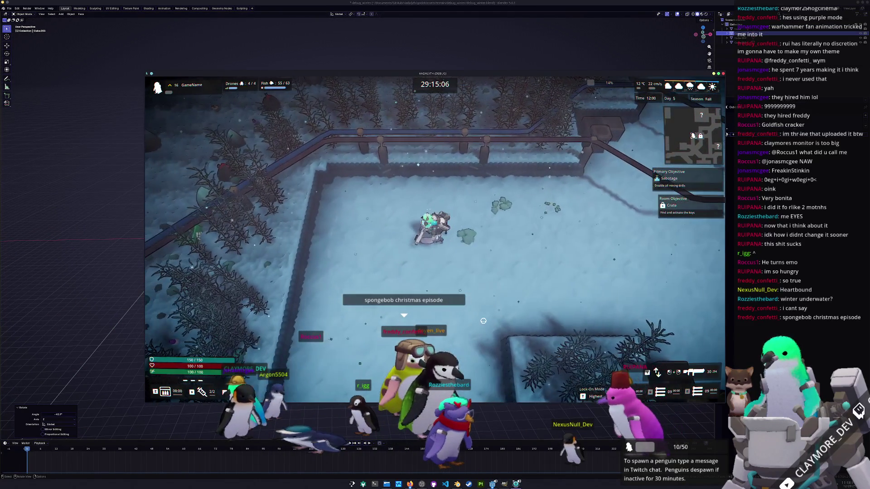
key(d)
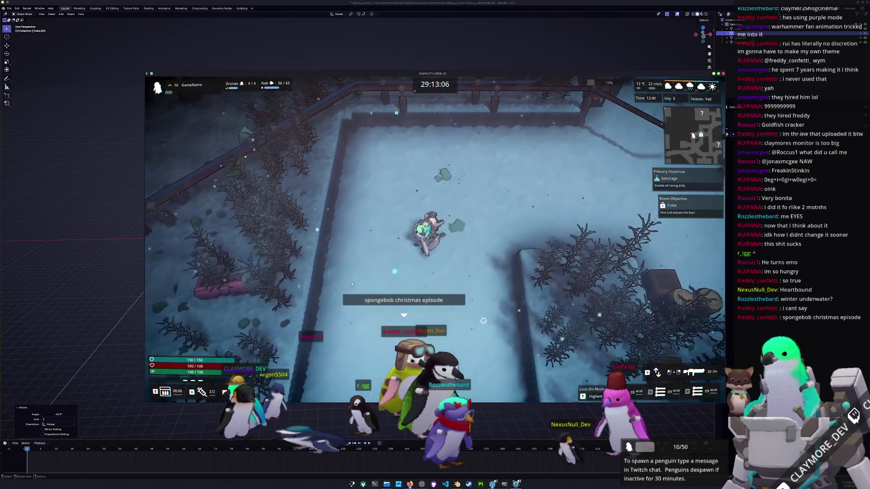
key(s)
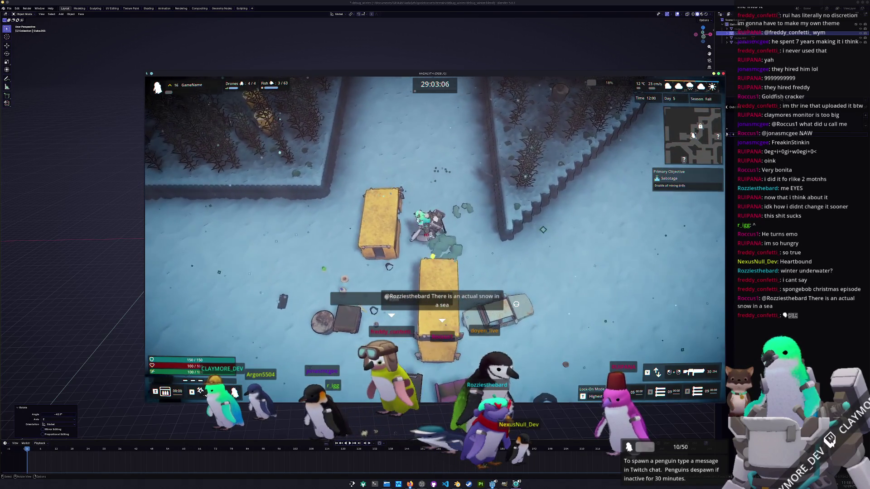
key(s)
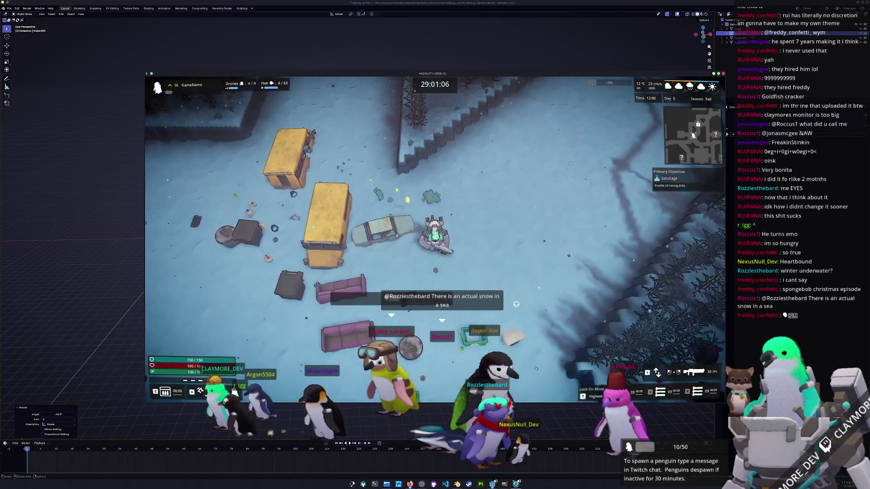
key(s)
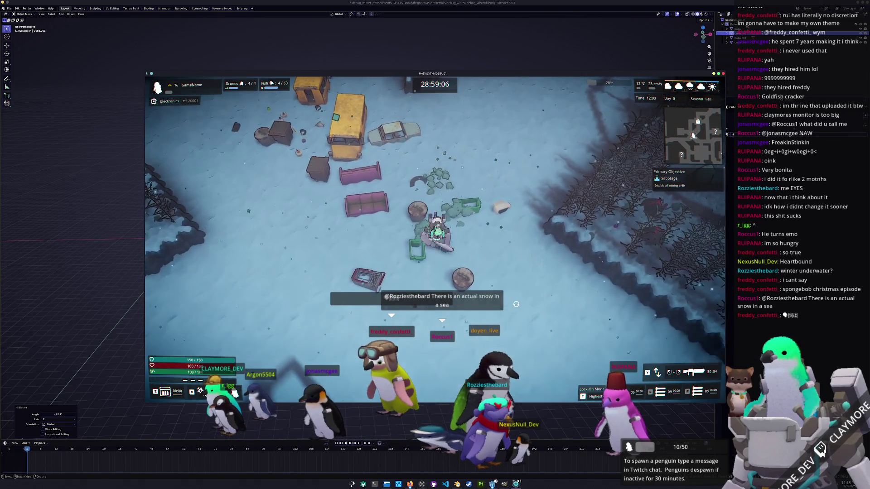
key(a)
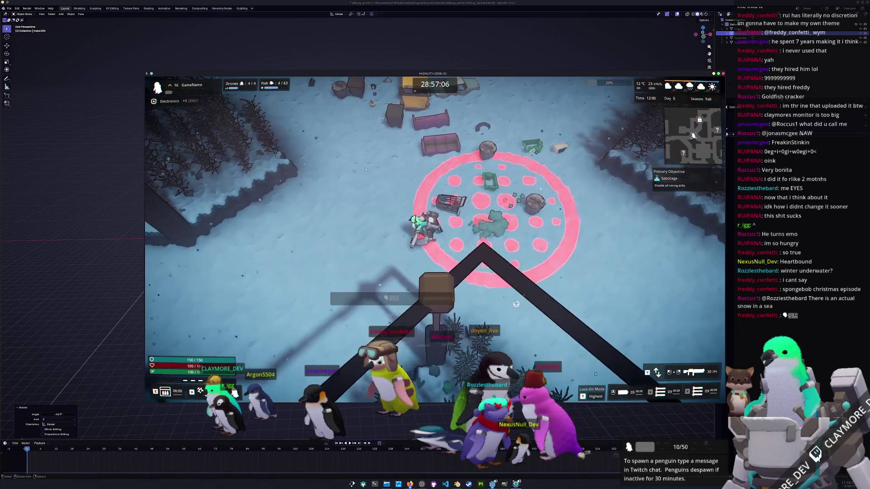
key(s)
key(d)
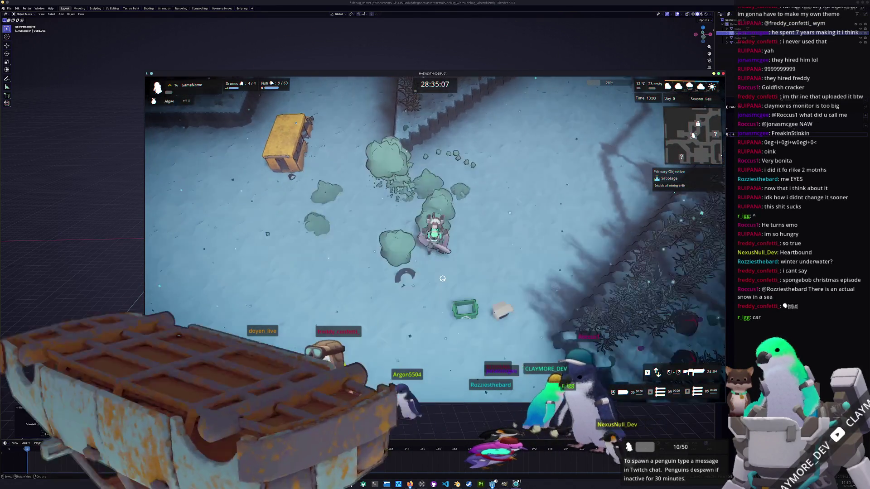
Pause and resume, then dismiss the Mission Failure summary to return to the hub.
key(Escape)
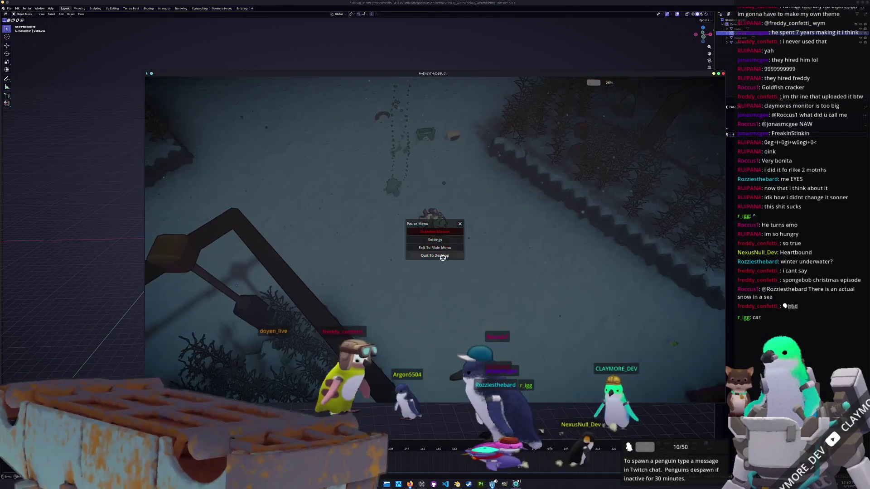
key(Escape)
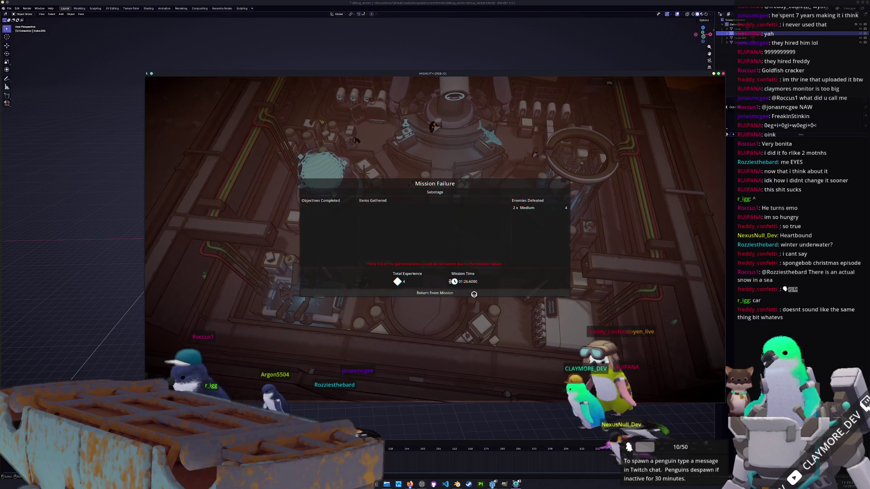
click(474, 294)
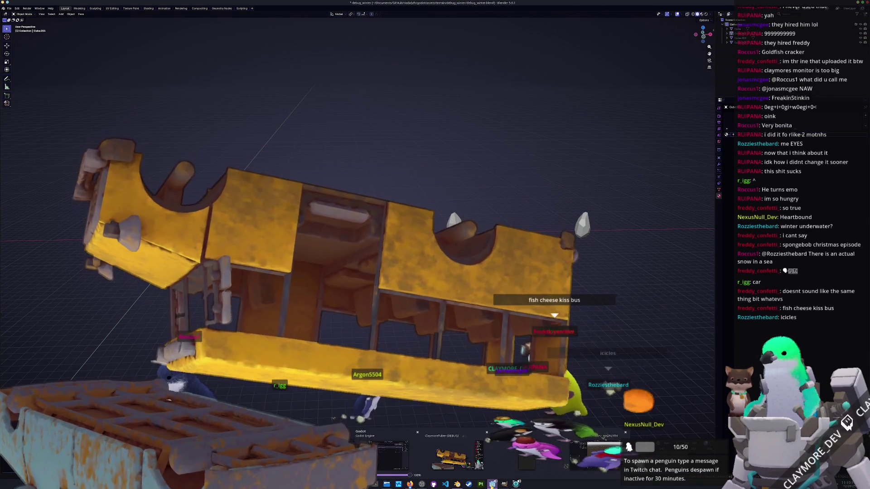
Bring up the Godot editor, then open Quick Open on entity_fish.gd in VS Code.
click(493, 483)
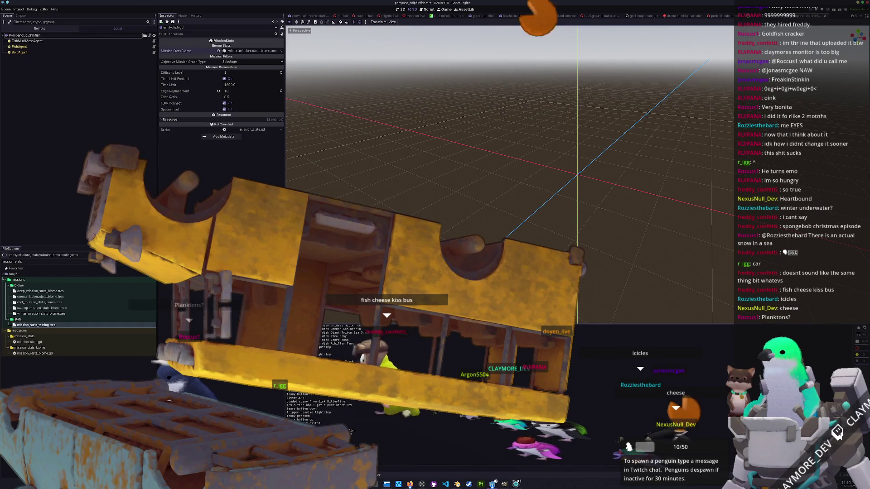
key(alt+Tab)
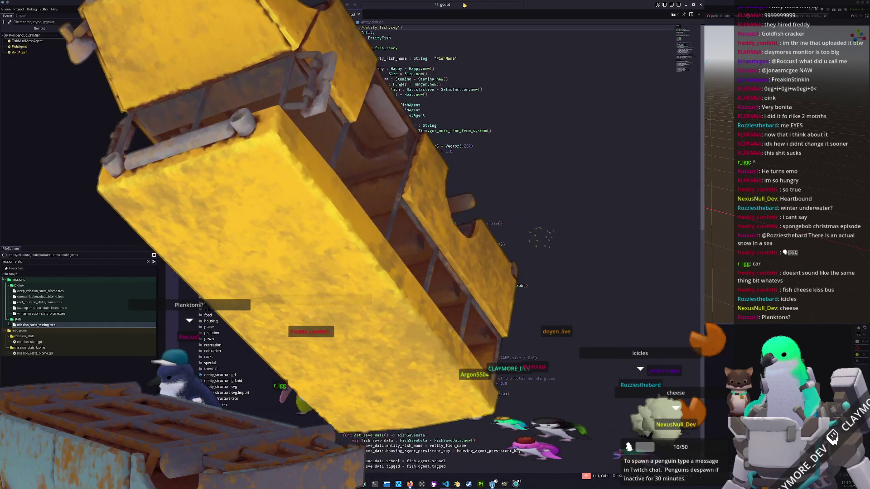
key(ctrl+p)
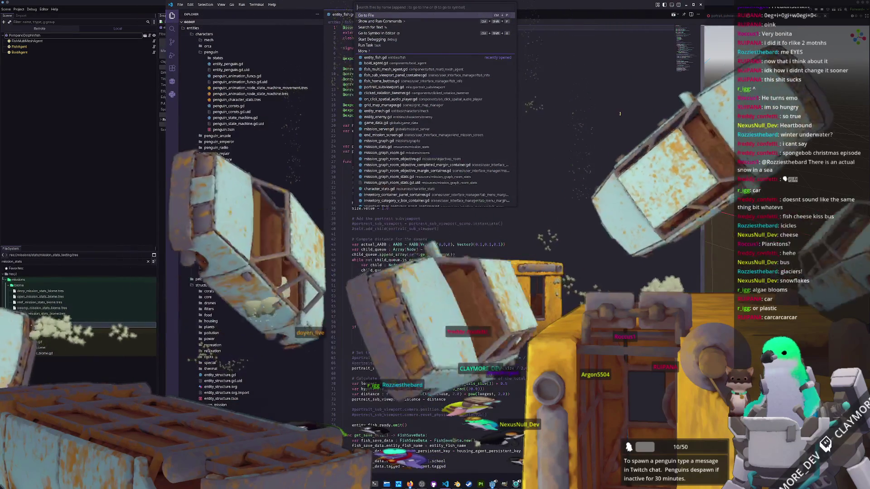
Close VS Code's file finder and open Godot's quick resource search.
key(Escape)
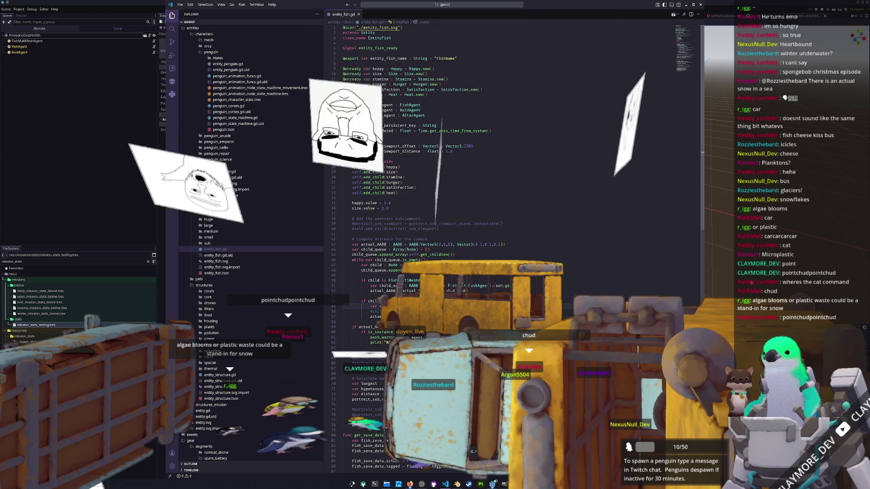
key(alt+Tab)
key(shift+alt+o)
Search 'cat' to open scuba_cat.tscn, then cycle windows back to Blender's rocks.
text(cat)
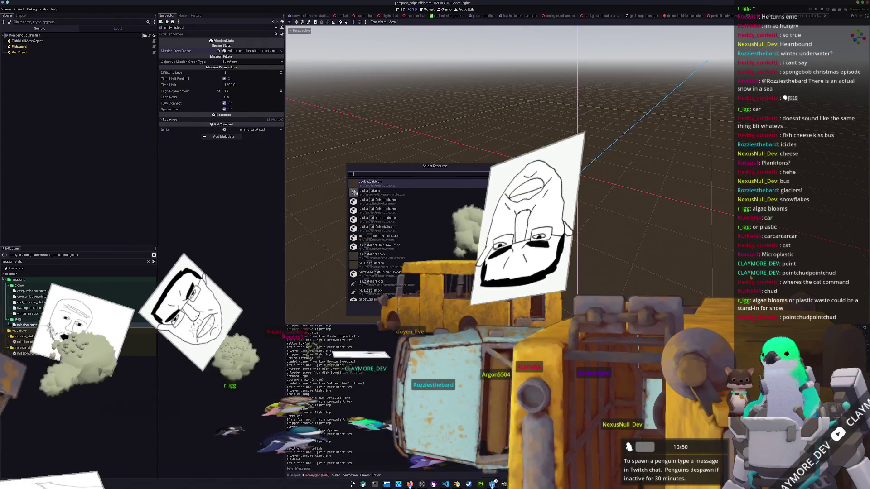
key(Return)
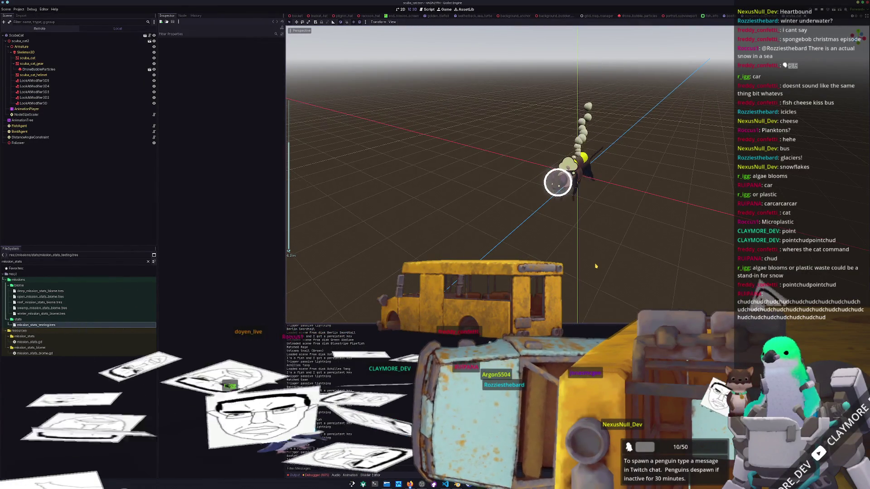
key(alt+Tab)
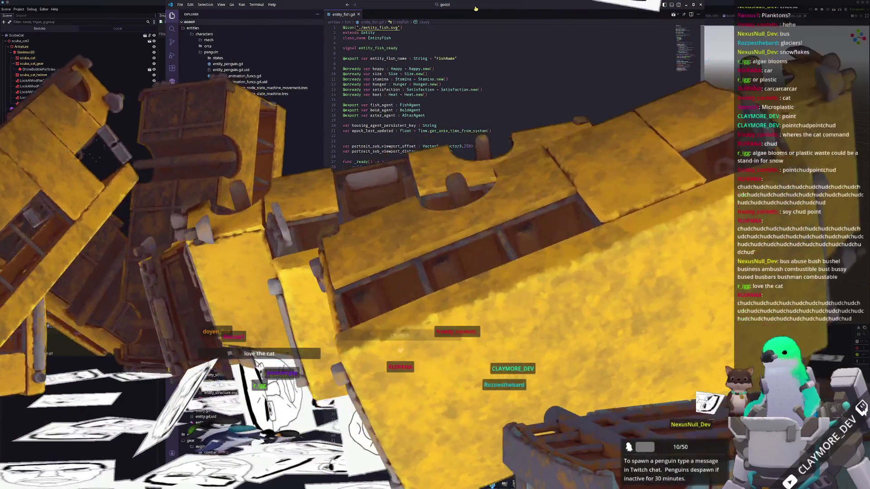
key(alt+Tab)
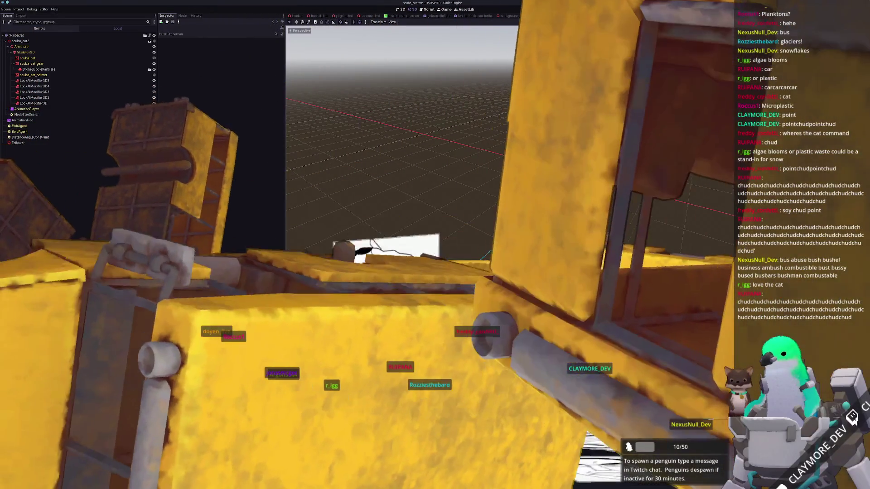
key(alt+Tab)
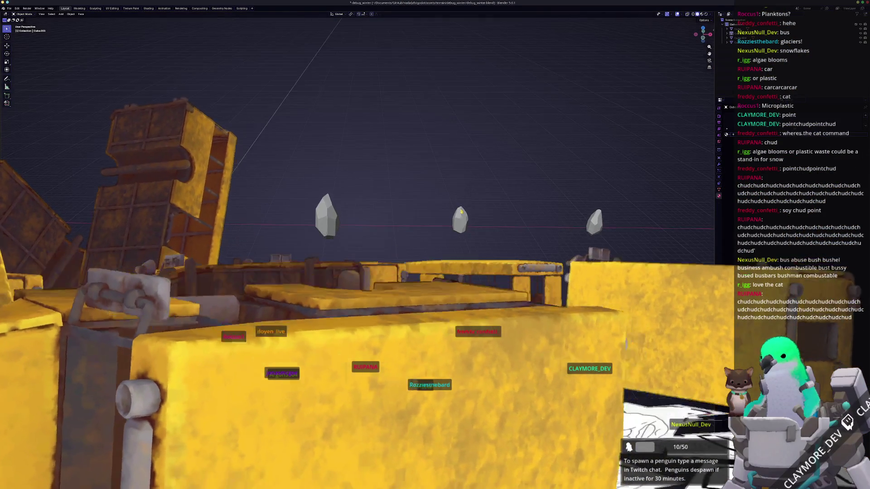